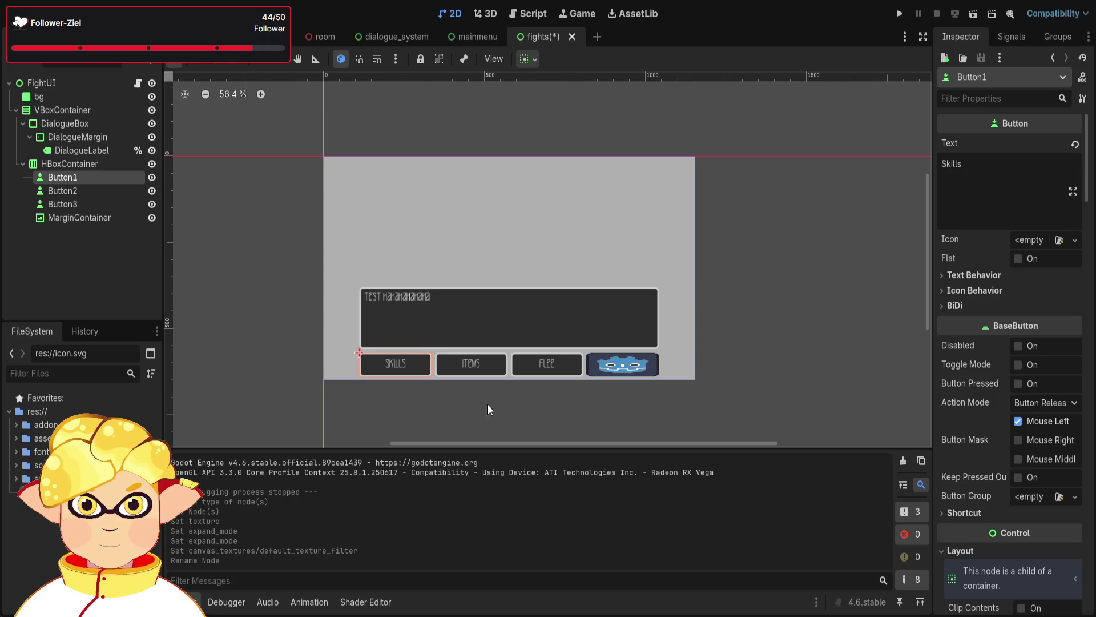
# Save the fights scene, test-run the fight UI, then close the game window
pyautogui.scroll(8, 402, 377)
pyautogui.click(466, 399)
pyautogui.hotkey('ctrl', 's')
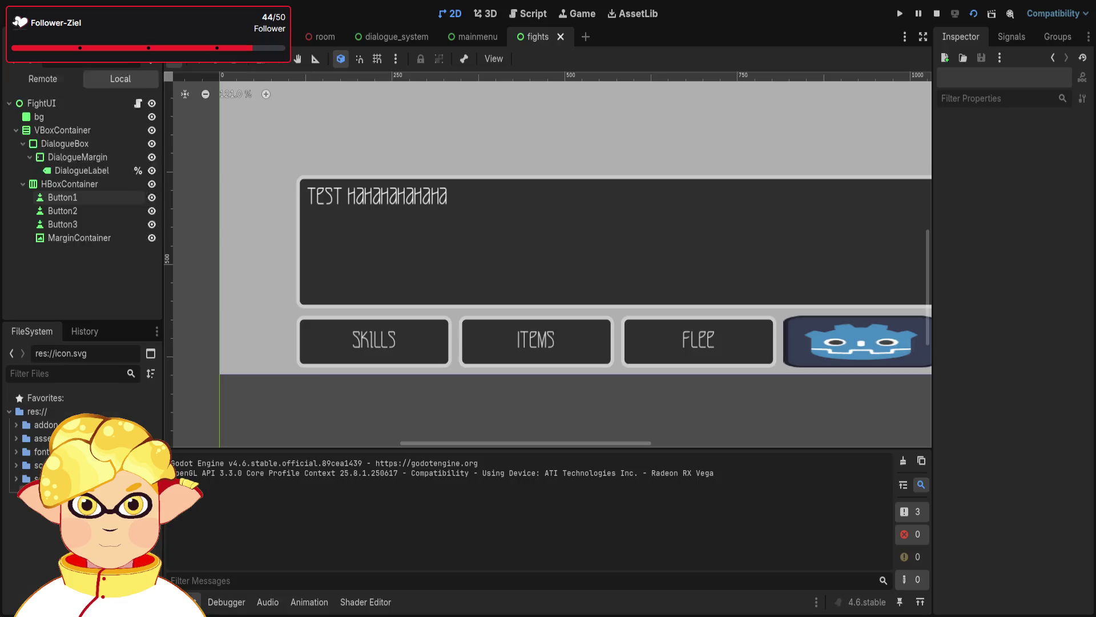
pyautogui.hotkey('alt', 'F4')
# Zoom out and pan the canvas to frame the fight UI, then open fight.gd
pyautogui.scroll(-2, 302, 270)
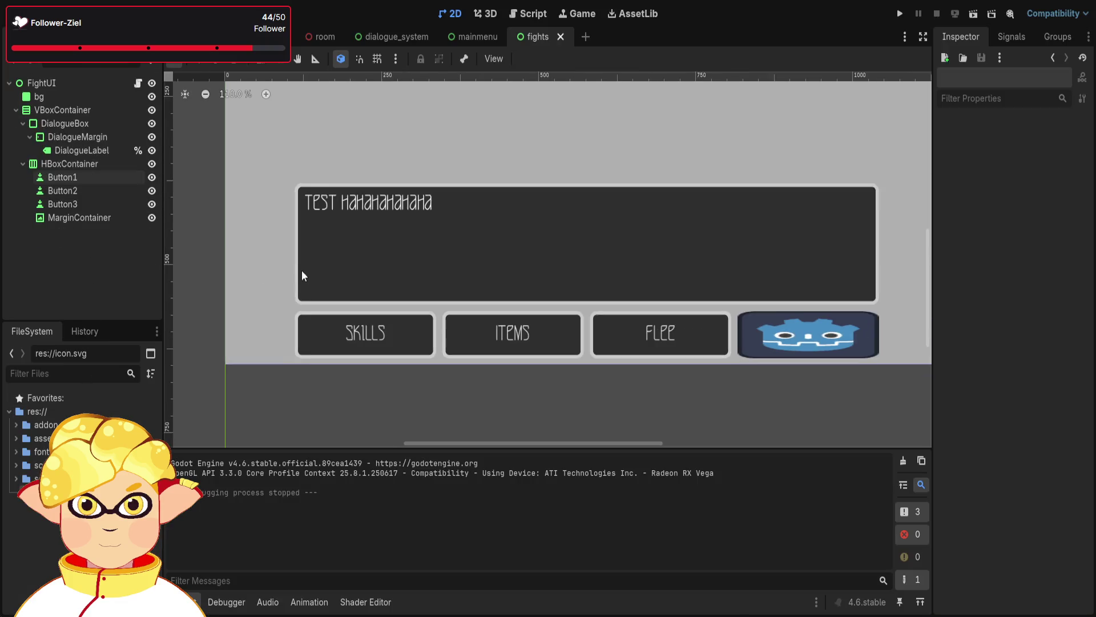
pyautogui.scroll(-3, 431, 422)
pyautogui.moveTo(475, 410)
pyautogui.mouseDown()
pyautogui.moveTo(506, 425)
pyautogui.moveTo(482, 429)
pyautogui.mouseUp()
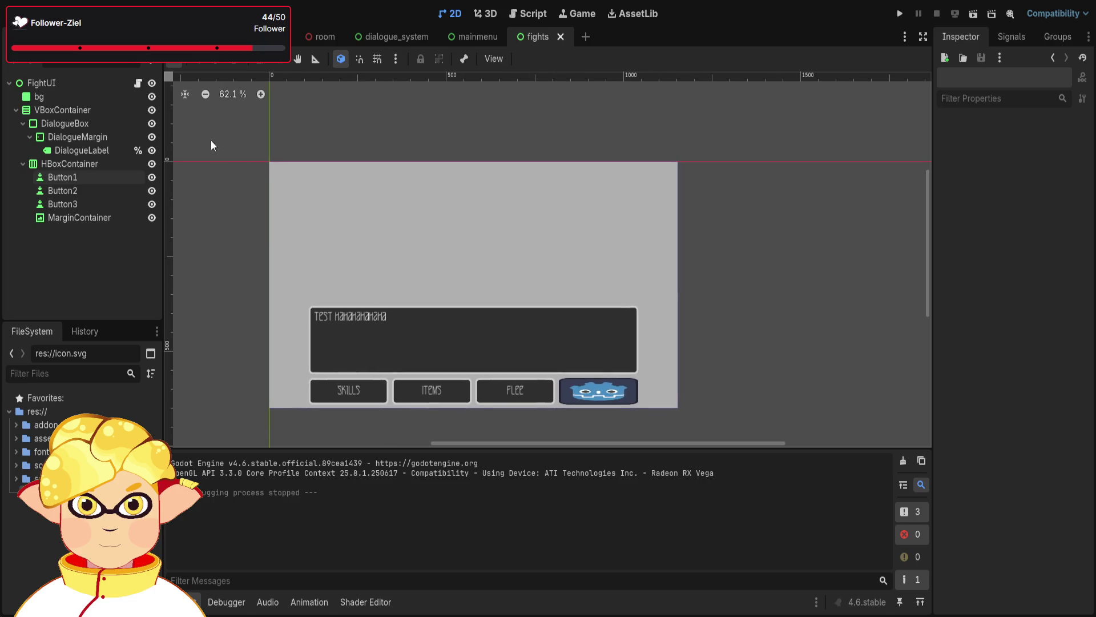
pyautogui.click(136, 84)
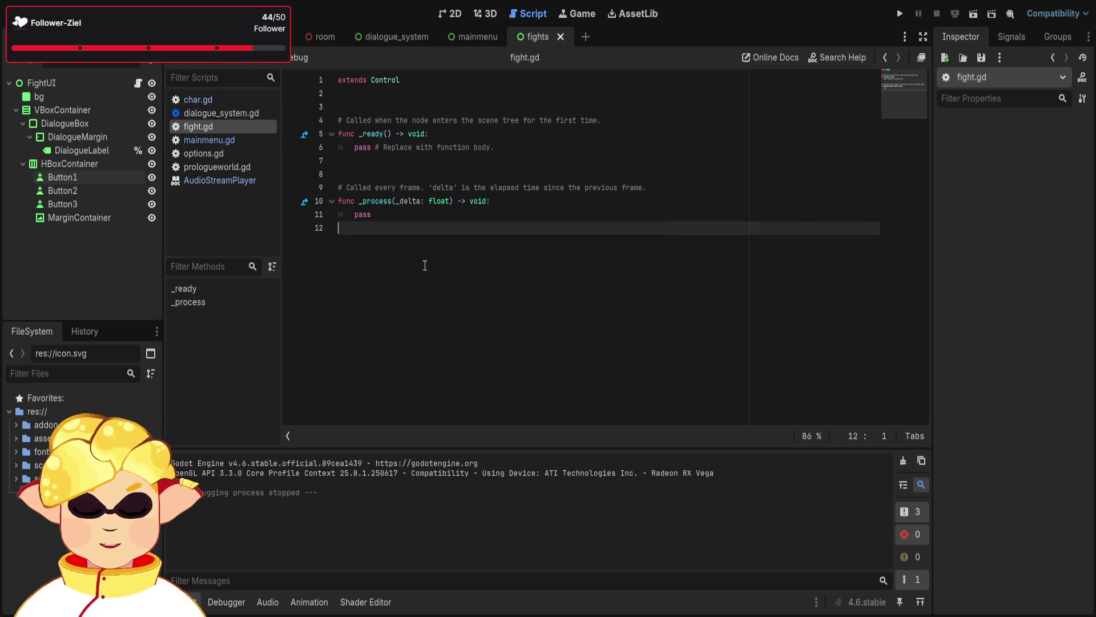
# Add a func get_button(): header at the end of fight.gd, removing a stray var line
pyautogui.press('Return')
pyautogui.write('func ')
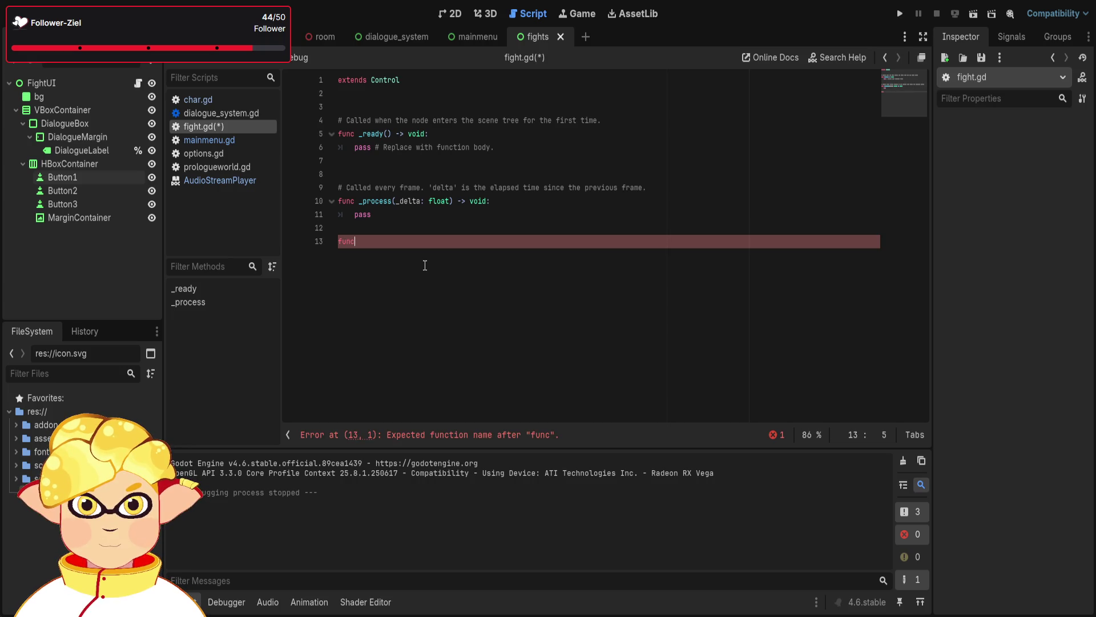
pyautogui.write('get_bu')
pyautogui.write('tton')
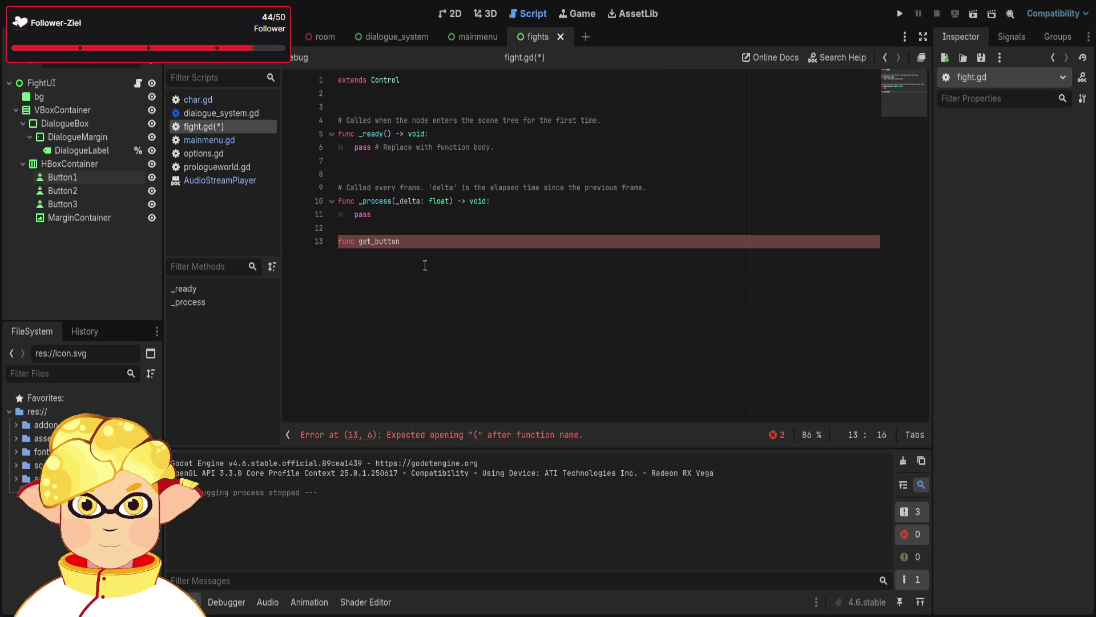
pyautogui.write('():')
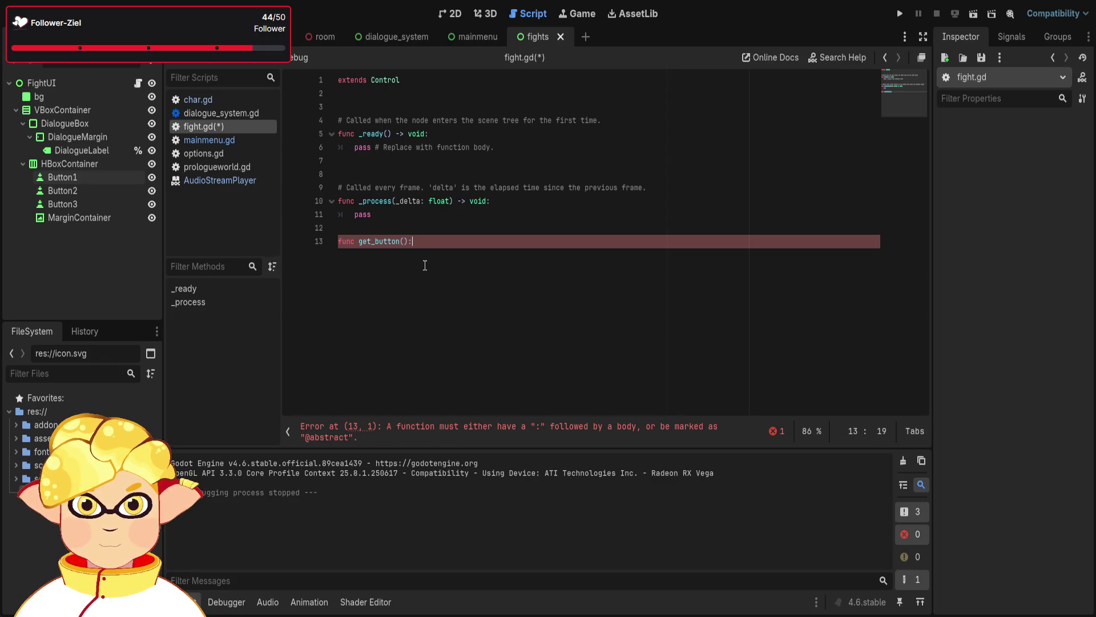
pyautogui.press('Return')
pyautogui.write('var')
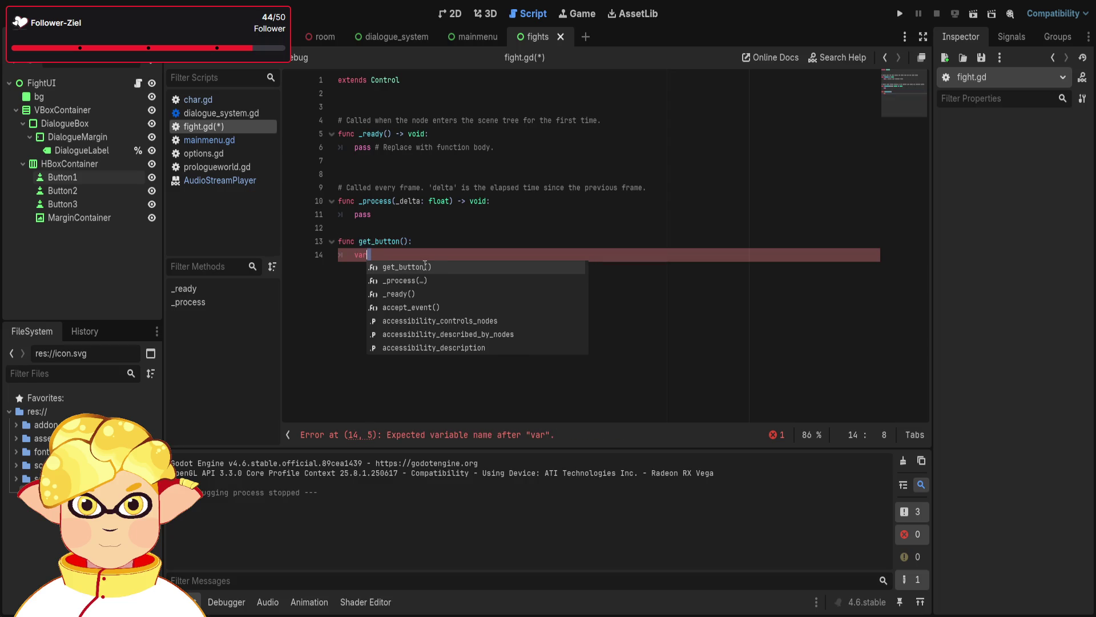
pyautogui.hotkey('shift', 'Home')
pyautogui.hotkey('shift', 'Home')
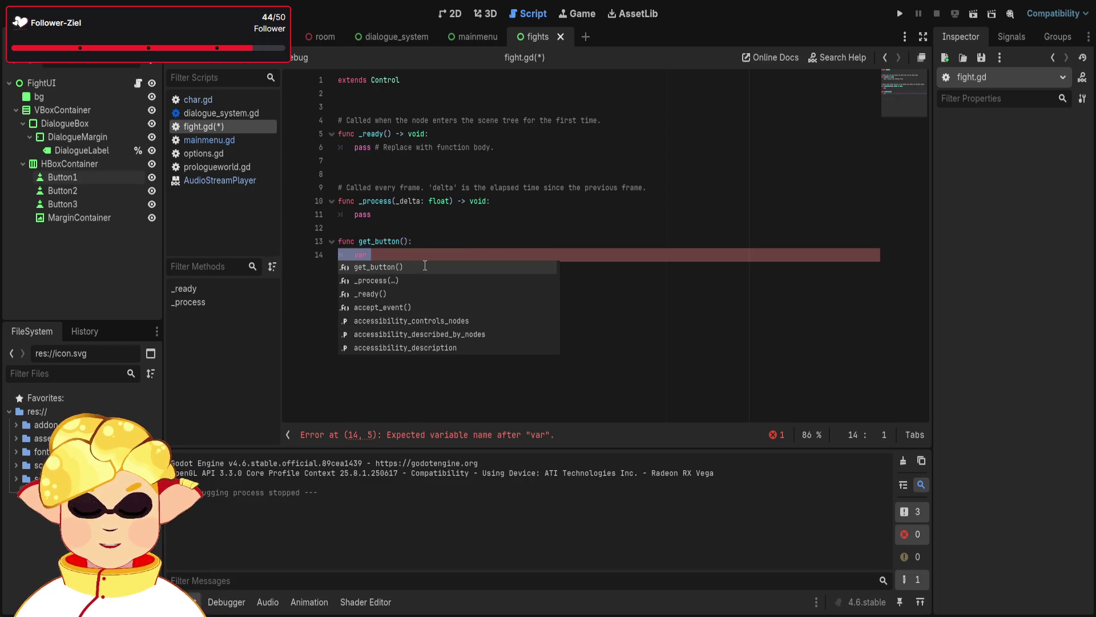
pyautogui.press('BackSpace')
pyautogui.click(383, 92)
pyautogui.press('Return')
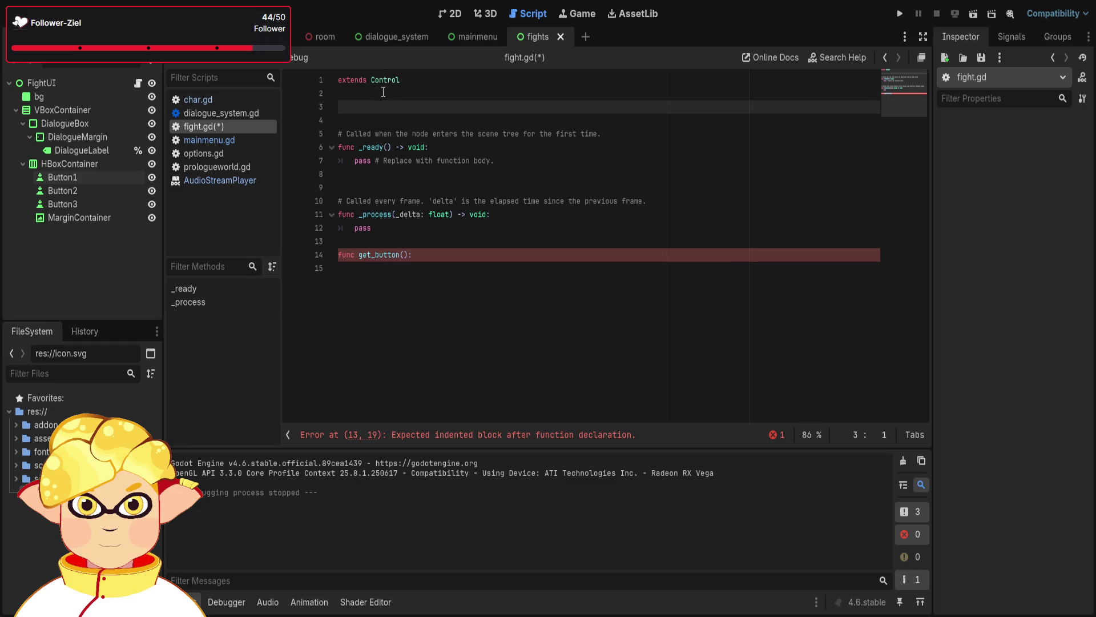
pyautogui.press('Tab')
pyautogui.write('var')
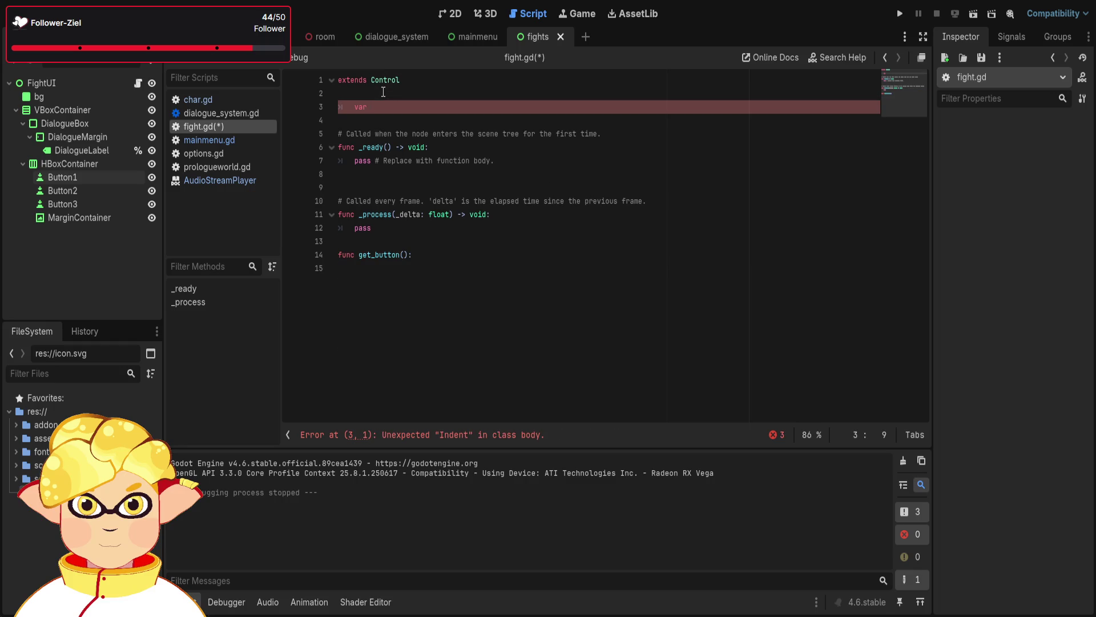
pyautogui.press('BackSpace')
pyautogui.press('BackSpace')
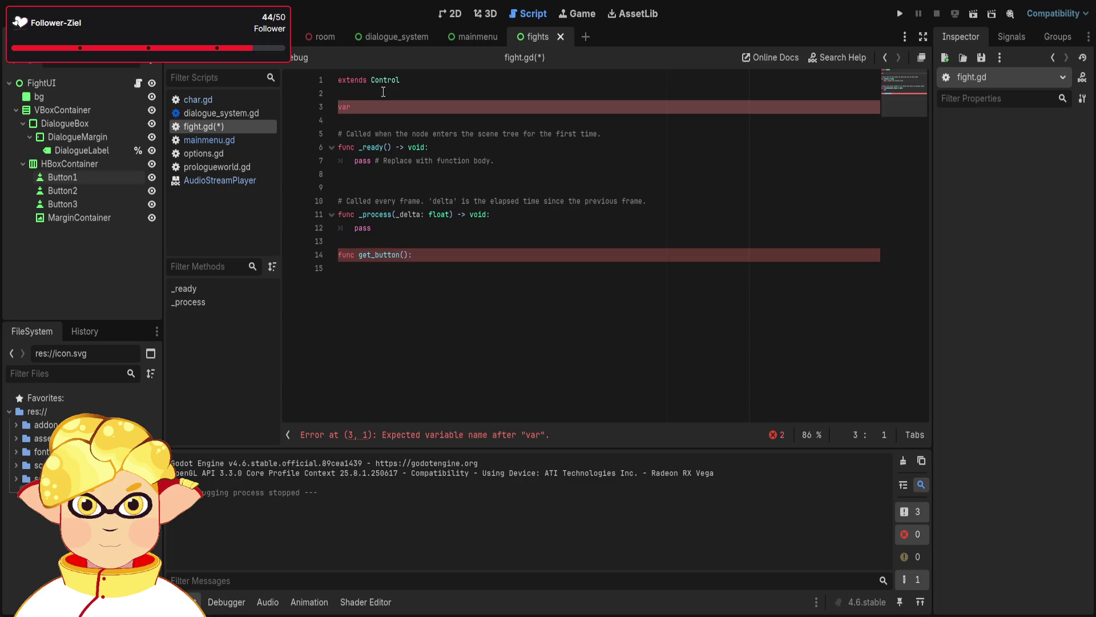
pyautogui.write('onr')
pyautogui.press('Tab')
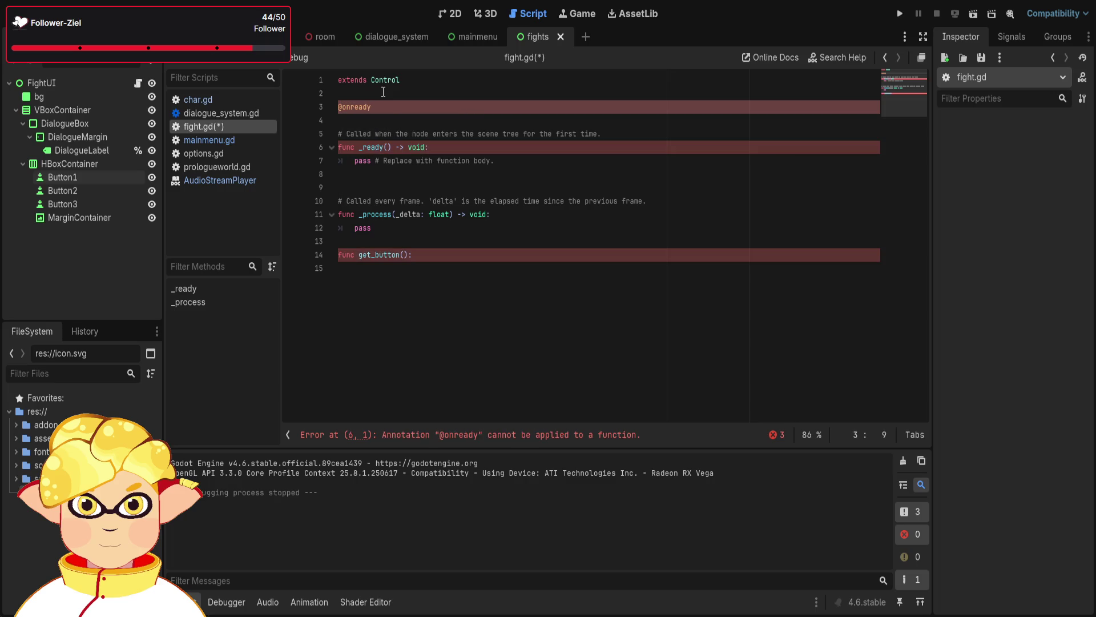
pyautogui.write('var ')
pyautogui.write('current')
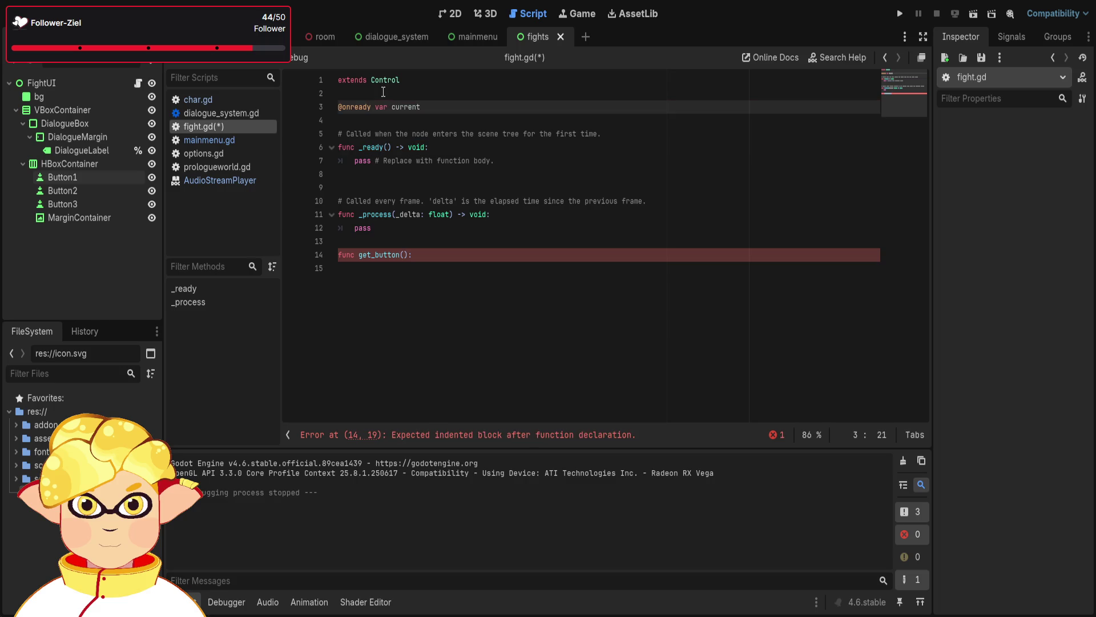
pyautogui.write('button =')
pyautogui.write(' NUL')
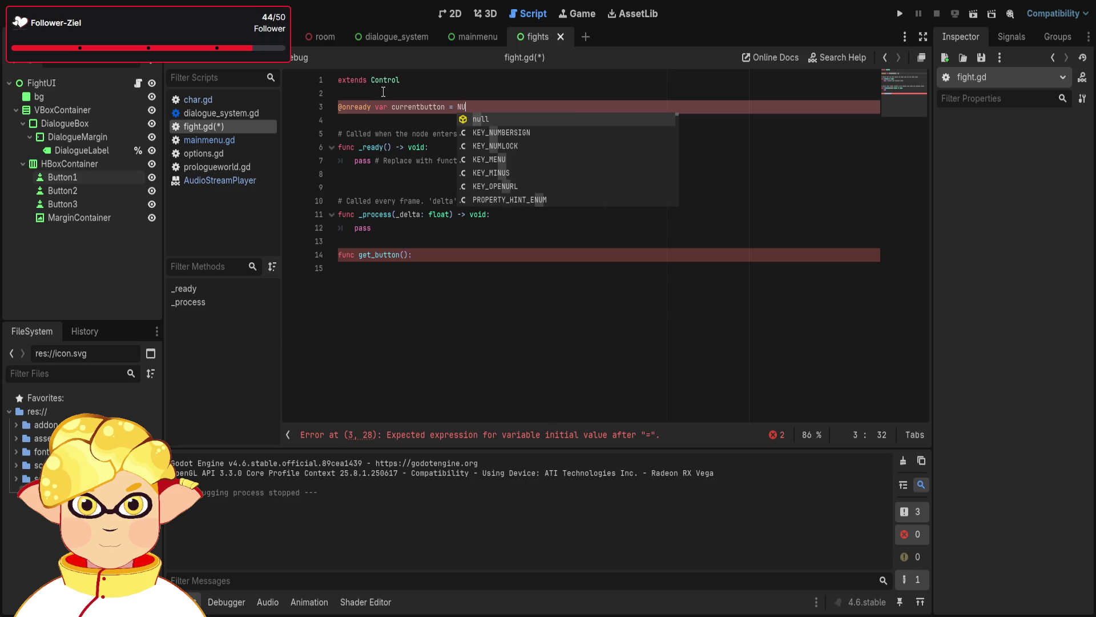
pyautogui.press('BackSpace')
pyautogui.press('BackSpace')
pyautogui.press('BackSpace')
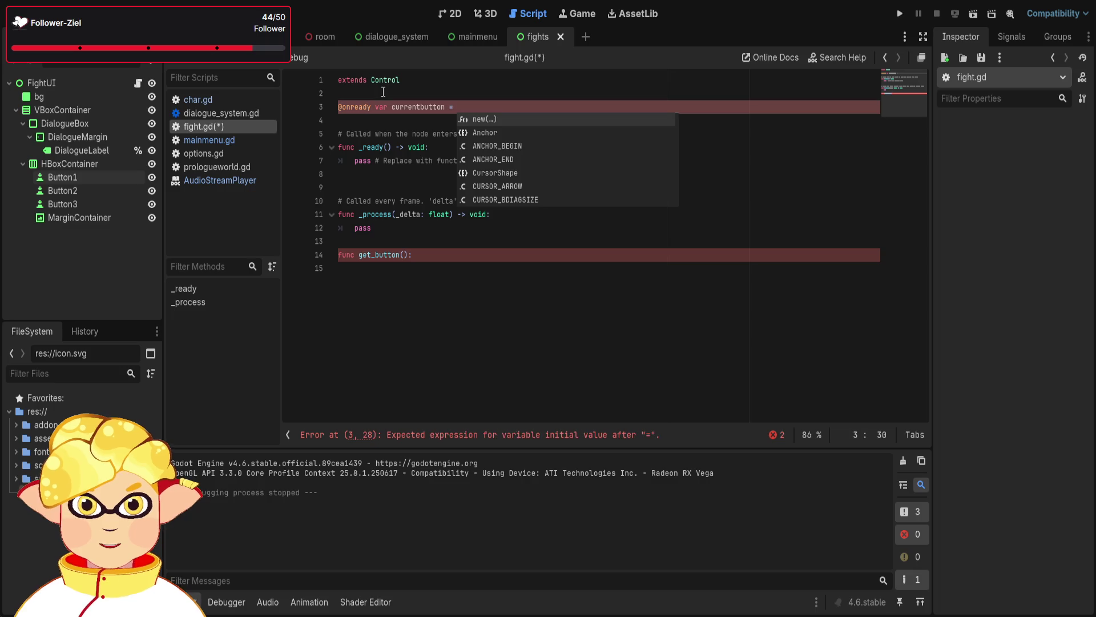
pyautogui.write('0')
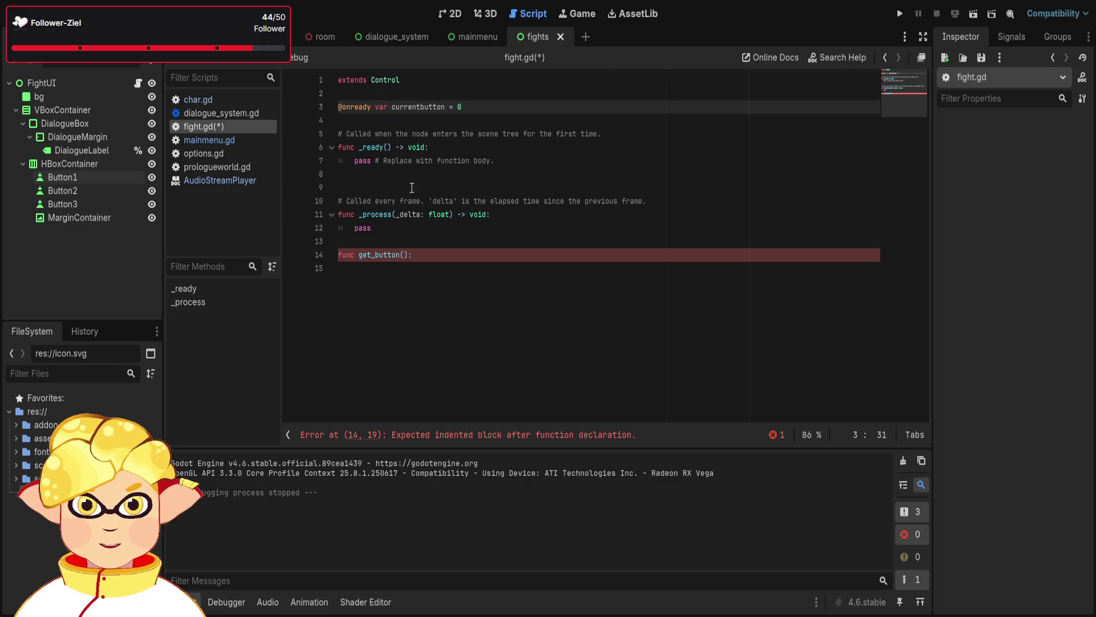
# Give get_button an indented pass body
pyautogui.click(419, 276)
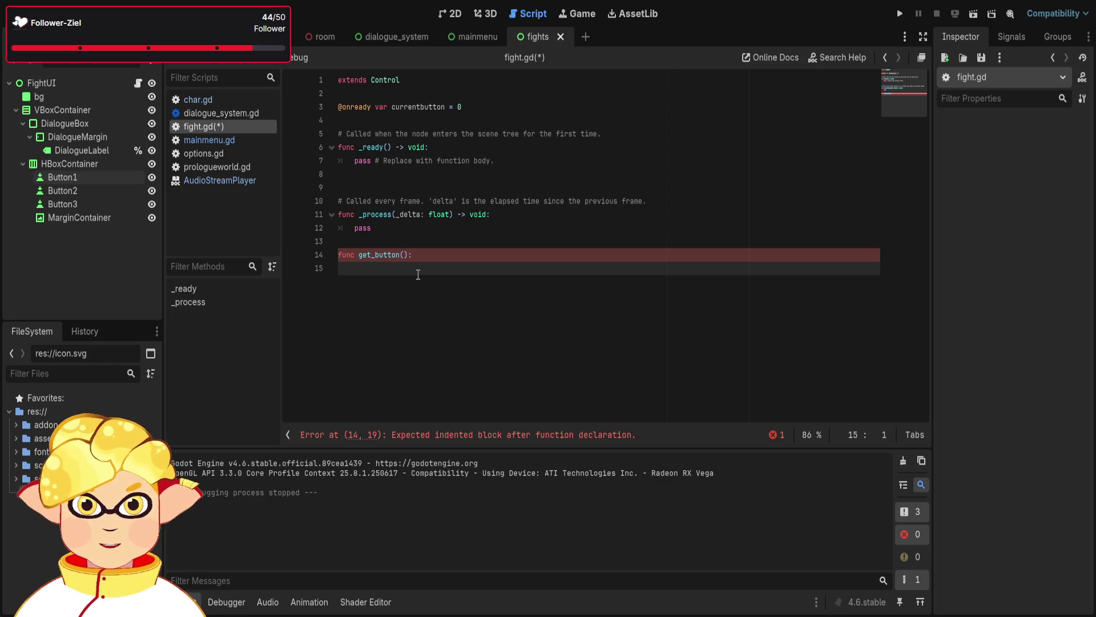
pyautogui.press('Tab')
pyautogui.write('pass')
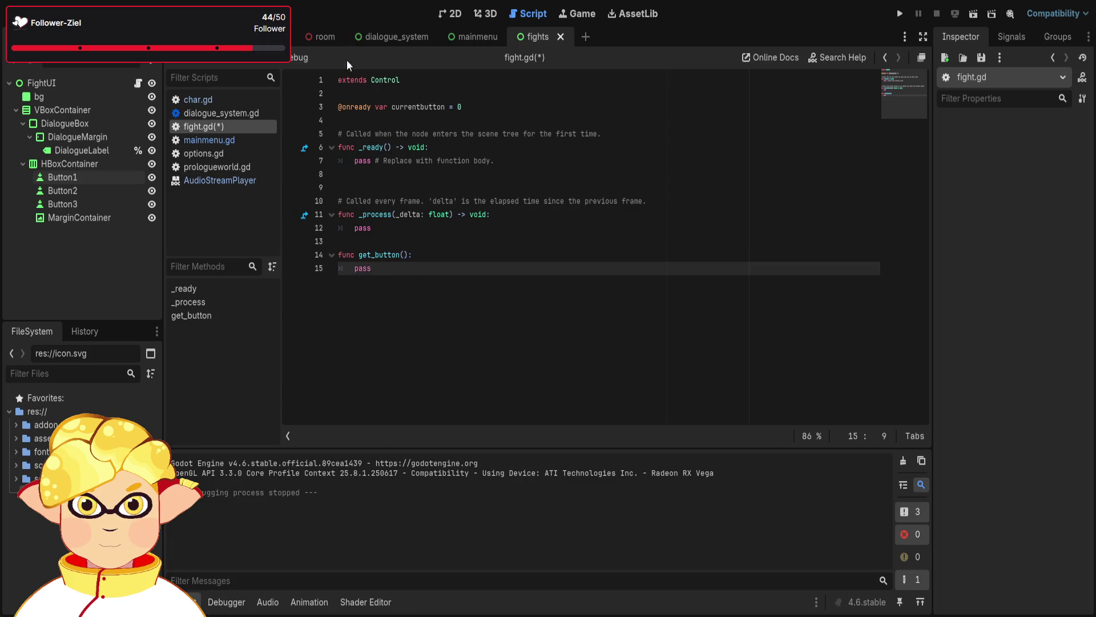
# Change currentbutton's initial value to "Skills", save fight.gd, and delete get_button's pass placeholder
pyautogui.doubleClick(459, 107)
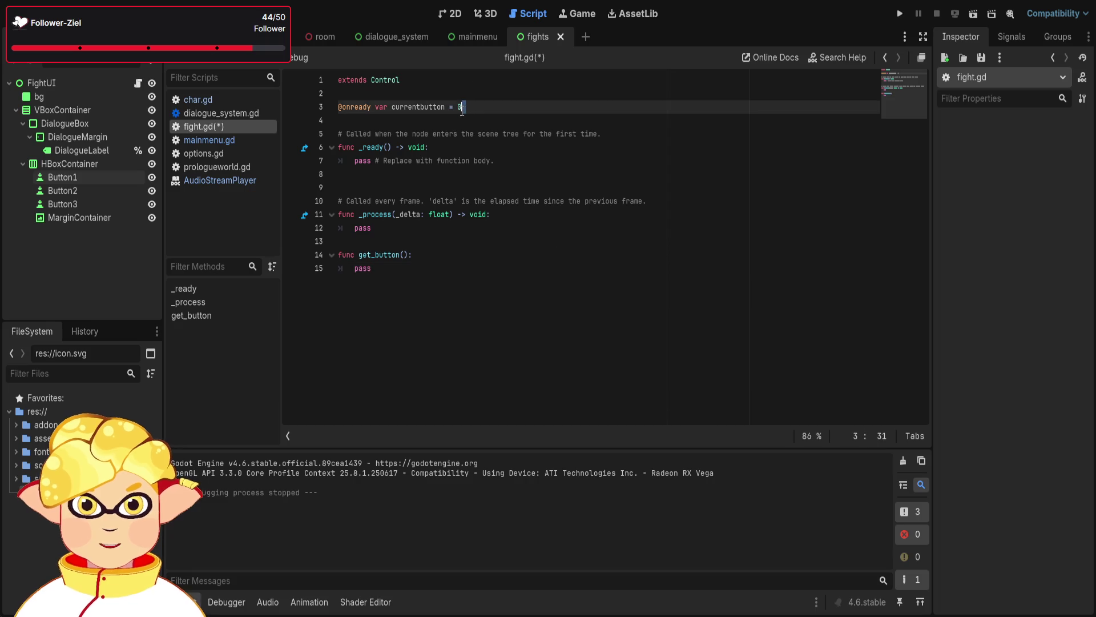
pyautogui.write('"S')
pyautogui.write('kills')
pyautogui.click(551, 241)
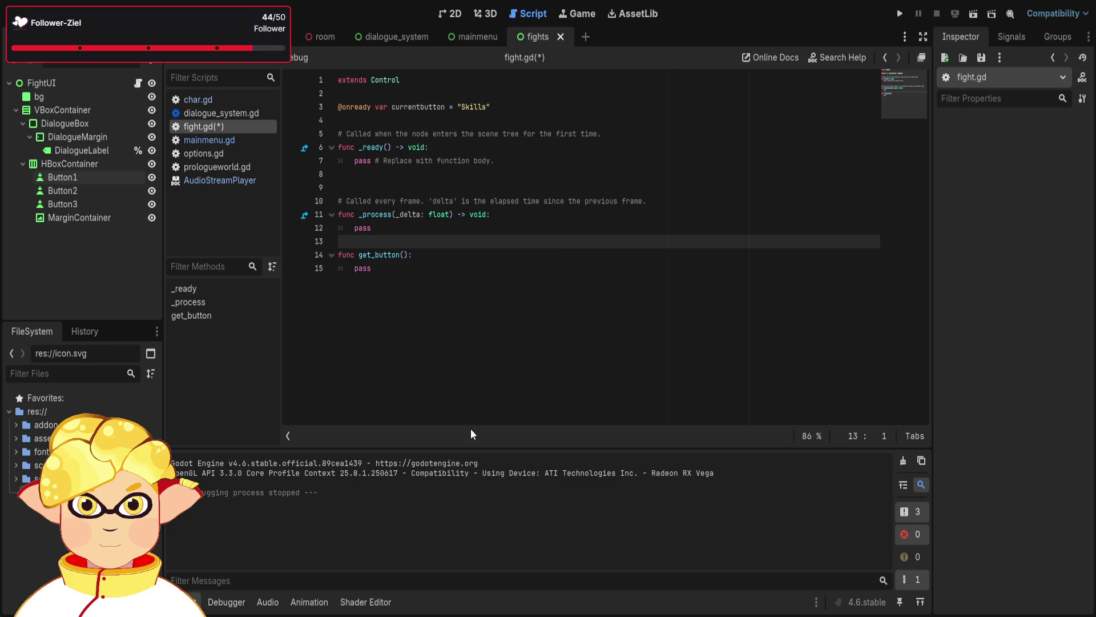
pyautogui.click(499, 280)
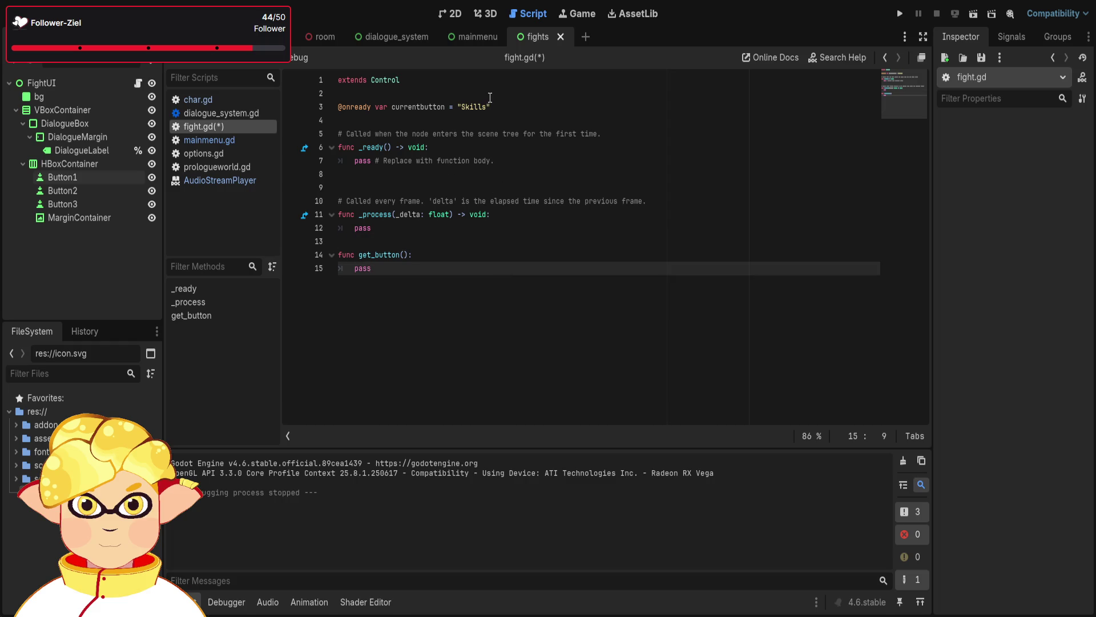
pyautogui.hotkey('ctrl', 's')
pyautogui.press('BackSpace')
pyautogui.press('BackSpace')
pyautogui.press('BackSpace')
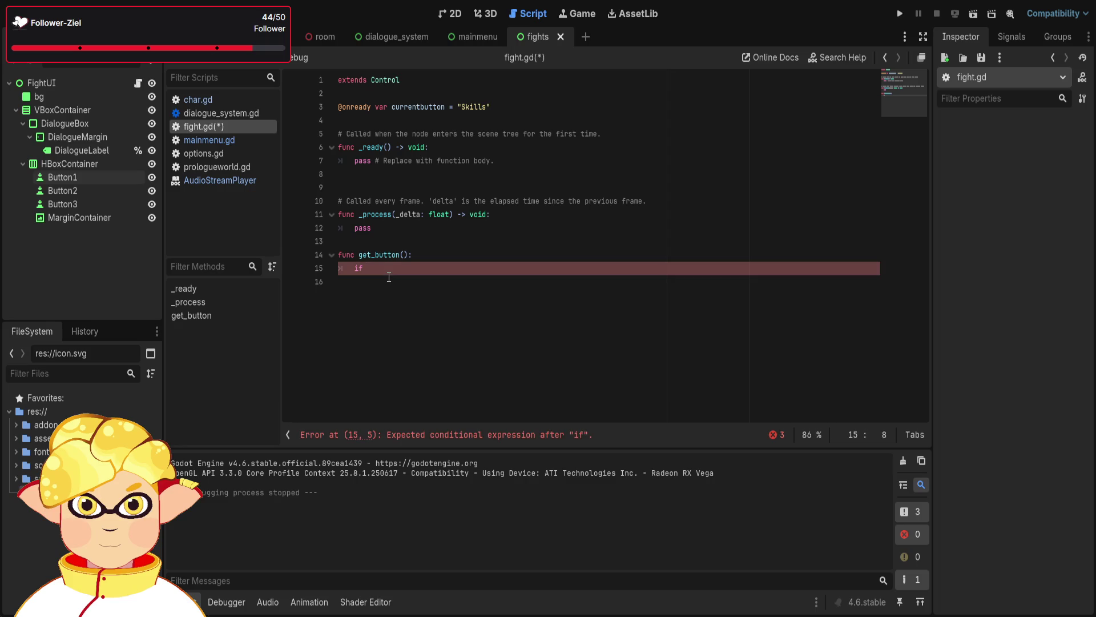
# Write if currentbutton == "Skills": in get_button and open an indented body line
pyautogui.write('current')
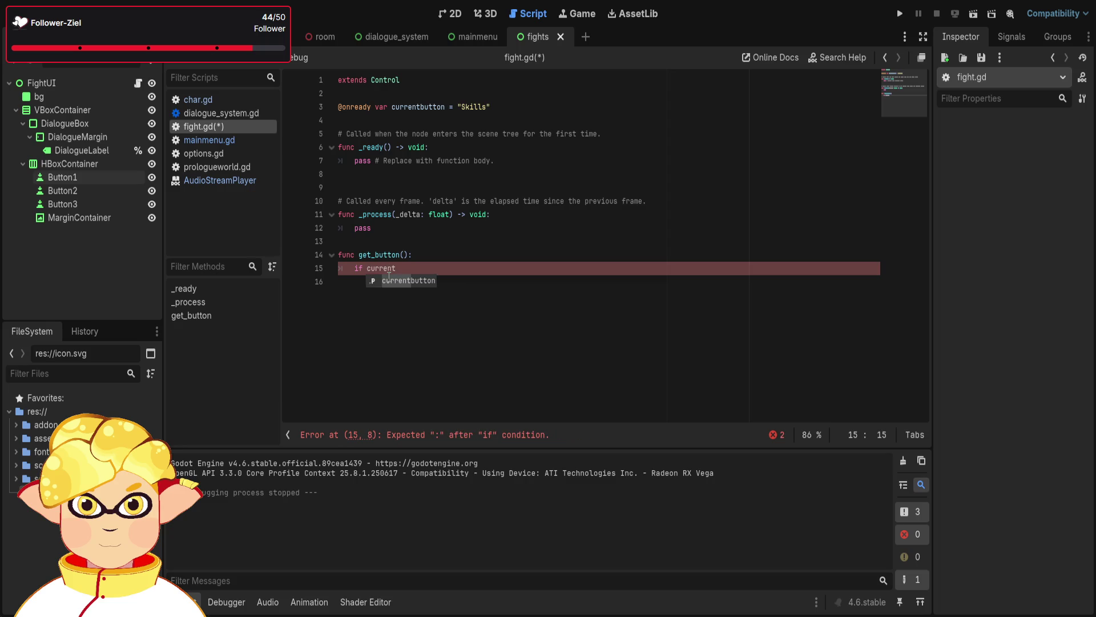
pyautogui.press('Return')
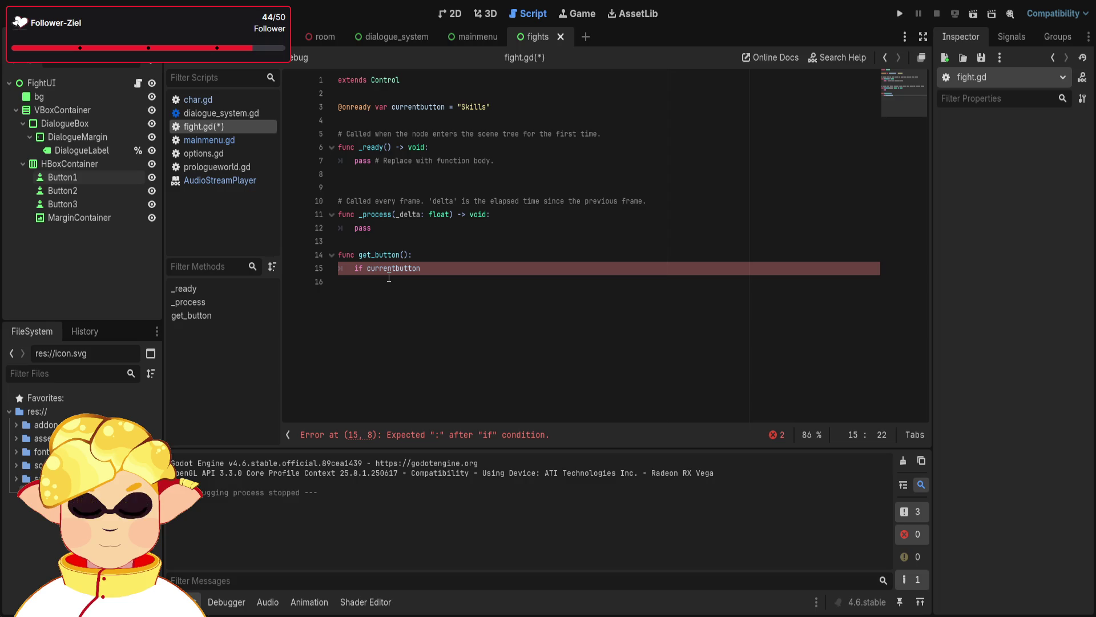
pyautogui.write('== ')
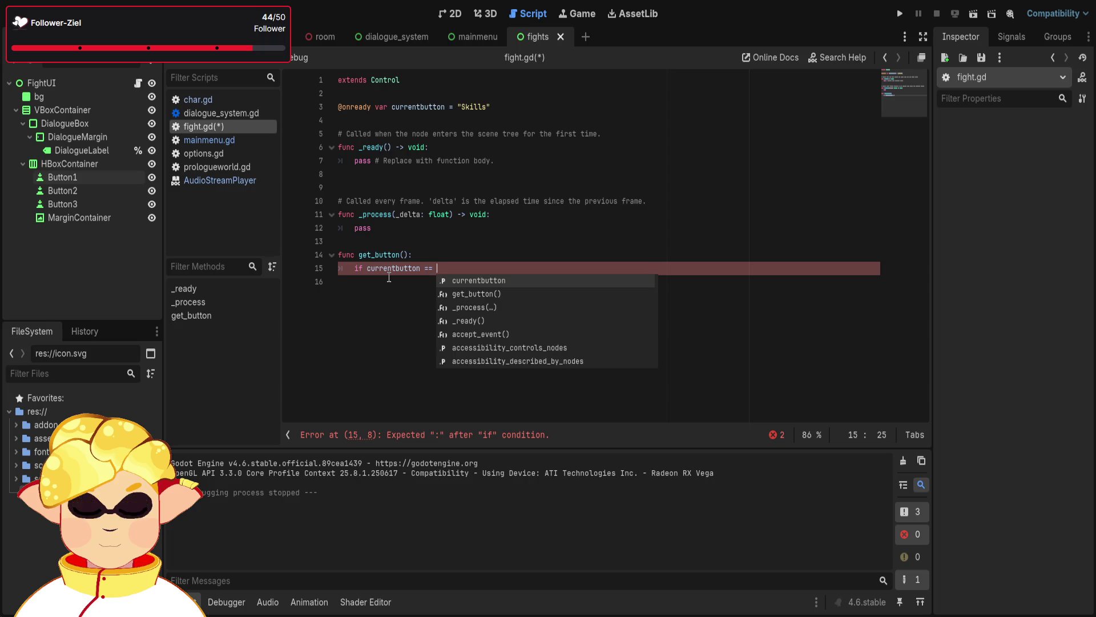
pyautogui.write('"Skill')
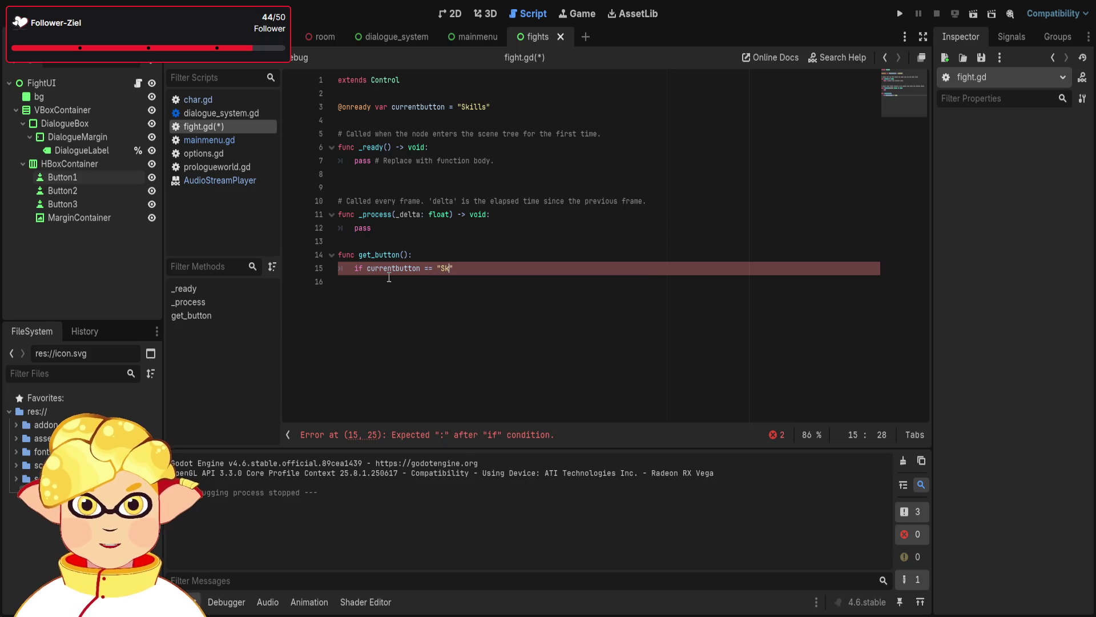
pyautogui.write('s')
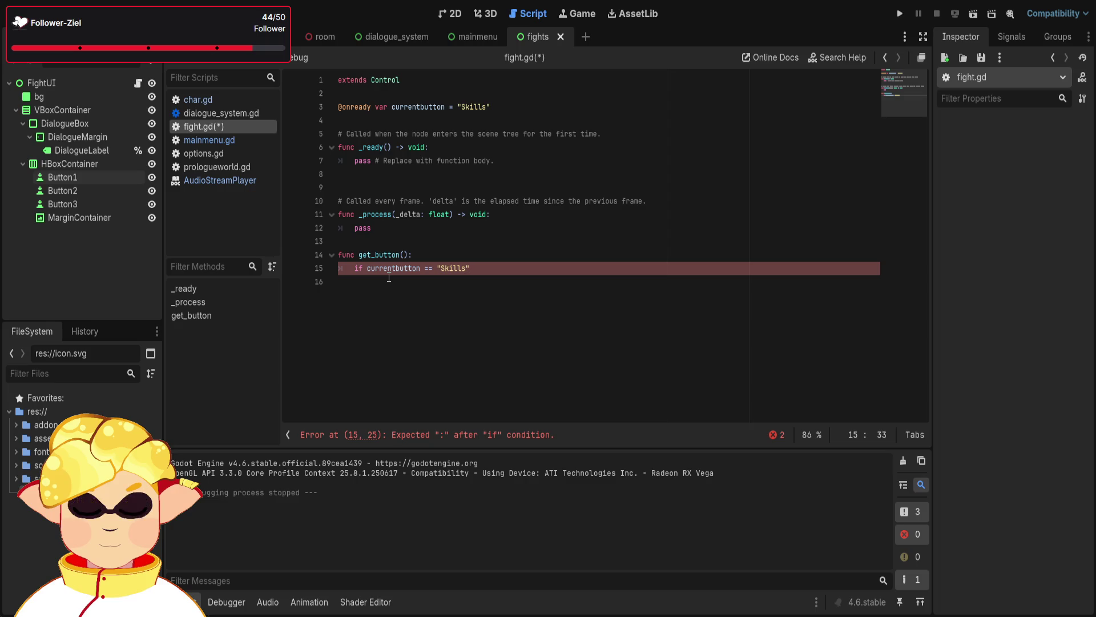
pyautogui.write(':')
pyautogui.press('Return')
pyautogui.press('Tab')
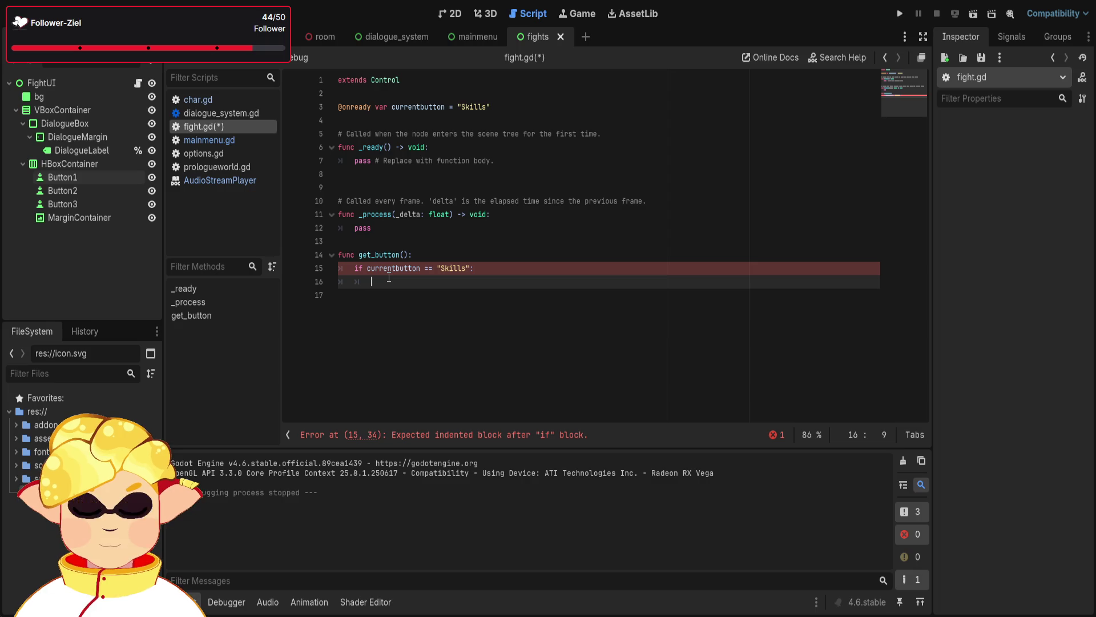
# Rename Button1 to Skills and Button2 to Items in the Scene dock
pyautogui.click(84, 177)
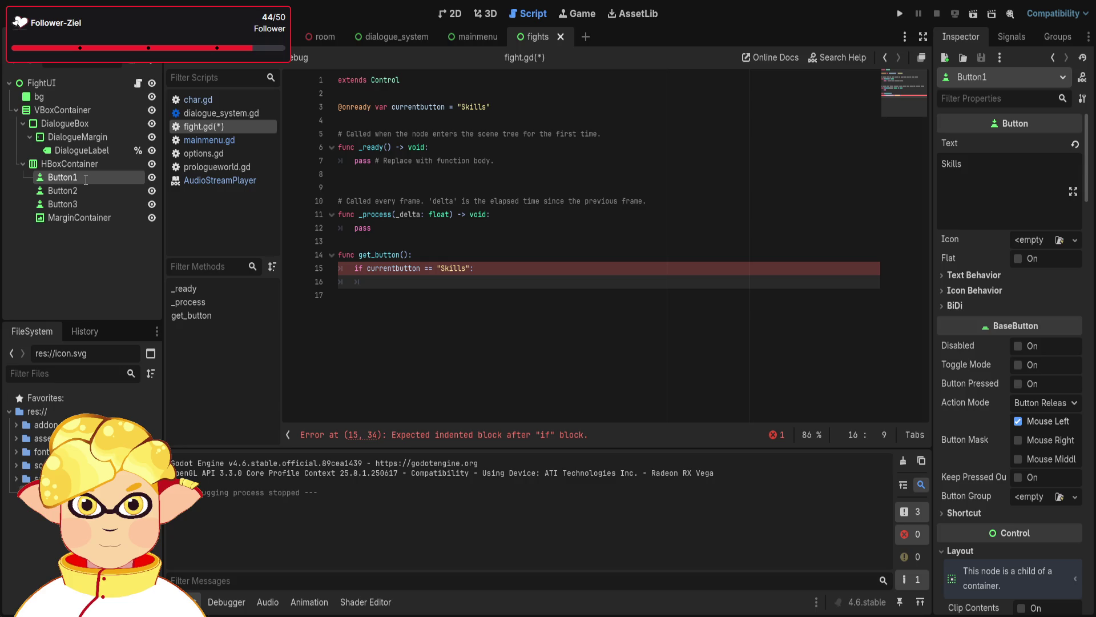
pyautogui.write('Skills')
pyautogui.press('Return')
pyautogui.click(80, 186)
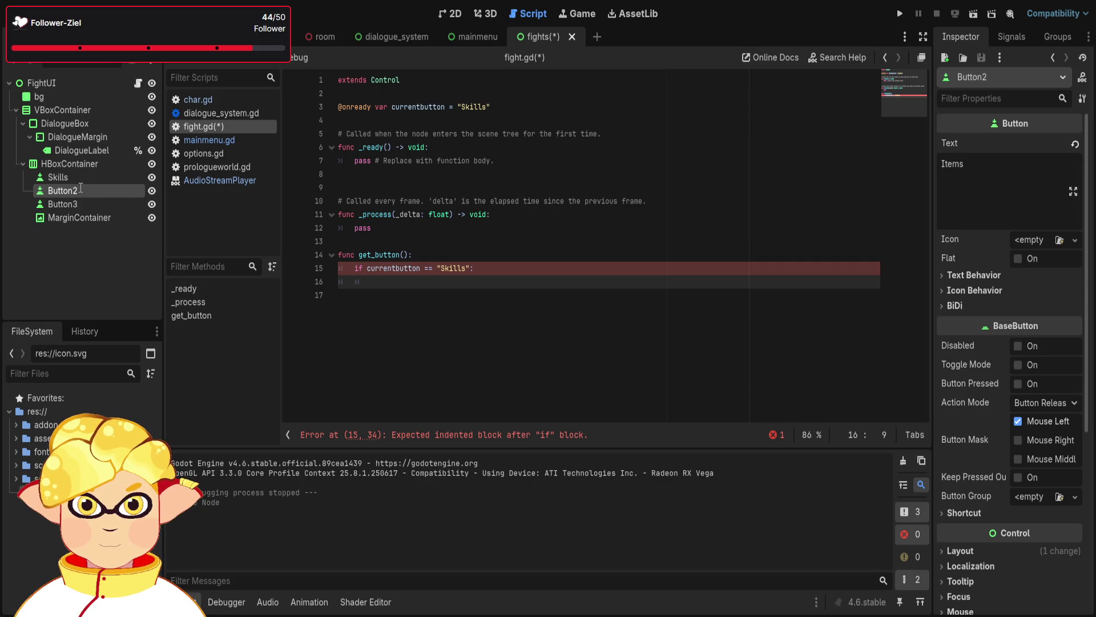
pyautogui.write('Items')
pyautogui.press('Return')
# Rename Button3 to Flee and the MarginContainer to HPBar
pyautogui.click(80, 200)
pyautogui.doubleClick(80, 204)
pyautogui.write('Flee')
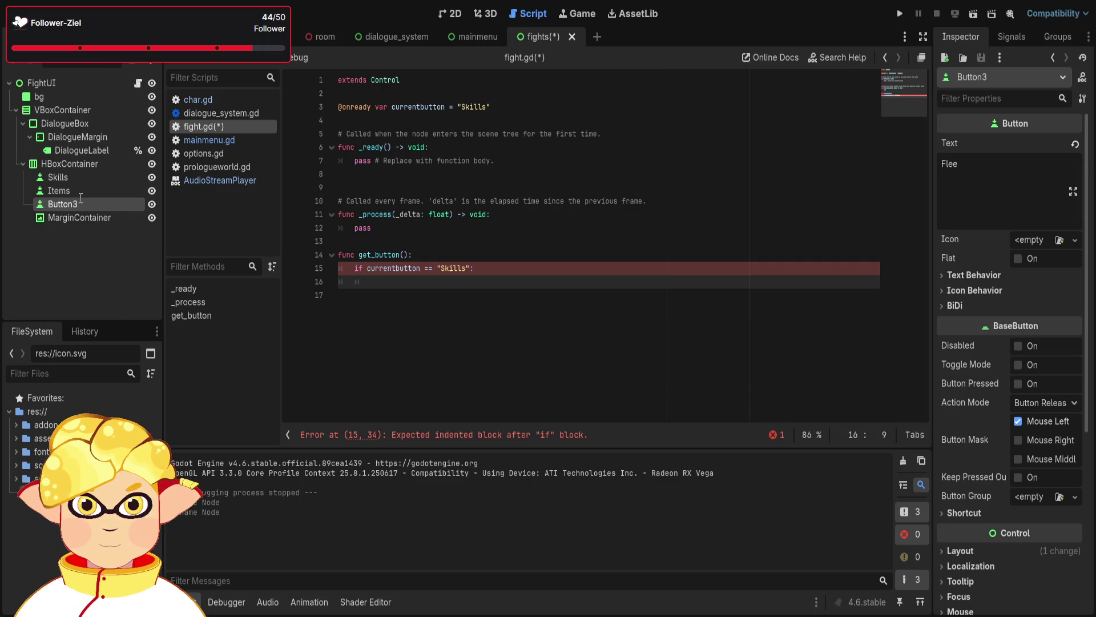
pyautogui.press('Return')
pyautogui.click(97, 235)
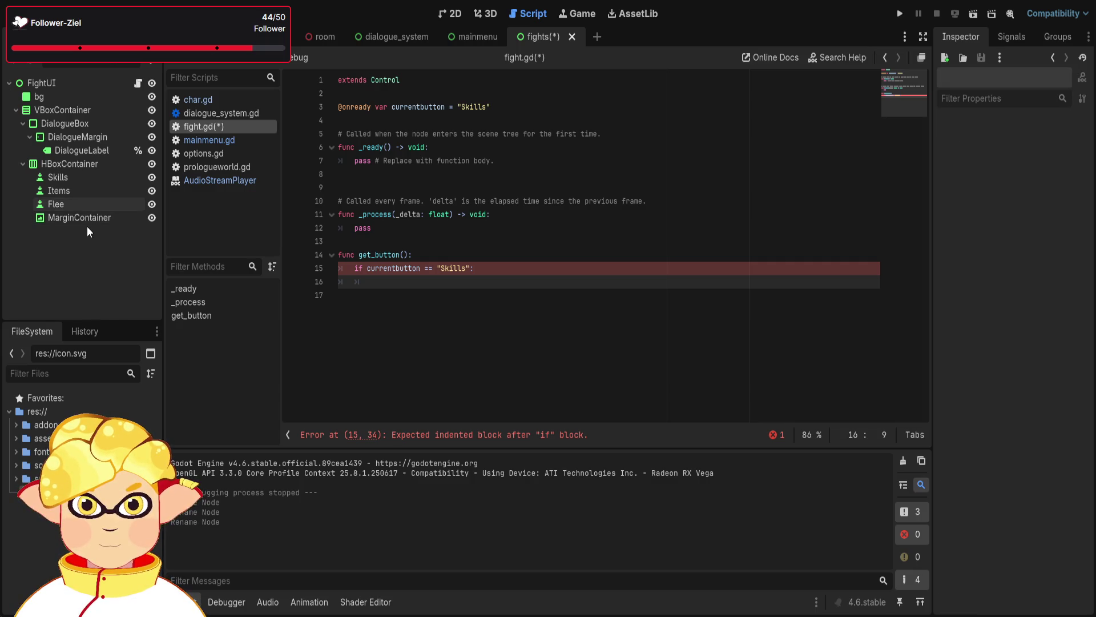
pyautogui.click(84, 221)
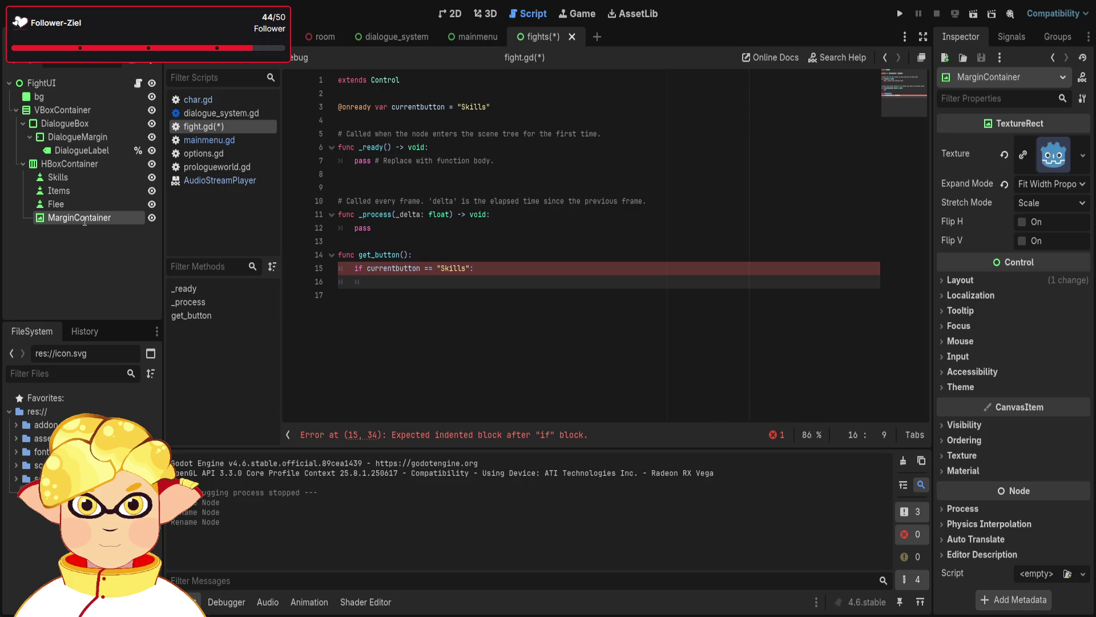
pyautogui.write('HPBar')
pyautogui.press('Return')
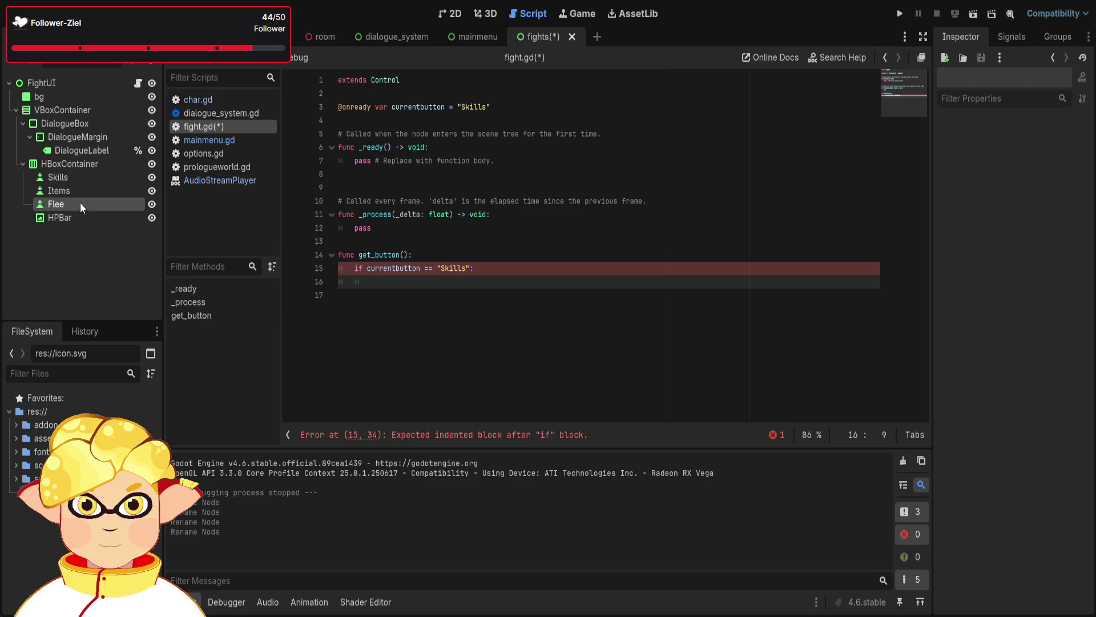
pyautogui.click(76, 179)
pyautogui.click(92, 258)
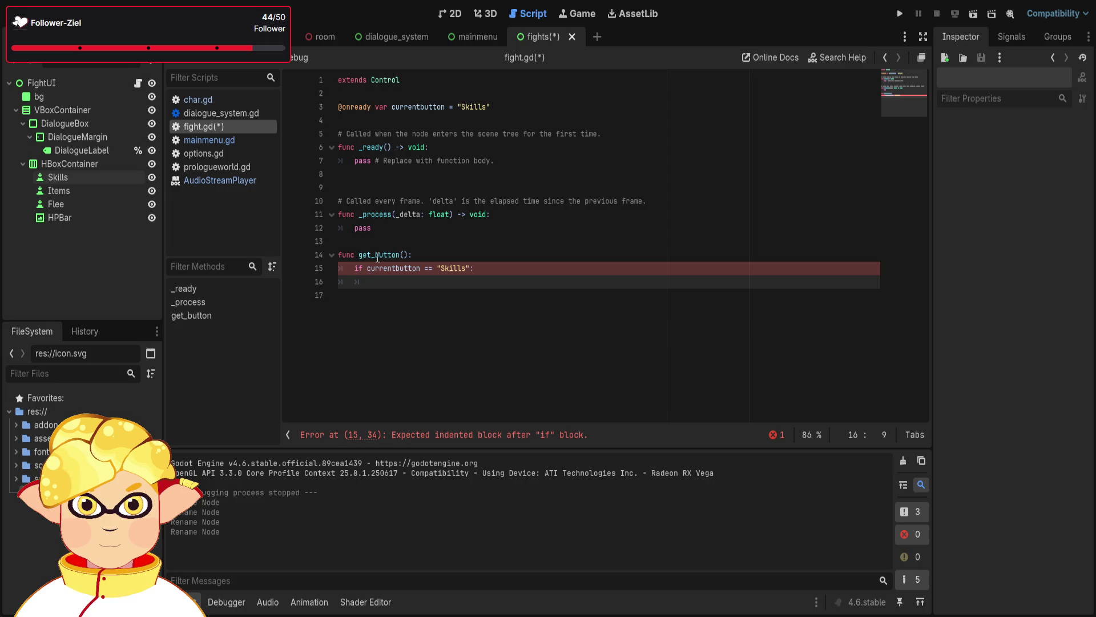
# Rename the get_button function to button by deleting its get_ prefix
pyautogui.moveTo(376, 258); pyautogui.dragTo(359, 257)
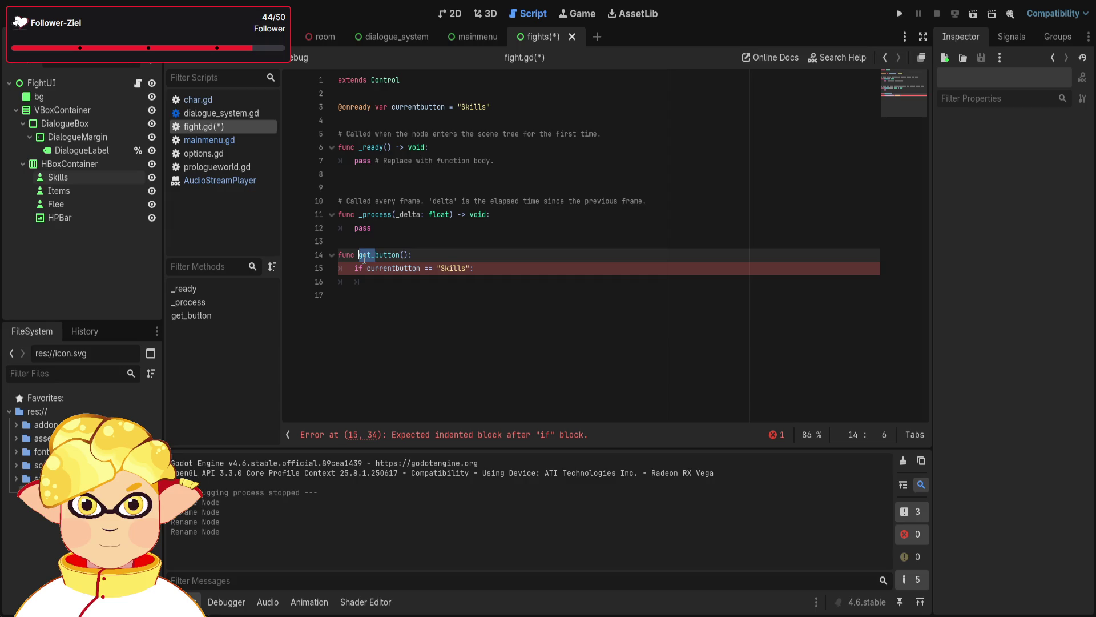
pyautogui.press('BackSpace')
pyautogui.click(365, 283)
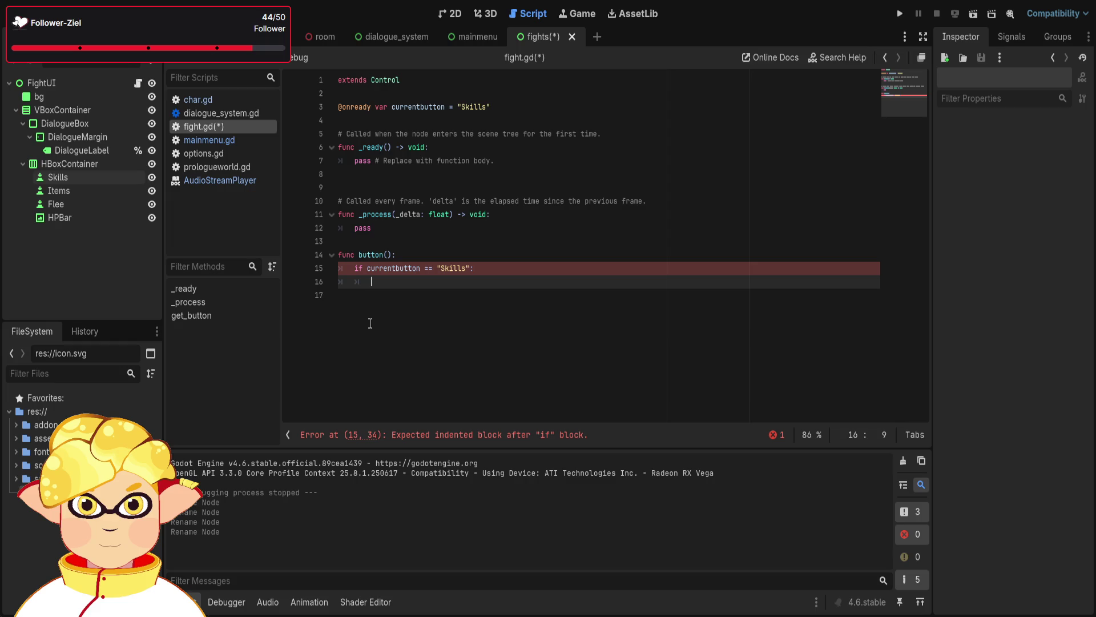
# Insert blank lines above the _ready comment and start an onready skillbutton declaration on line 4
pyautogui.click(401, 133)
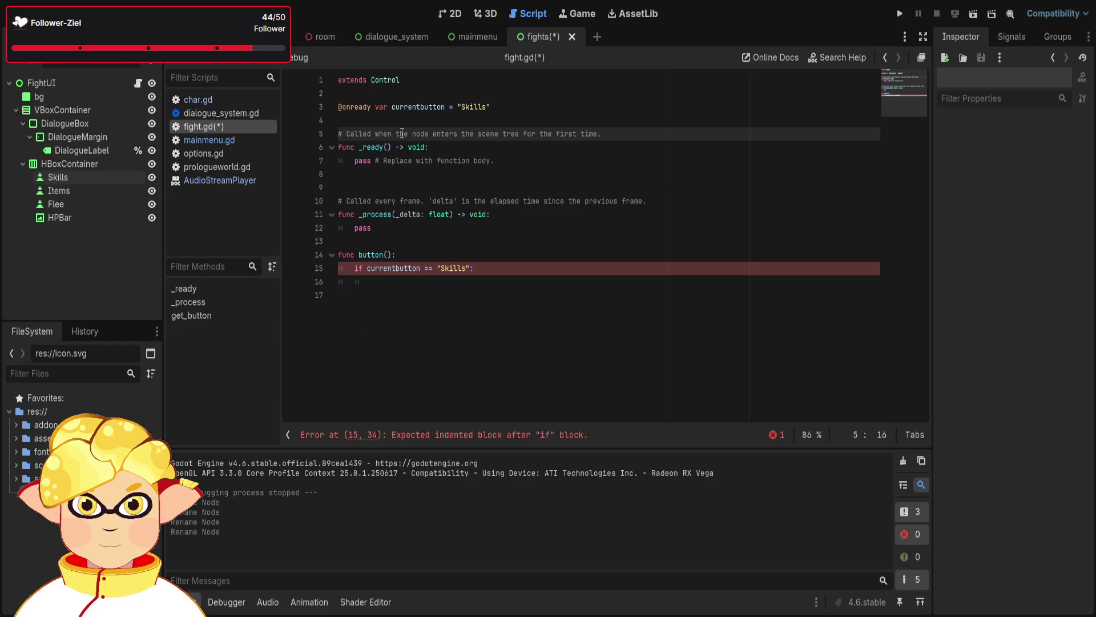
pyautogui.press('Up')
pyautogui.press('Return')
pyautogui.press('Return')
pyautogui.press('Up')
pyautogui.press('Up')
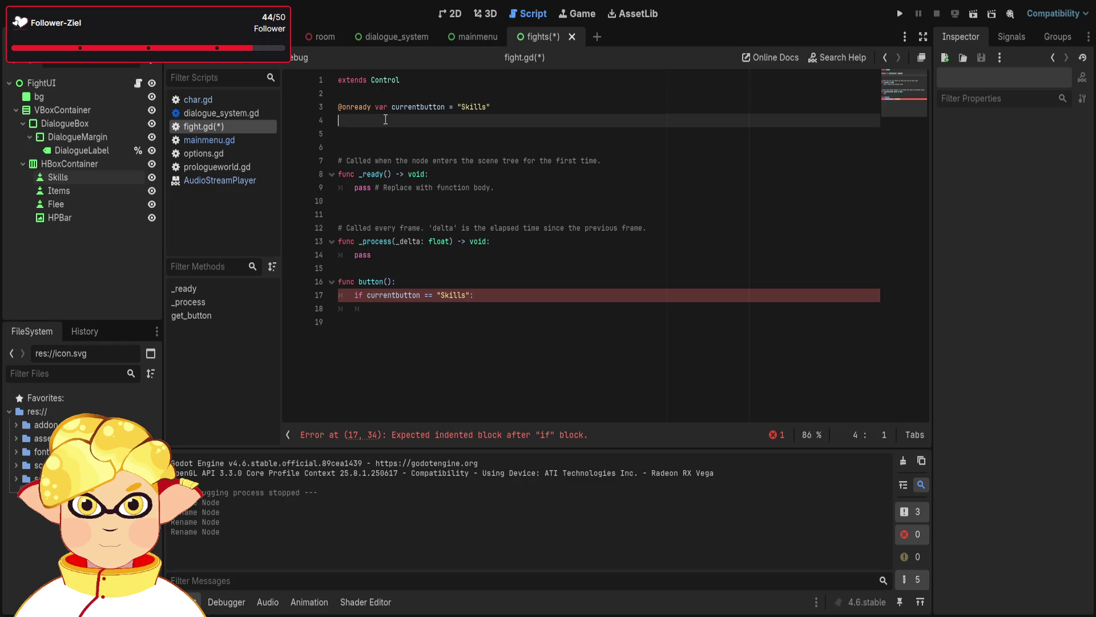
pyautogui.write('onre')
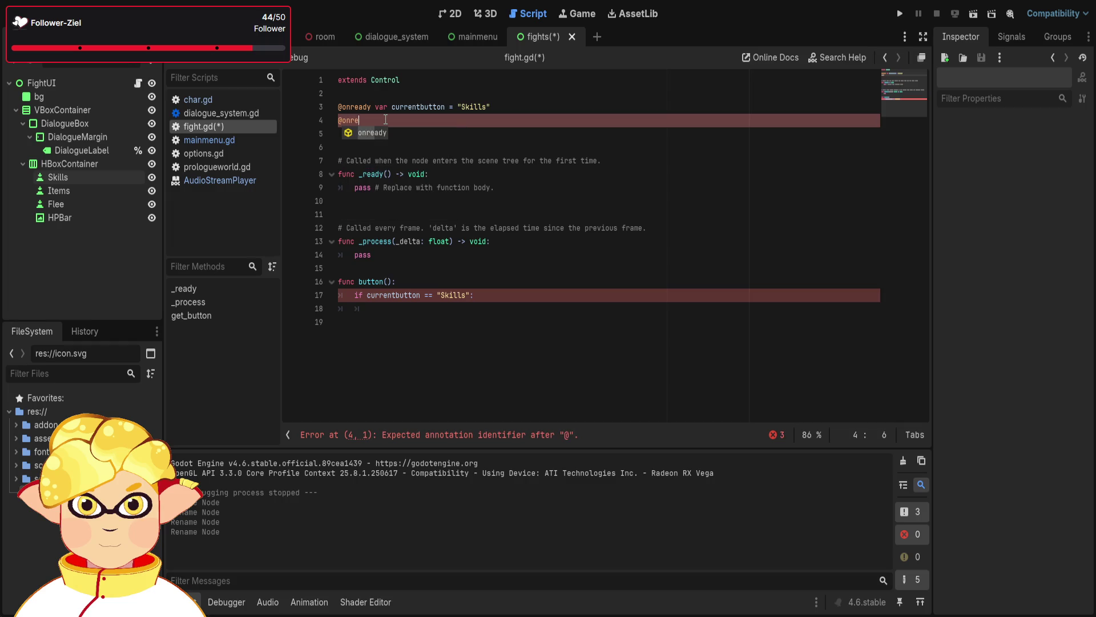
pyautogui.write('ady var ')
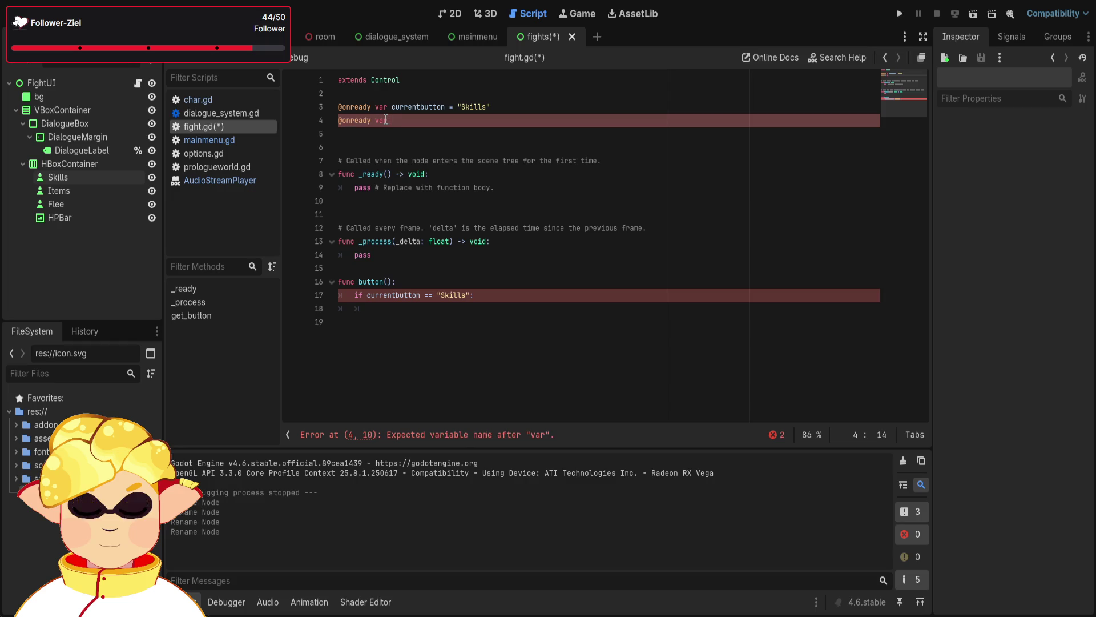
pyautogui.write('skillbutton = ')
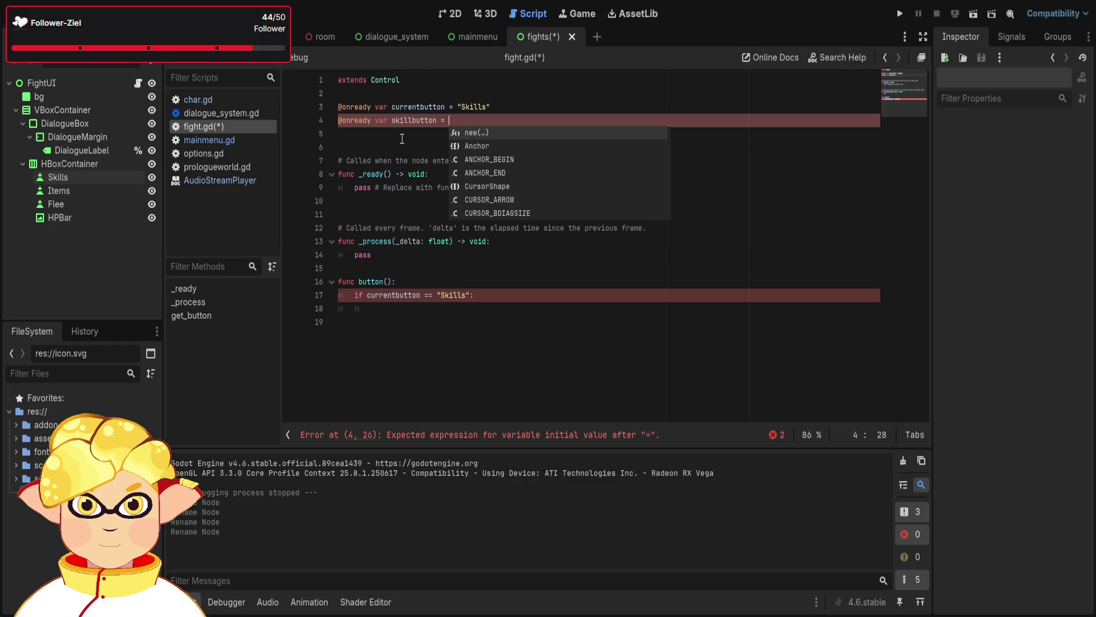
pyautogui.write('""')
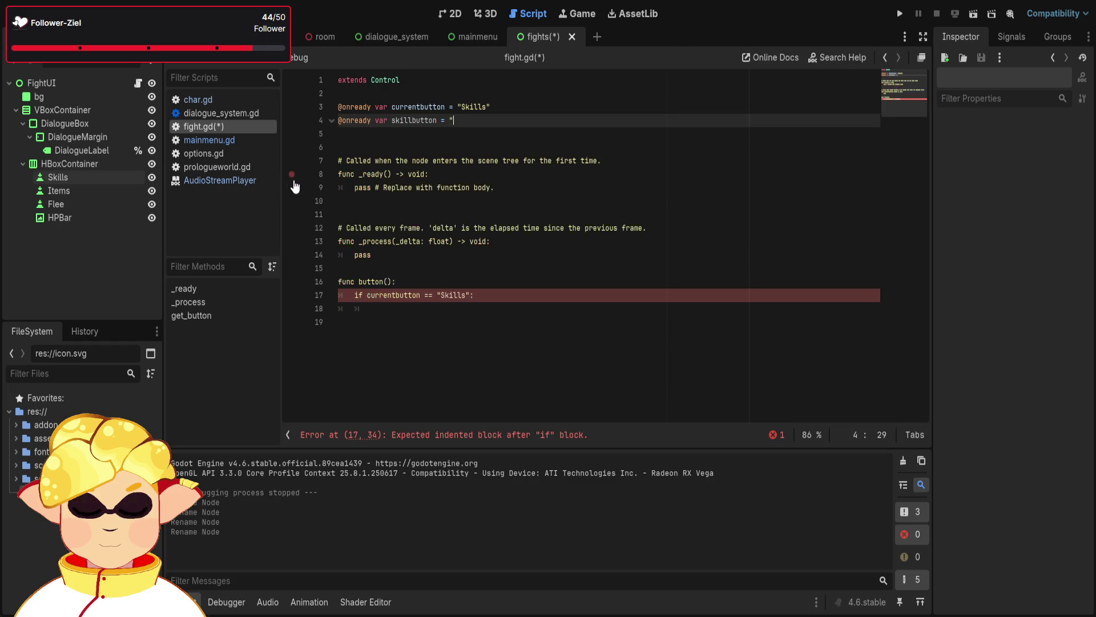
# Set skillbutton to $VBoxContainer/HBoxContainer/Skills by dragging the Skills node into the script
pyautogui.press('BackSpace')
pyautogui.press('BackSpace')
pyautogui.moveTo(103, 177); pyautogui.dragTo(488, 121)
pyautogui.click(447, 131)
# Duplicate the skillbutton declaration twice and start renaming the first copy to sbutton
pyautogui.tripleClick(400, 121)
pyautogui.hotkey('ctrl', 'c')
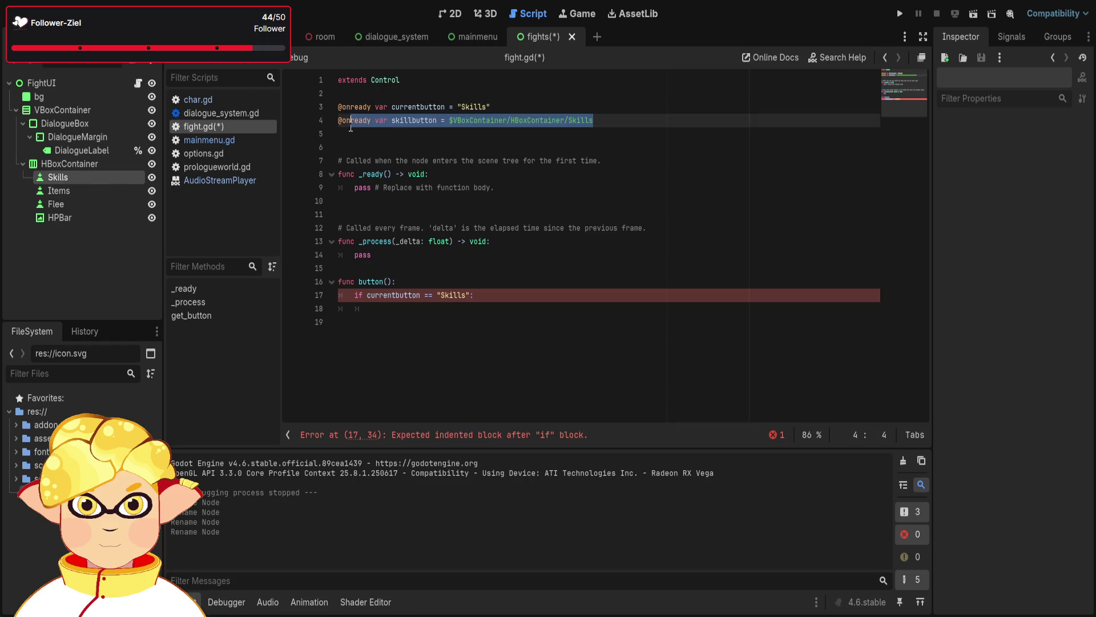
pyautogui.press('BackSpace')
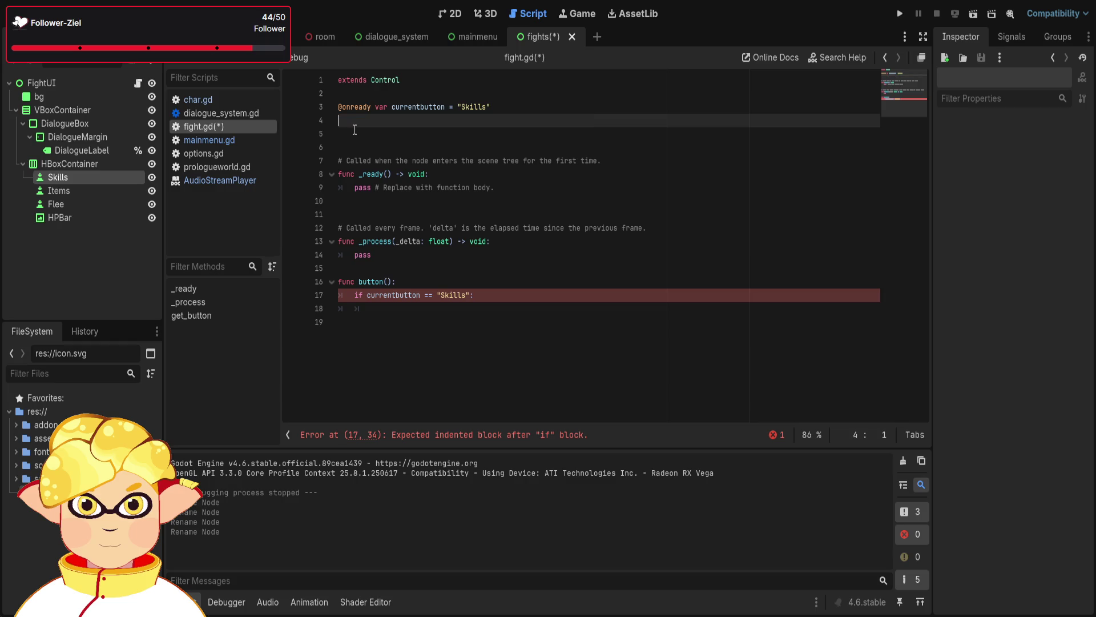
pyautogui.hotkey('ctrl', 'z')
pyautogui.click(353, 135)
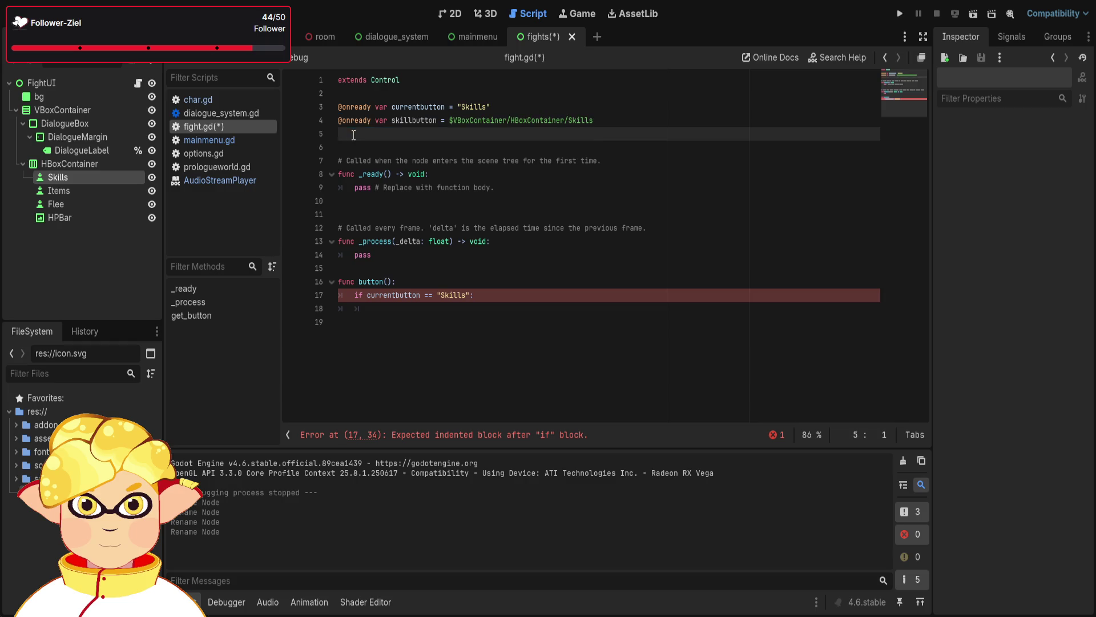
pyautogui.hotkey('ctrl', 'v')
pyautogui.press('Return')
pyautogui.hotkey('ctrl', 'v')
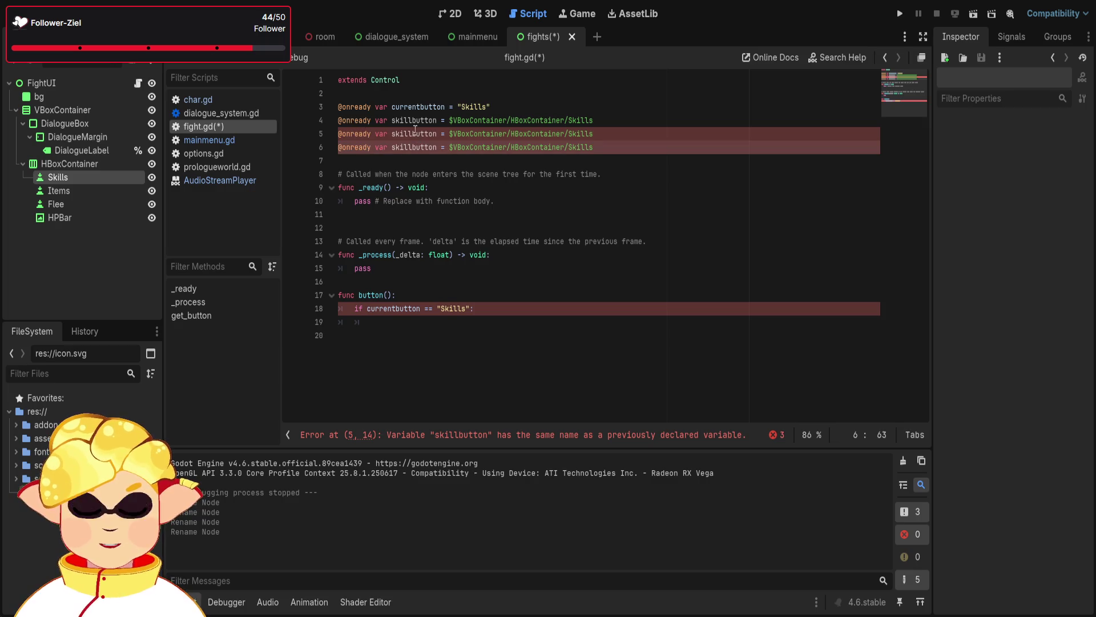
pyautogui.click(413, 134)
pyautogui.press('BackSpace')
pyautogui.press('BackSpace')
pyautogui.press('BackSpace')
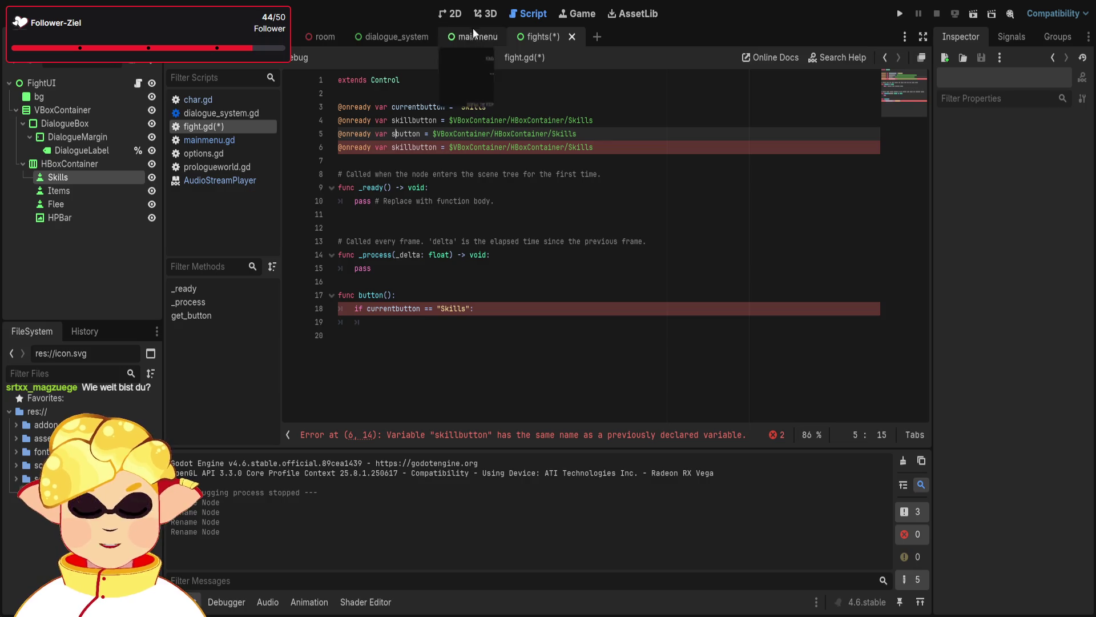
# Open the Prologue scene in the 3D workspace, run the project, then stop it with F8
pyautogui.click(485, 13)
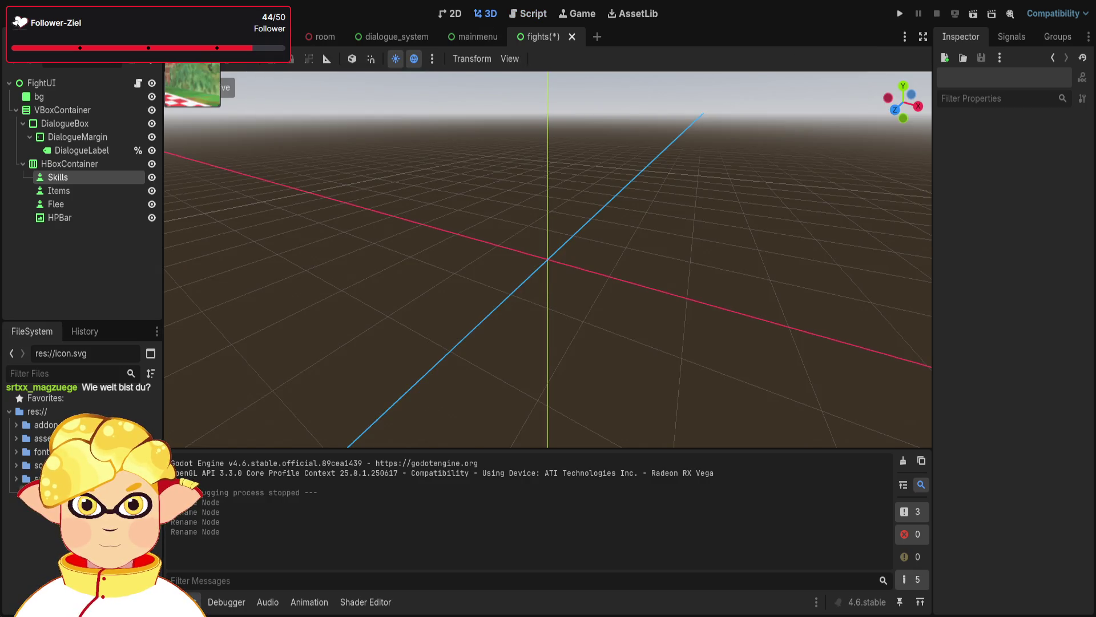
pyautogui.click(188, 37)
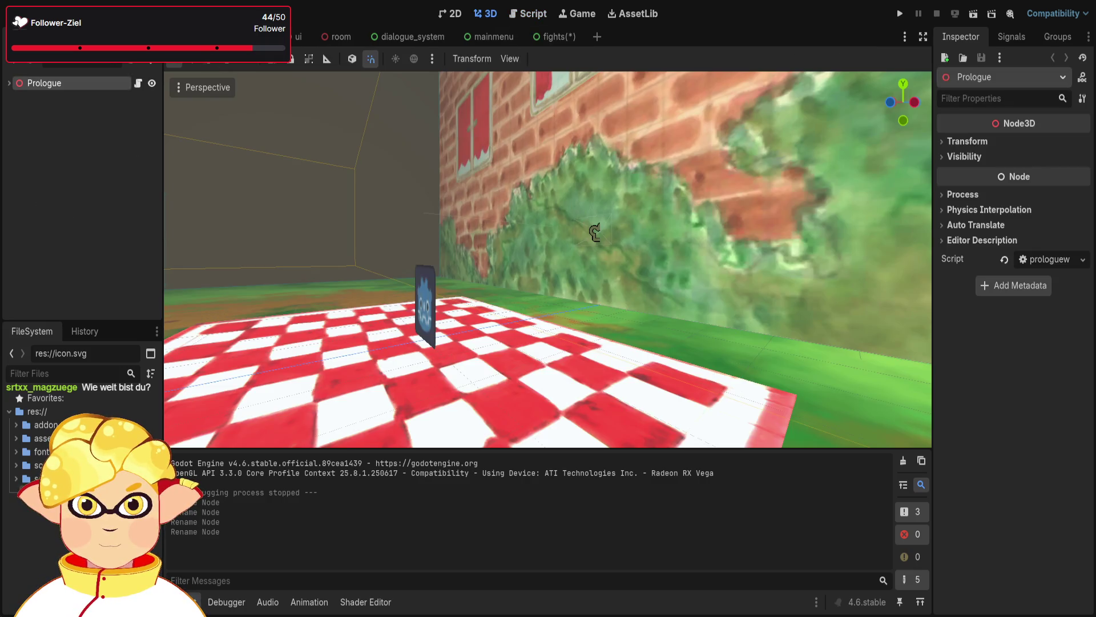
pyautogui.click(971, 15)
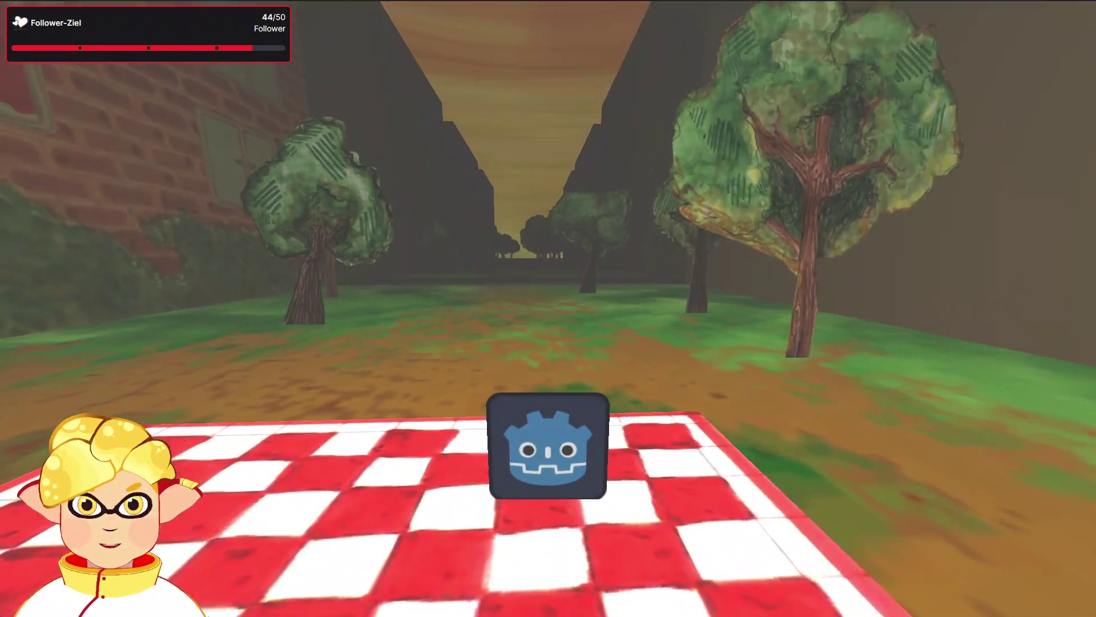
pyautogui.press('F8')
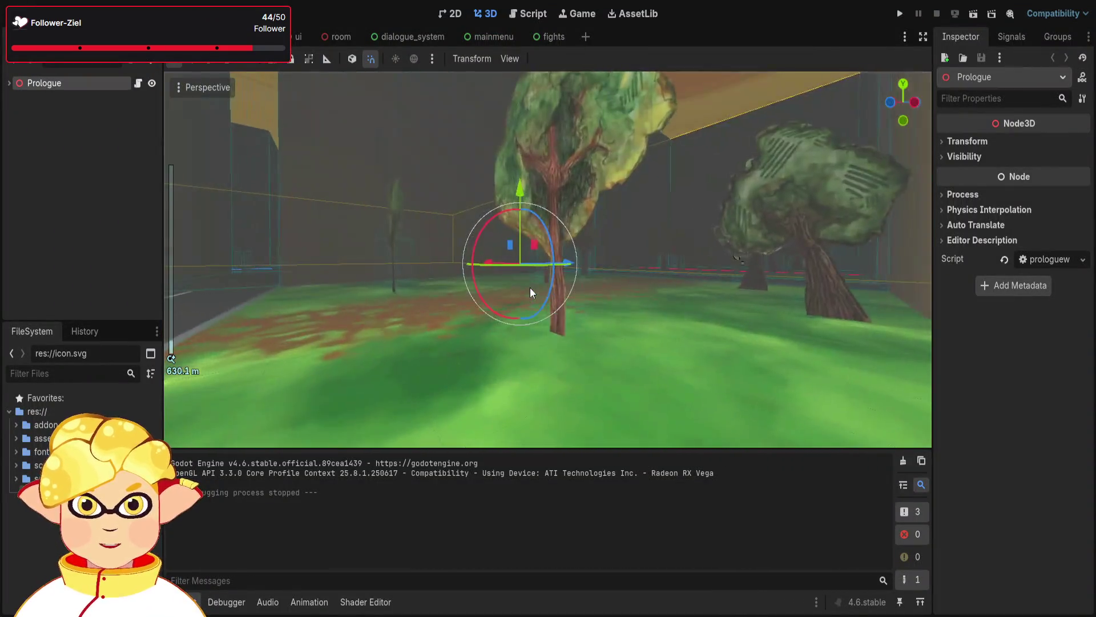
# Freelook through the Prologue level into the walled corridor and select its areanorth collision shape
pyautogui.rightClick(530, 286)
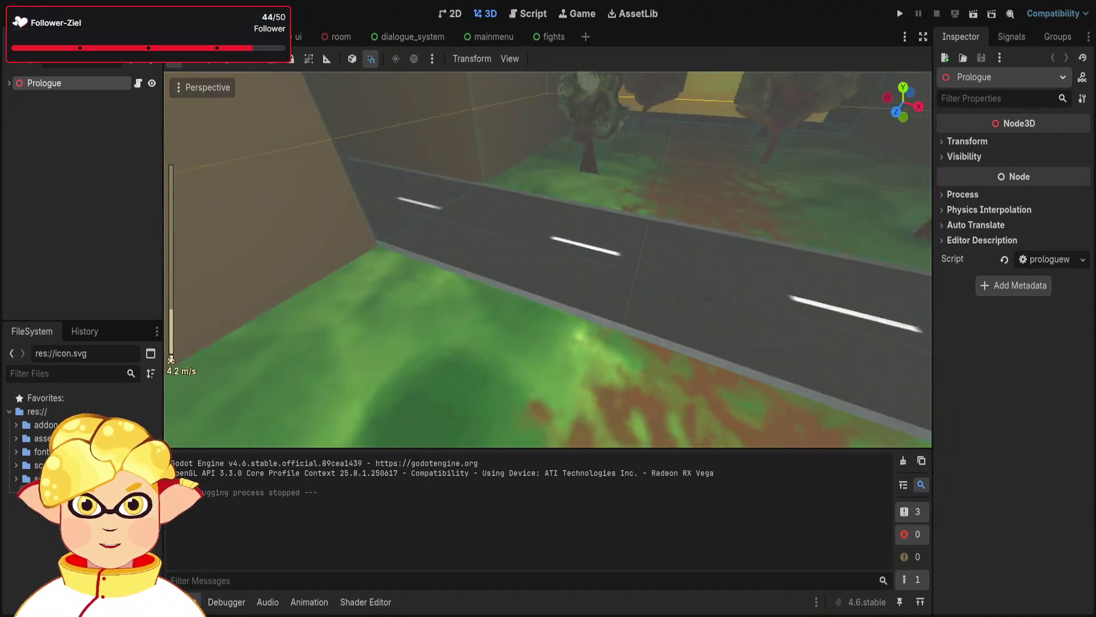
pyautogui.press('w')
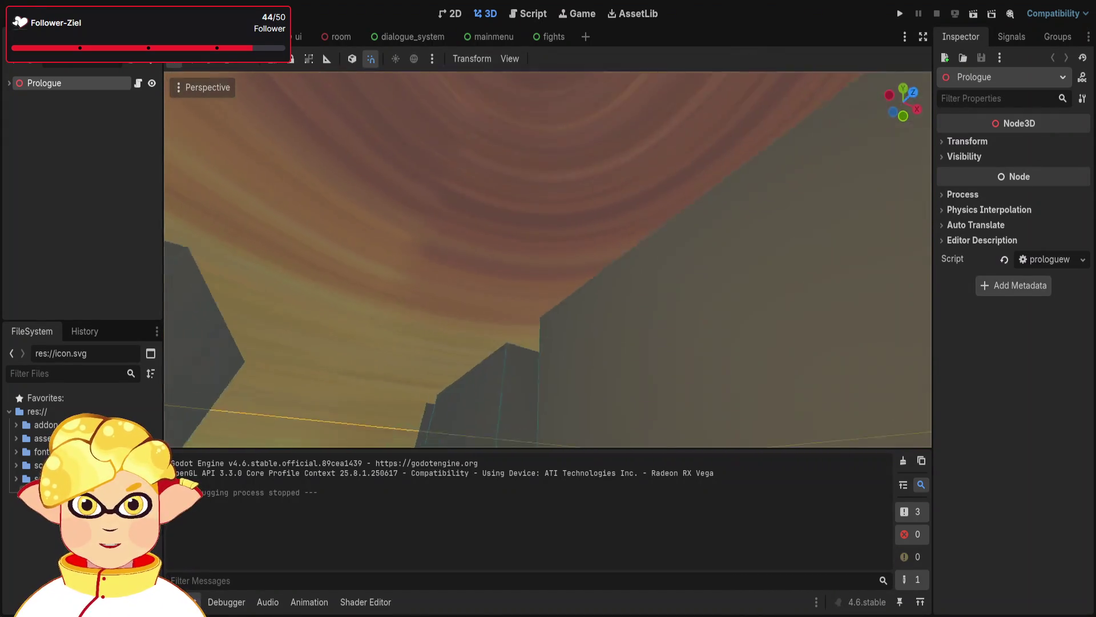
pyautogui.press('w')
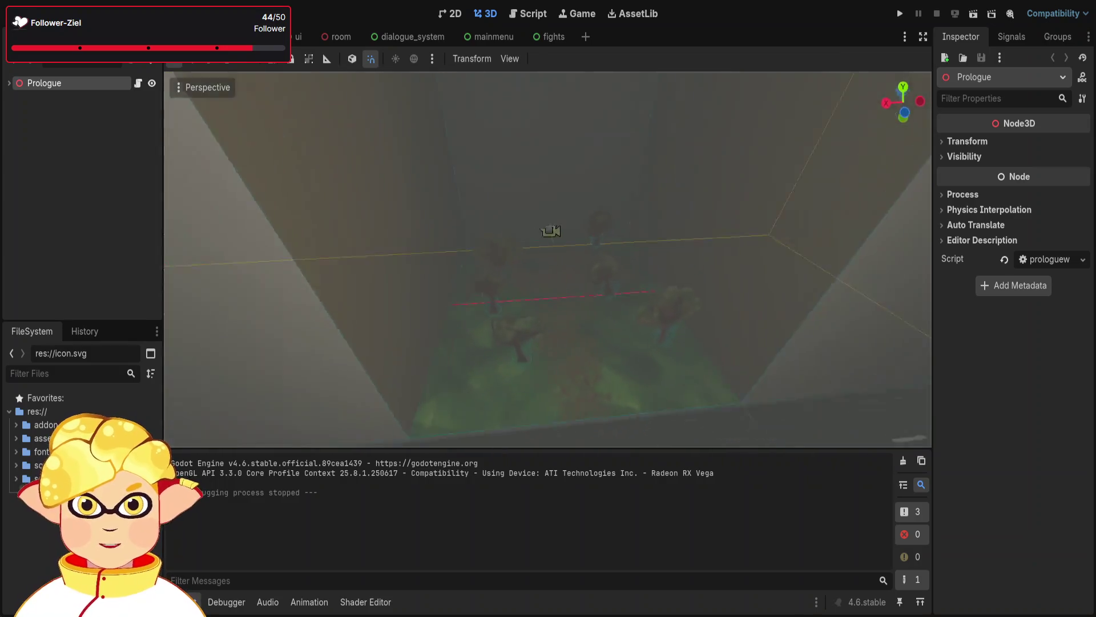
pyautogui.press('w')
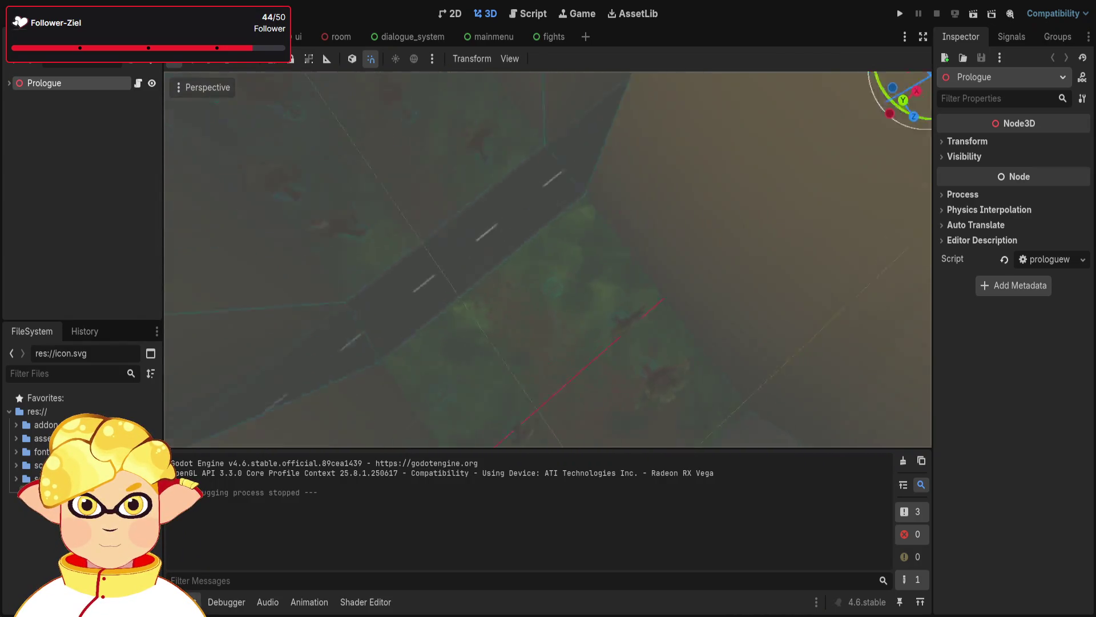
pyautogui.press('w')
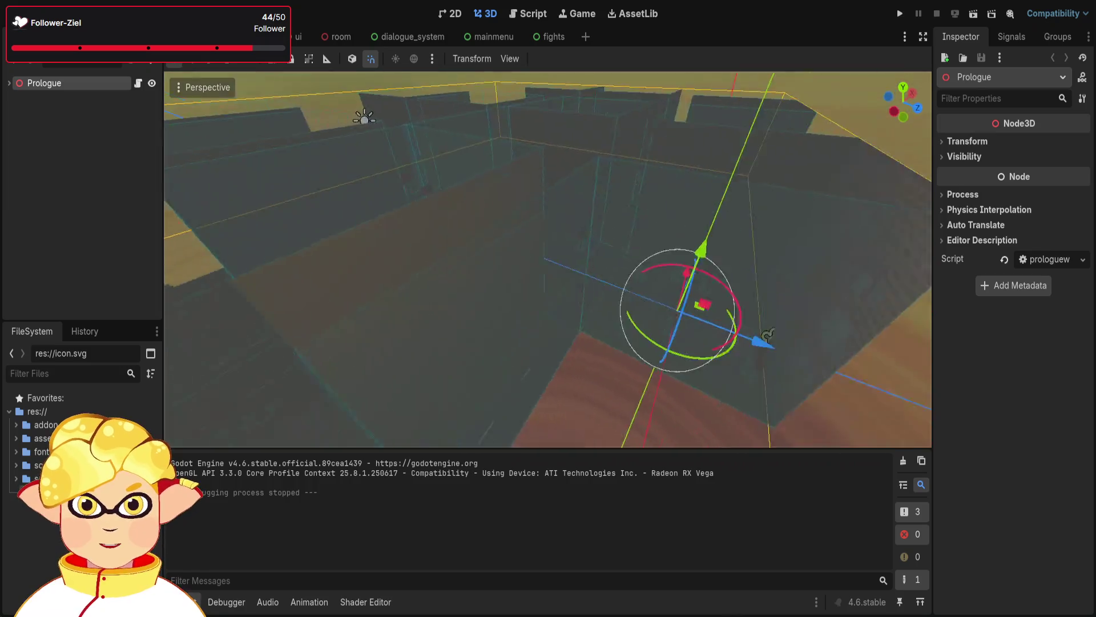
pyautogui.press('w')
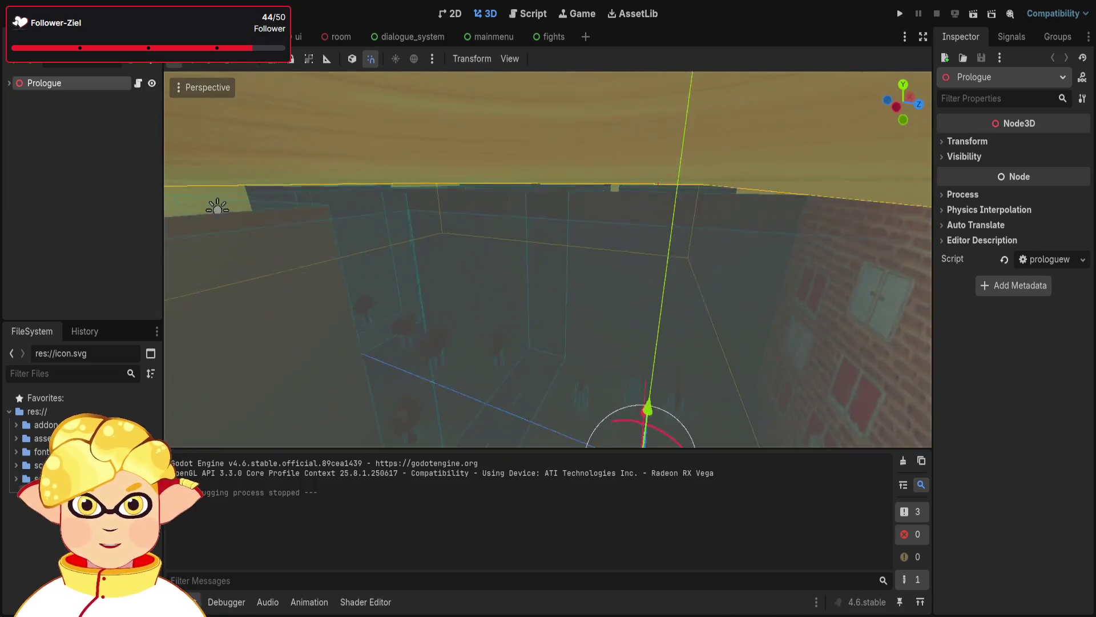
pyautogui.press('w')
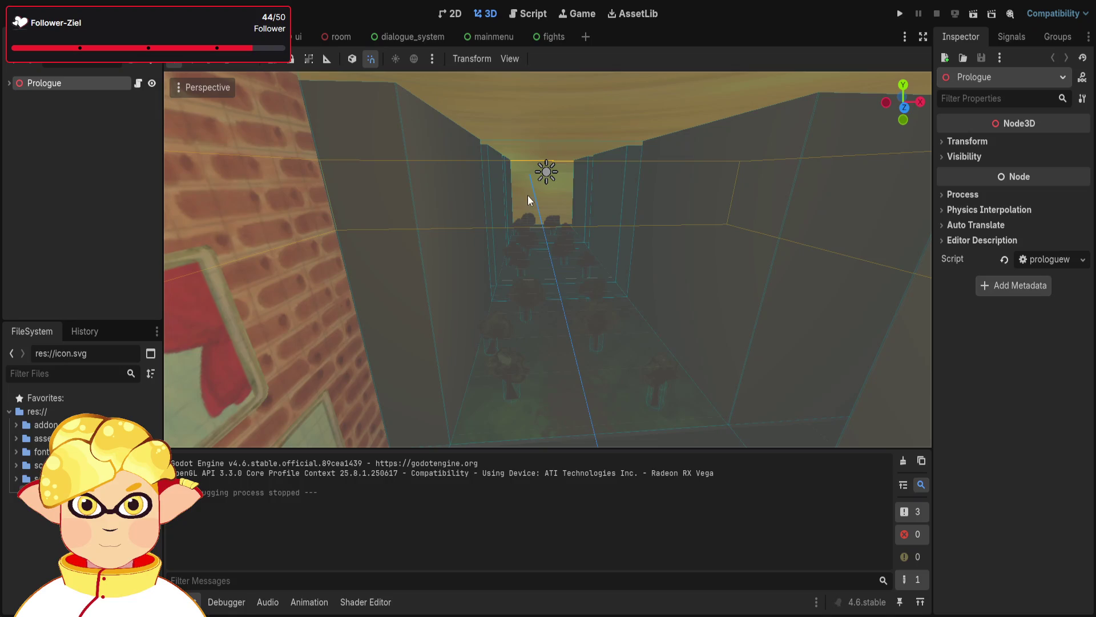
pyautogui.click(517, 169)
pyautogui.click(501, 94)
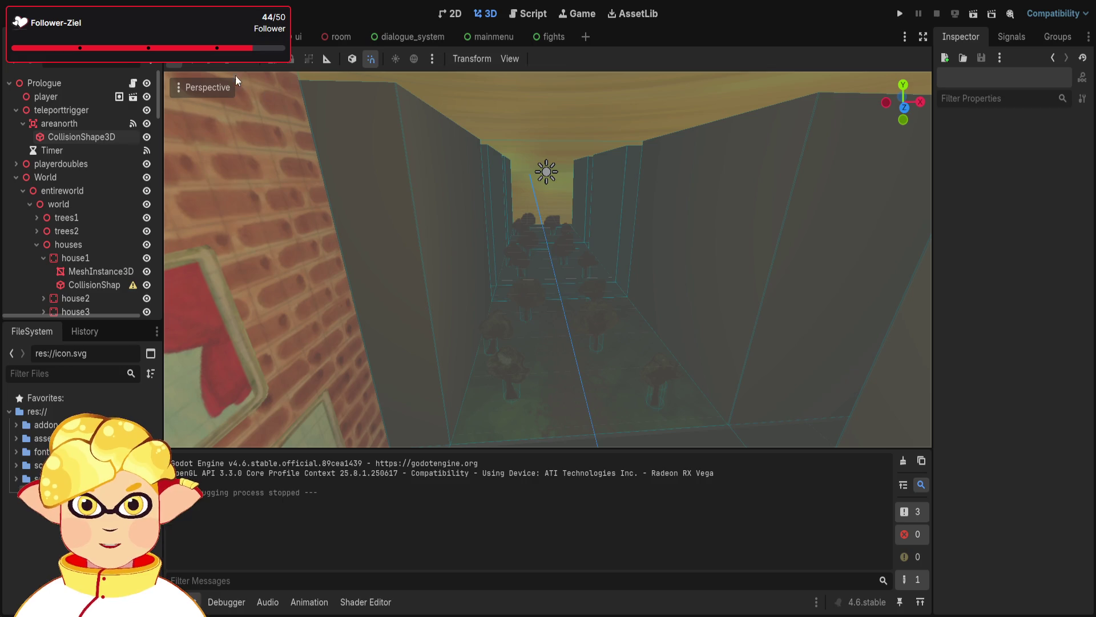
# Inspect the player scene, orbiting the view so its sprite faces the camera
pyautogui.click(10, 83)
pyautogui.hotkey('ctrl', 'Tab')
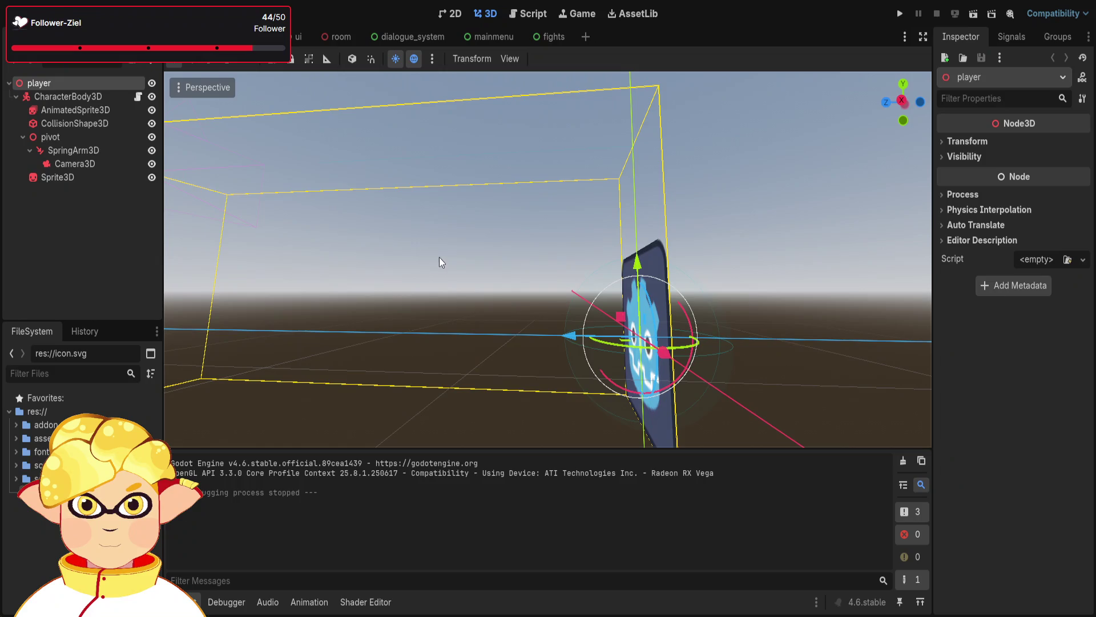
pyautogui.scroll(-3, 402, 220)
pyautogui.click(337, 408)
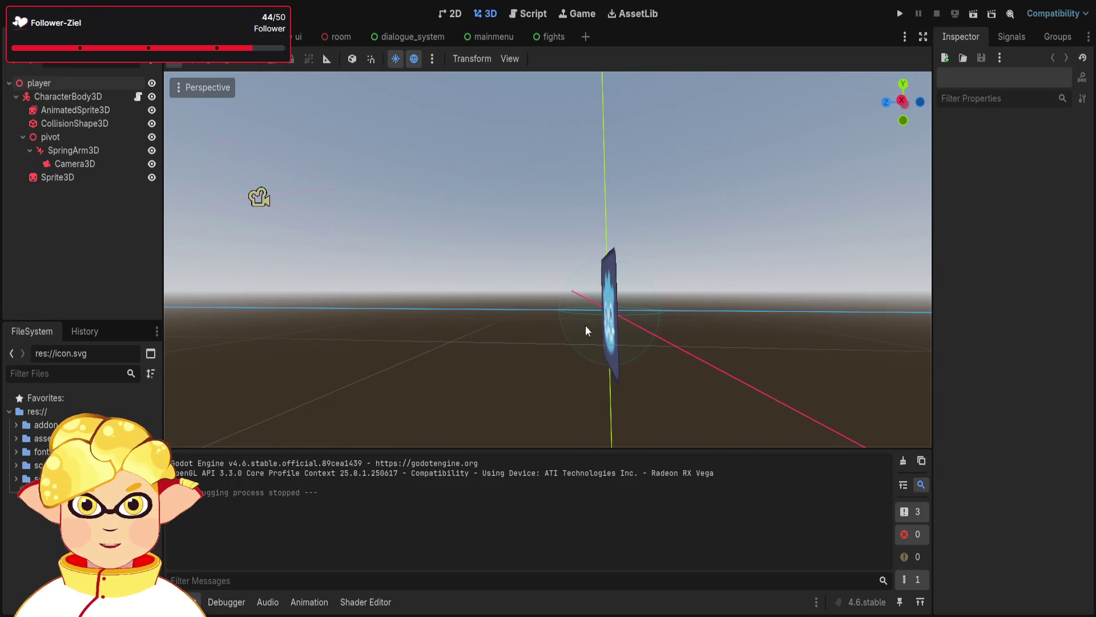
pyautogui.moveTo(585, 324)
pyautogui.mouseDown()
pyautogui.moveTo(542, 326)
pyautogui.moveTo(551, 331)
pyautogui.mouseUp()
# Browse the ui scene, selecting its Control and Label nodes
pyautogui.click(302, 35)
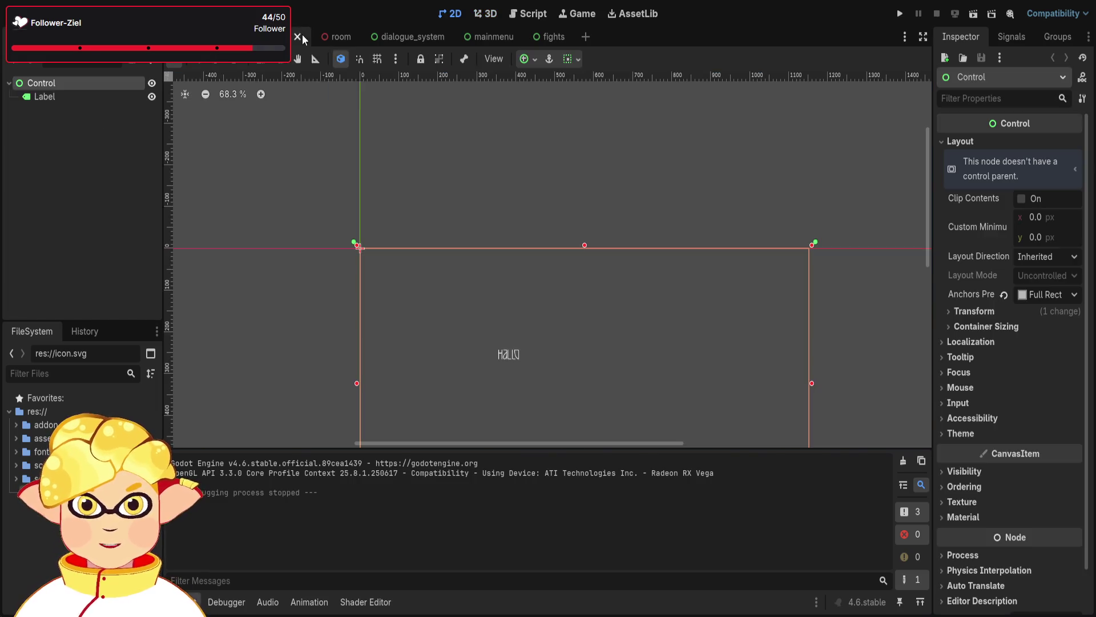
pyautogui.scroll(-3, 766, 360)
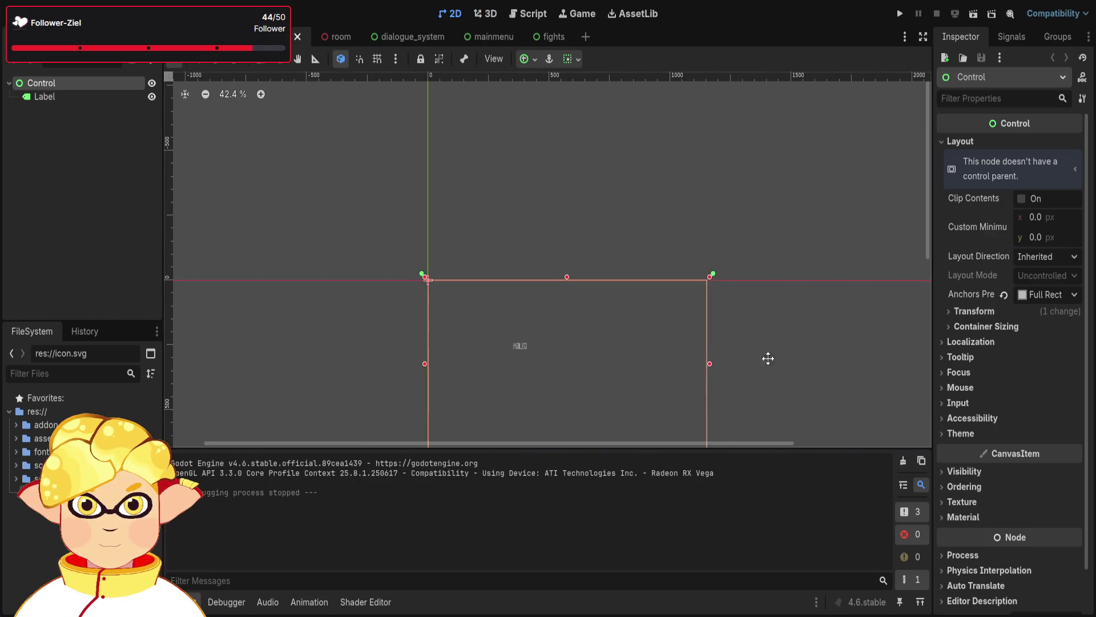
pyautogui.click(748, 321)
pyautogui.click(625, 298)
pyautogui.click(84, 101)
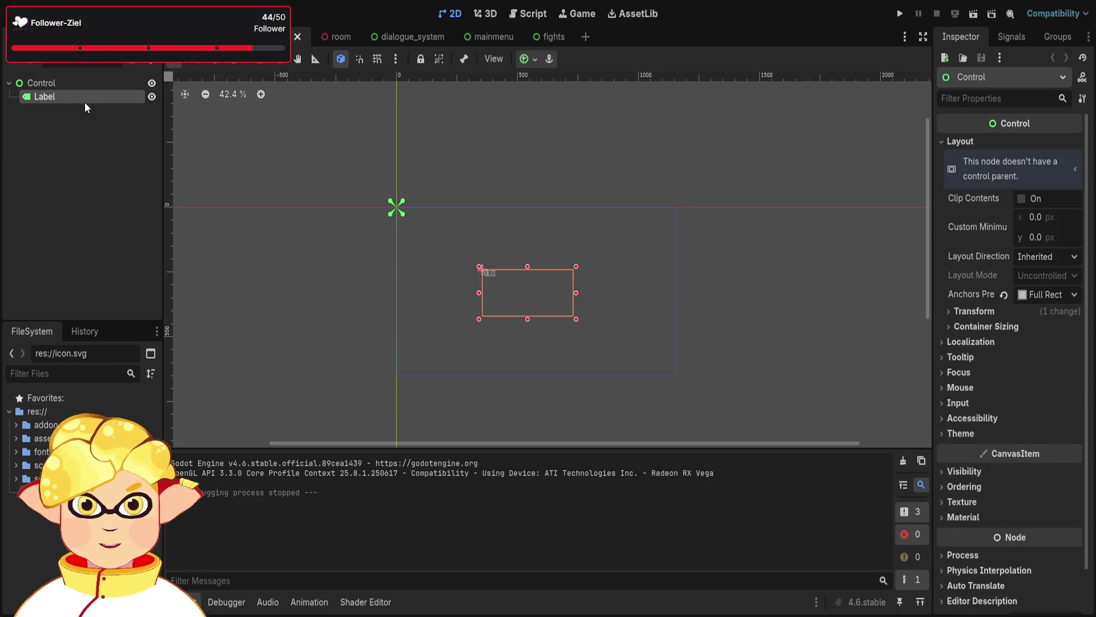
pyautogui.click(87, 126)
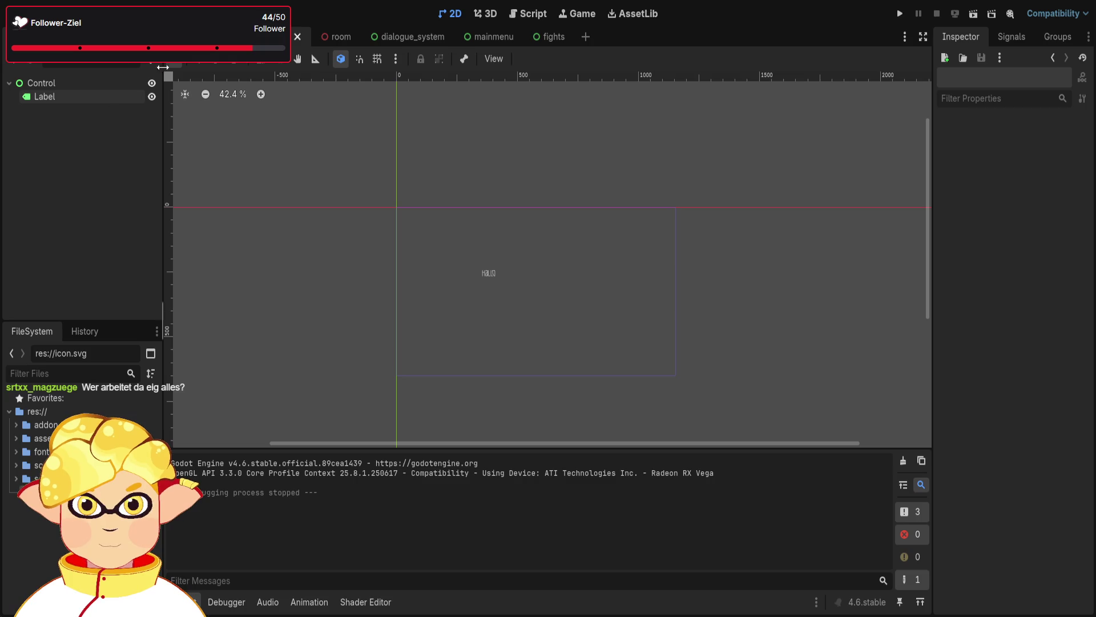
# Look through the room and dialogue_system scenes, ending on the mainmenu scene
pyautogui.click(336, 36)
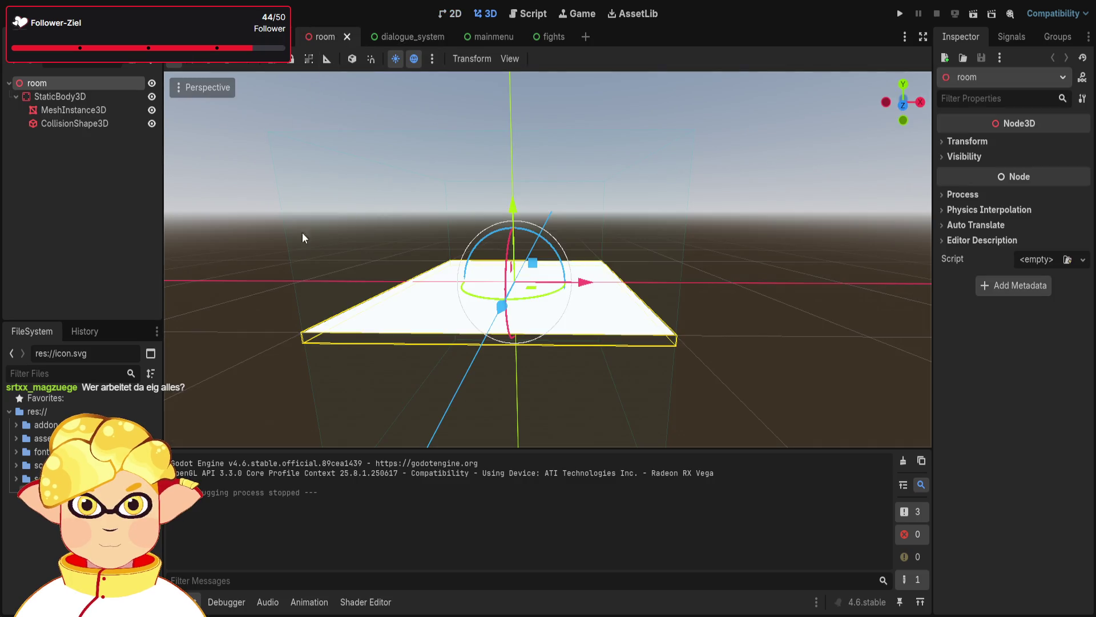
pyautogui.click(239, 252)
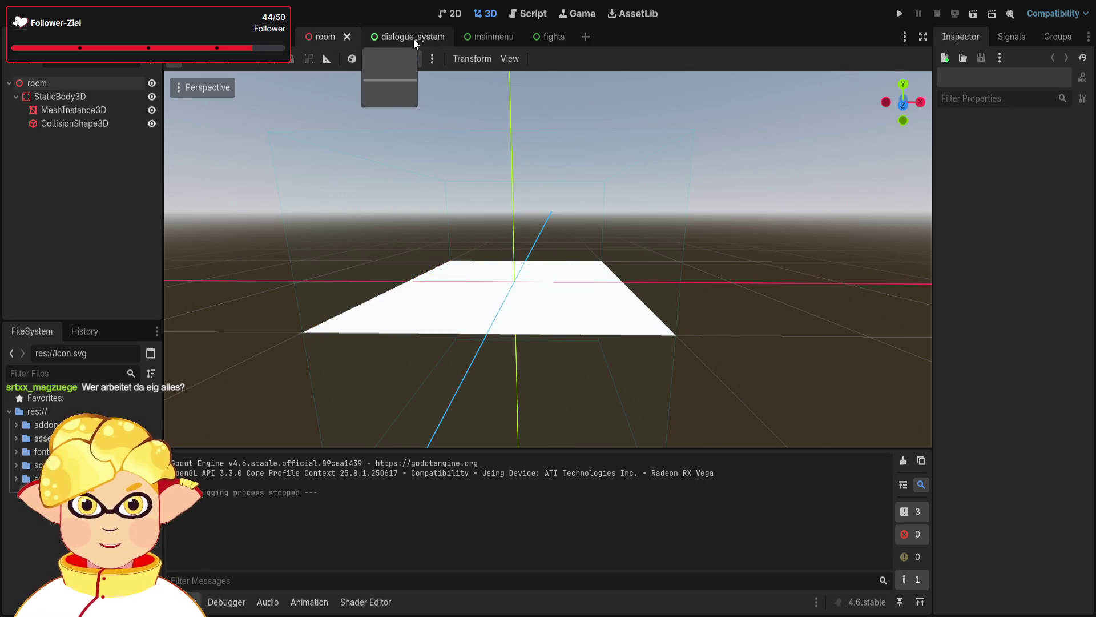
pyautogui.click(414, 37)
pyautogui.click(288, 305)
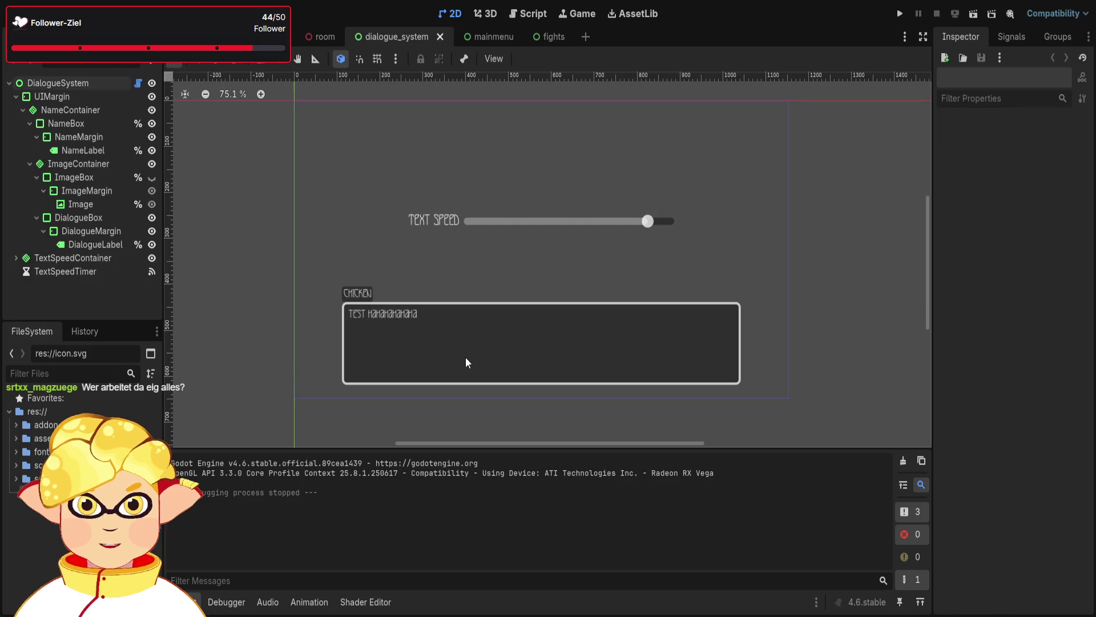
pyautogui.click(477, 36)
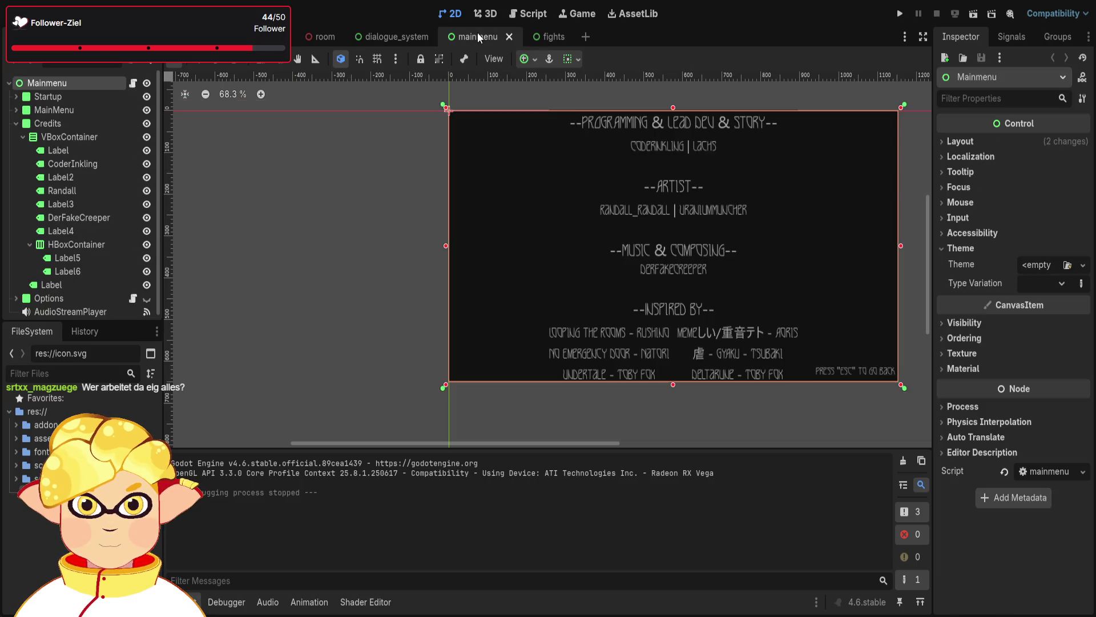
# Pan and zoom the mainmenu canvas to bring the Credits panel fully into view
pyautogui.scroll(3, 742, 240)
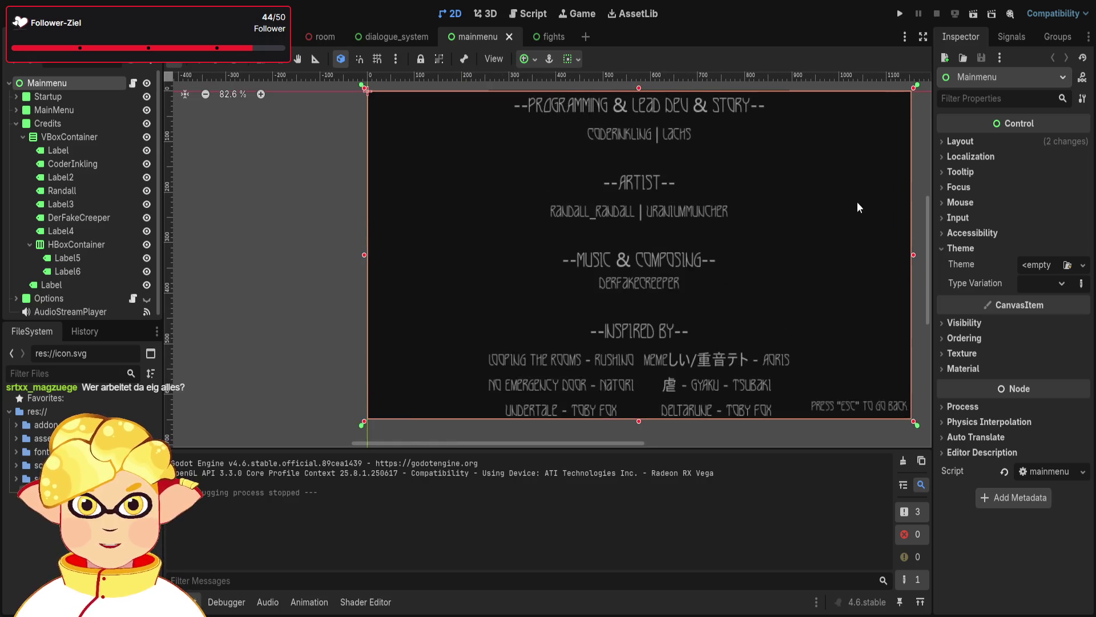
pyautogui.scroll(-2, 879, 197)
pyautogui.moveTo(910, 178); pyautogui.dragTo(813, 188)
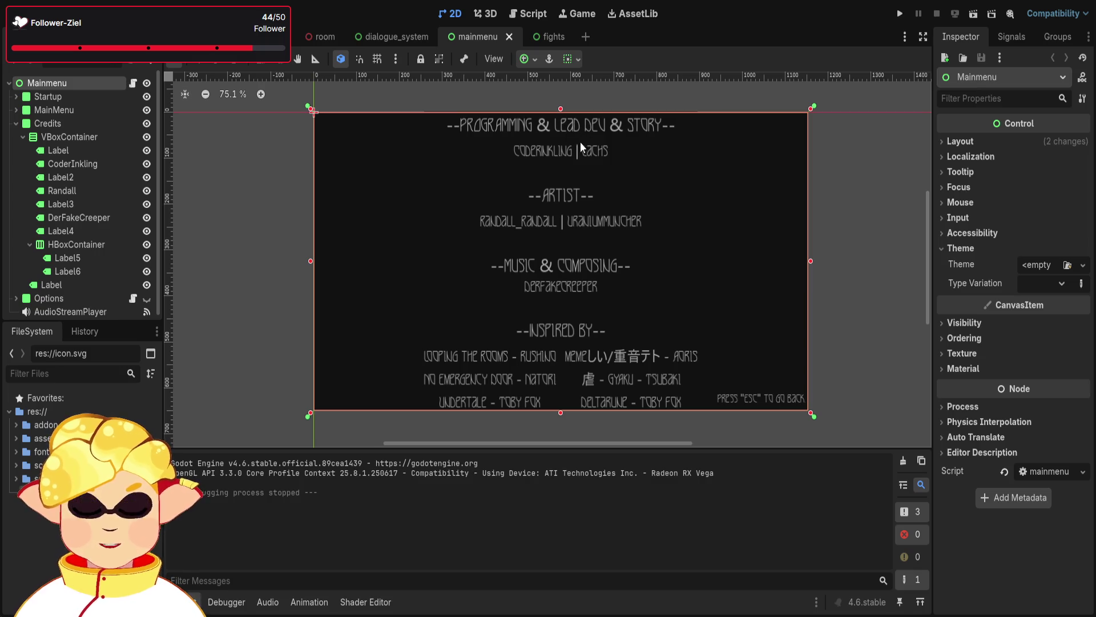
pyautogui.scroll(4, 569, 127)
pyautogui.scroll(-3, 580, 122)
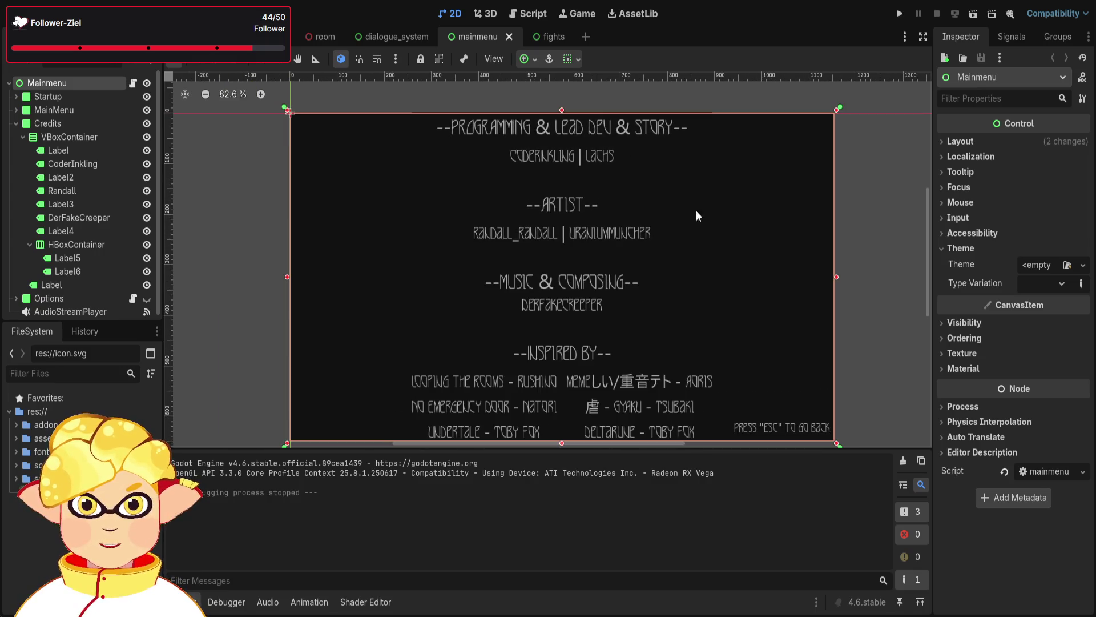
pyautogui.moveTo(875, 266); pyautogui.dragTo(820, 240)
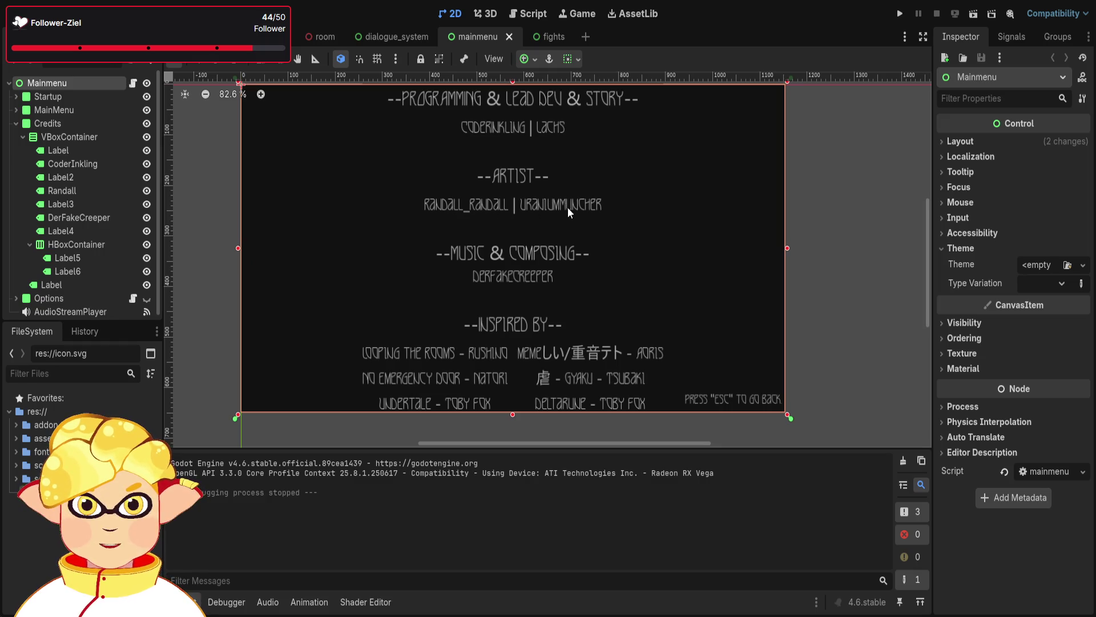
pyautogui.scroll(3, 570, 203)
# Inspect the artist credits label and Credits panel, then switch to the fights scene
pyautogui.click(580, 216)
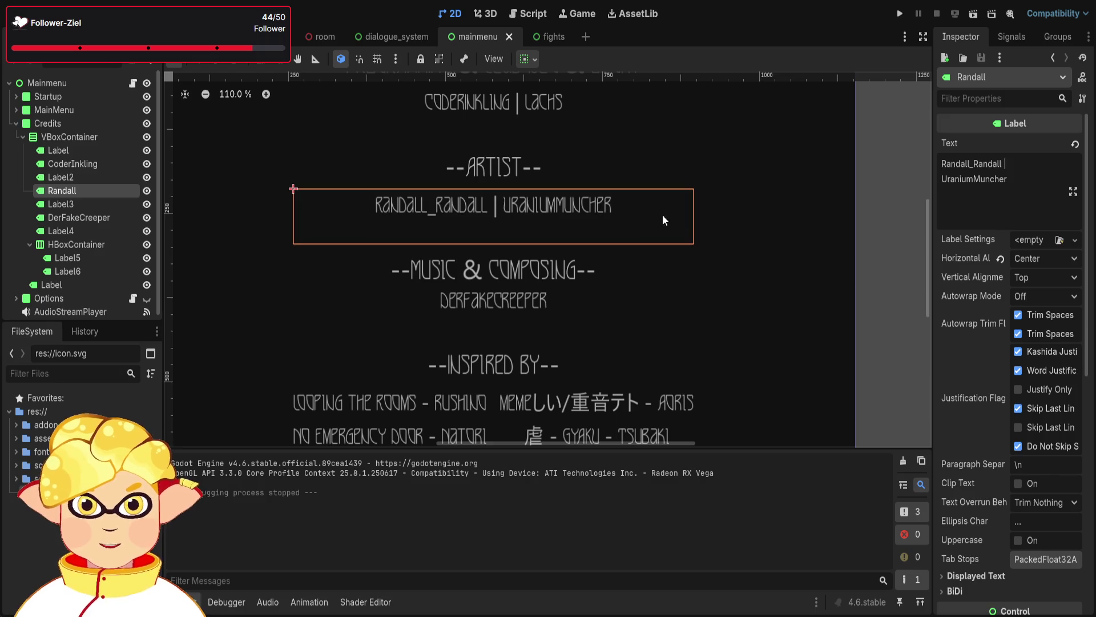
pyautogui.click(851, 238)
pyautogui.click(882, 262)
pyautogui.scroll(-2, 590, 296)
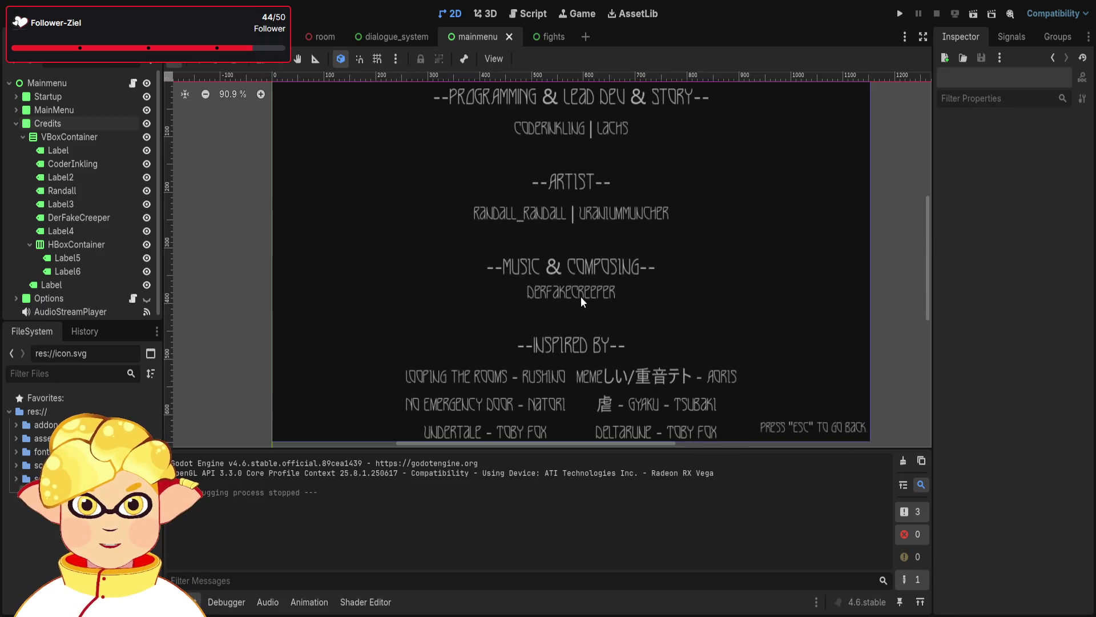
pyautogui.scroll(-2, 608, 276)
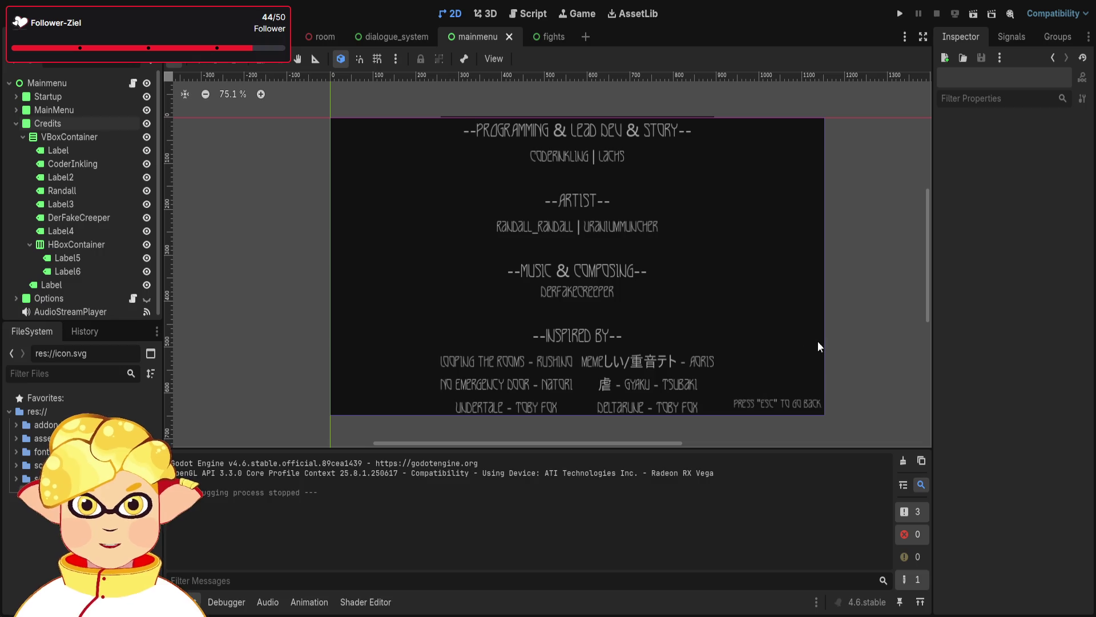
pyautogui.moveTo(843, 317); pyautogui.dragTo(803, 332)
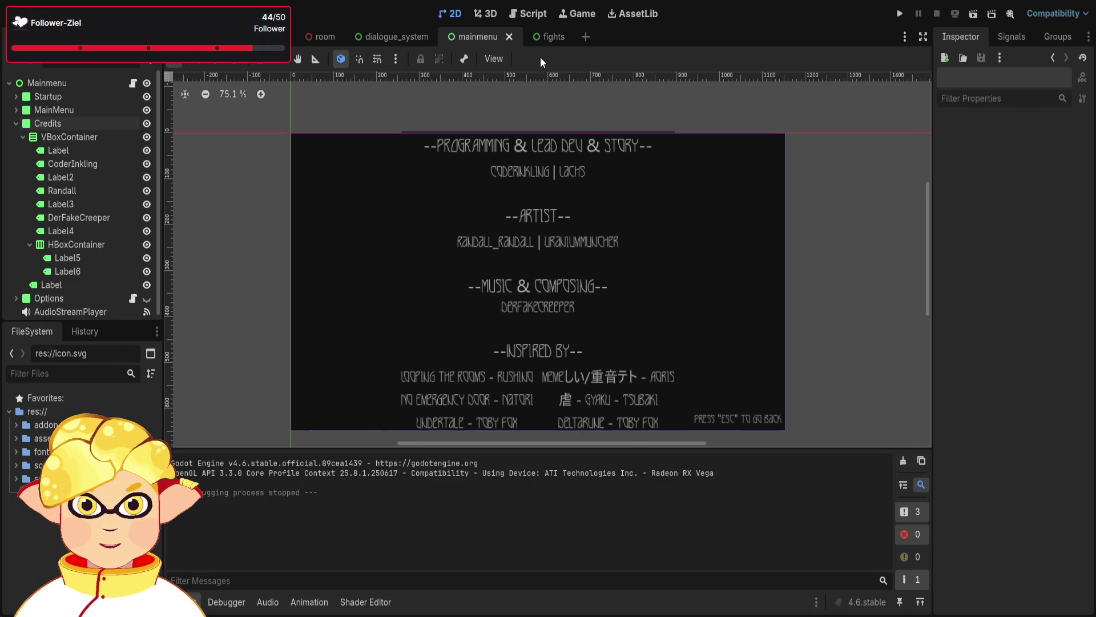
pyautogui.click(550, 37)
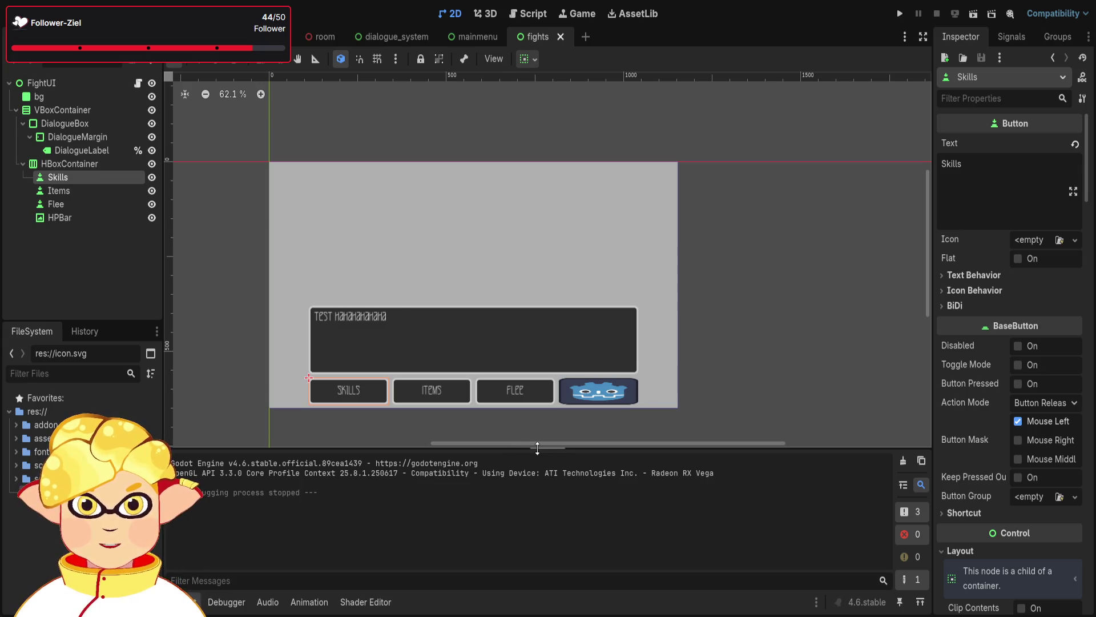
pyautogui.scroll(1, 518, 426)
pyautogui.click(376, 418)
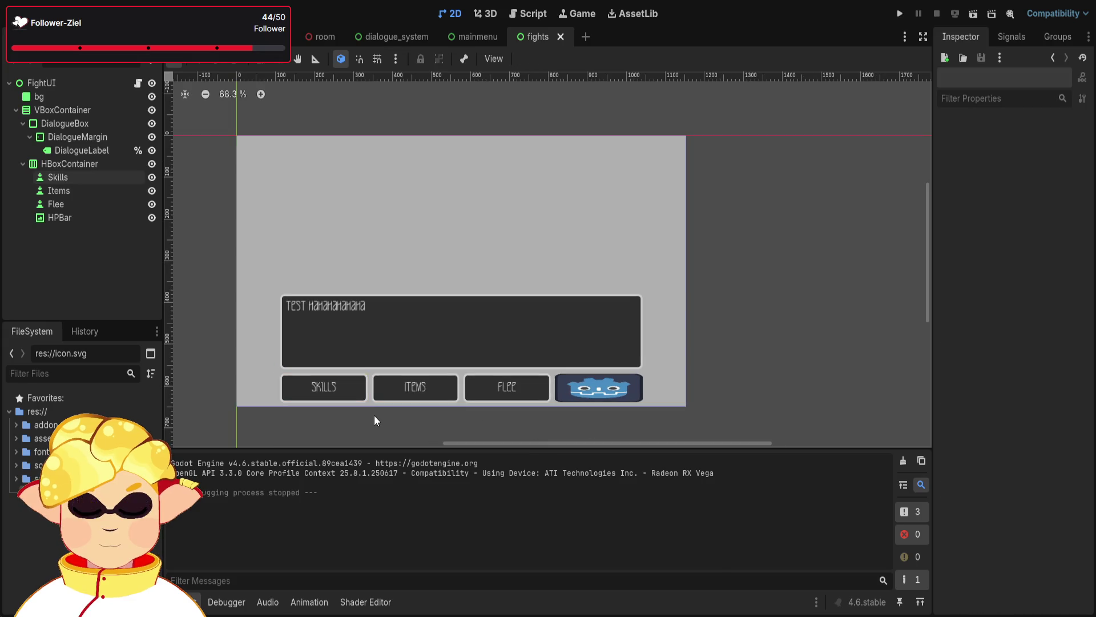
pyautogui.scroll(6, 374, 415)
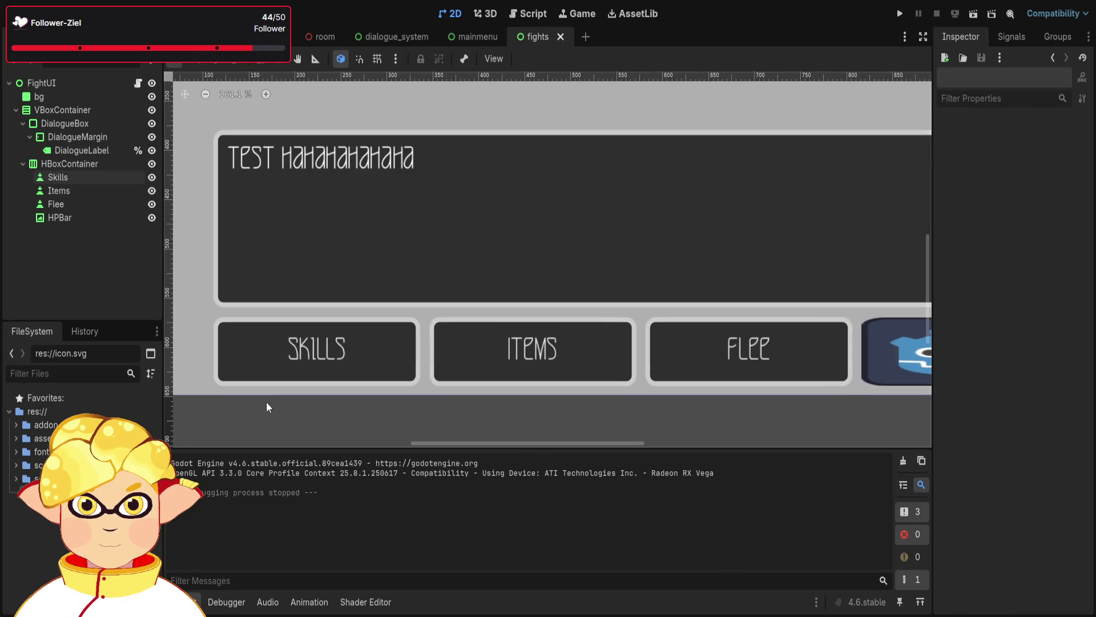
pyautogui.moveTo(266, 402); pyautogui.dragTo(343, 426)
pyautogui.scroll(7, 337, 428)
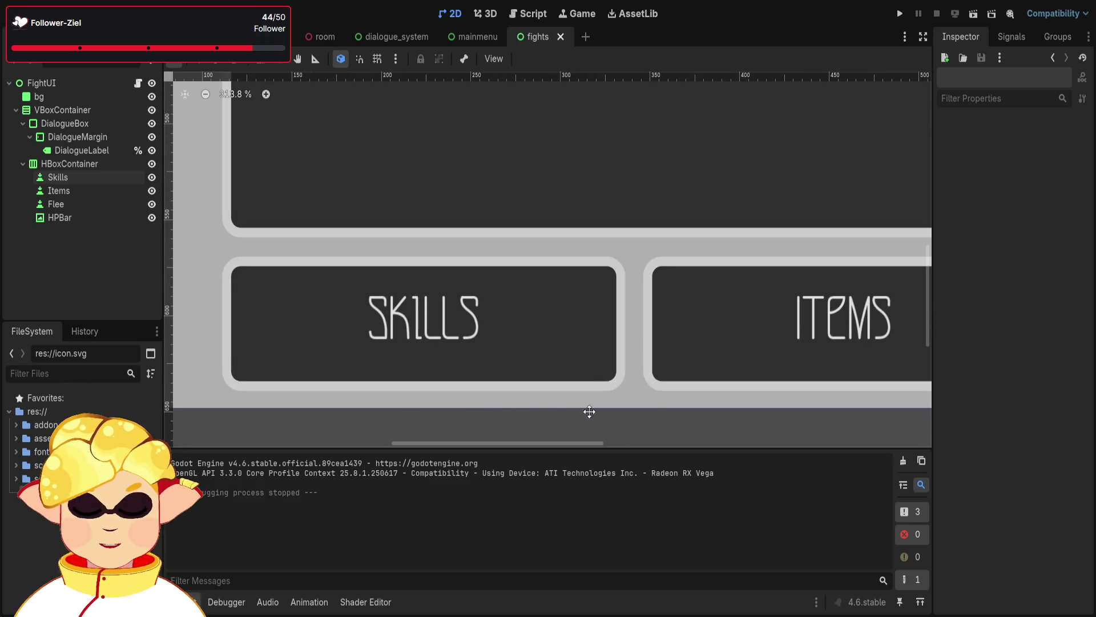
pyautogui.moveTo(850, 419); pyautogui.dragTo(506, 429)
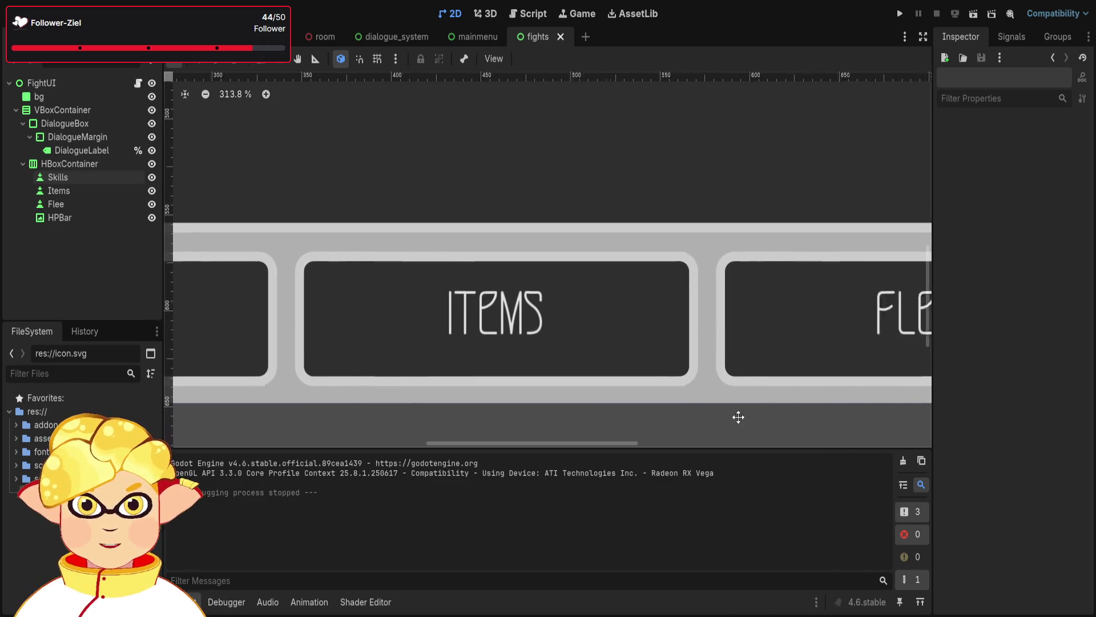
pyautogui.moveTo(736, 416); pyautogui.dragTo(351, 416)
pyautogui.moveTo(917, 411)
pyautogui.mouseDown()
pyautogui.moveTo(785, 387)
pyautogui.moveTo(450, 389)
pyautogui.mouseUp()
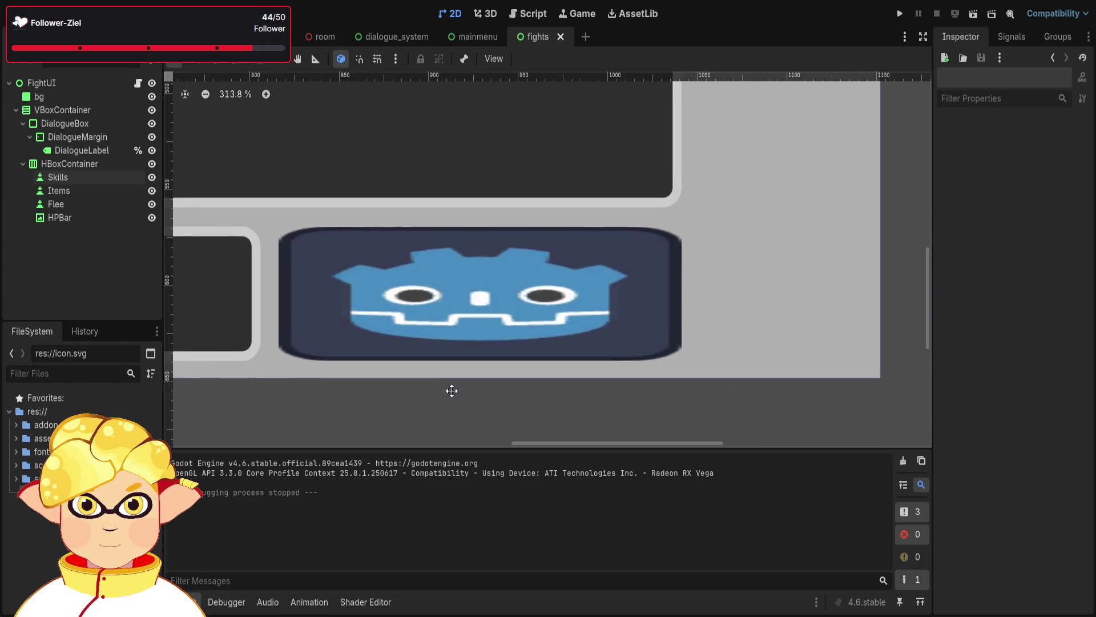
pyautogui.scroll(-5, 442, 379)
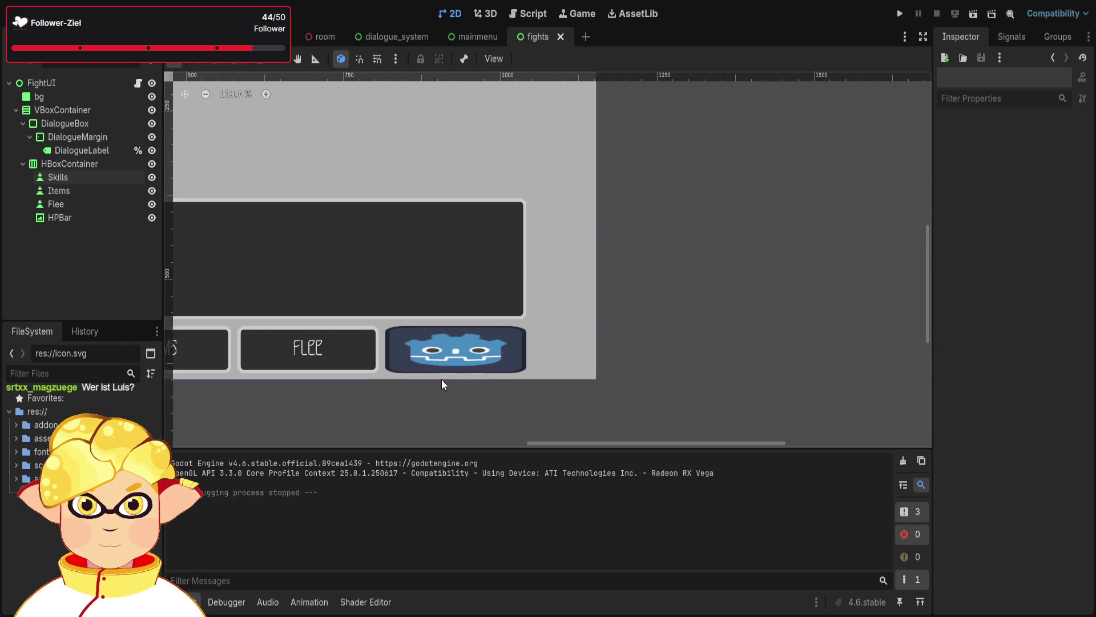
pyautogui.moveTo(457, 427)
pyautogui.mouseDown()
pyautogui.moveTo(661, 431)
pyautogui.moveTo(648, 434)
pyautogui.mouseUp()
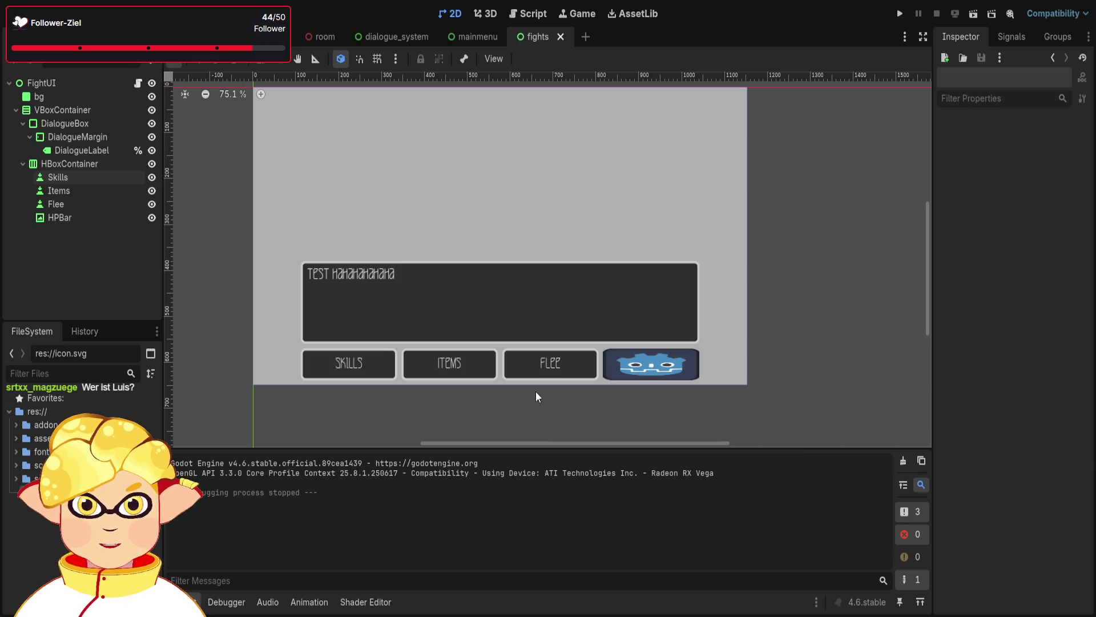
# In the mainmenu scene, inspect the credits VBoxContainer and the artist credits label text
pyautogui.click(457, 33)
pyautogui.click(593, 246)
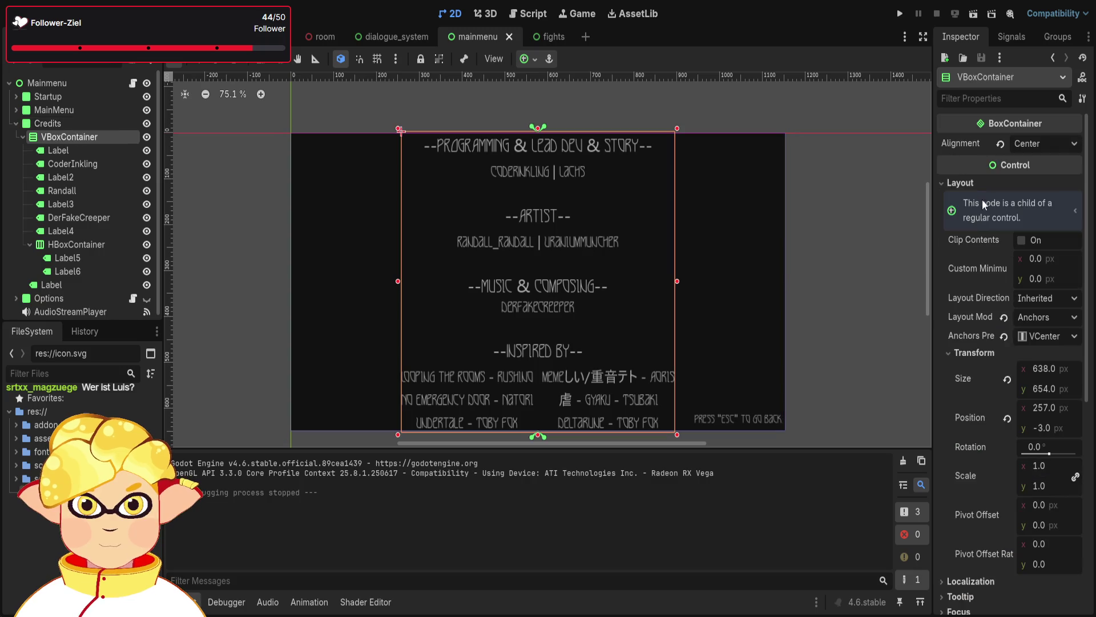
pyautogui.click(540, 257)
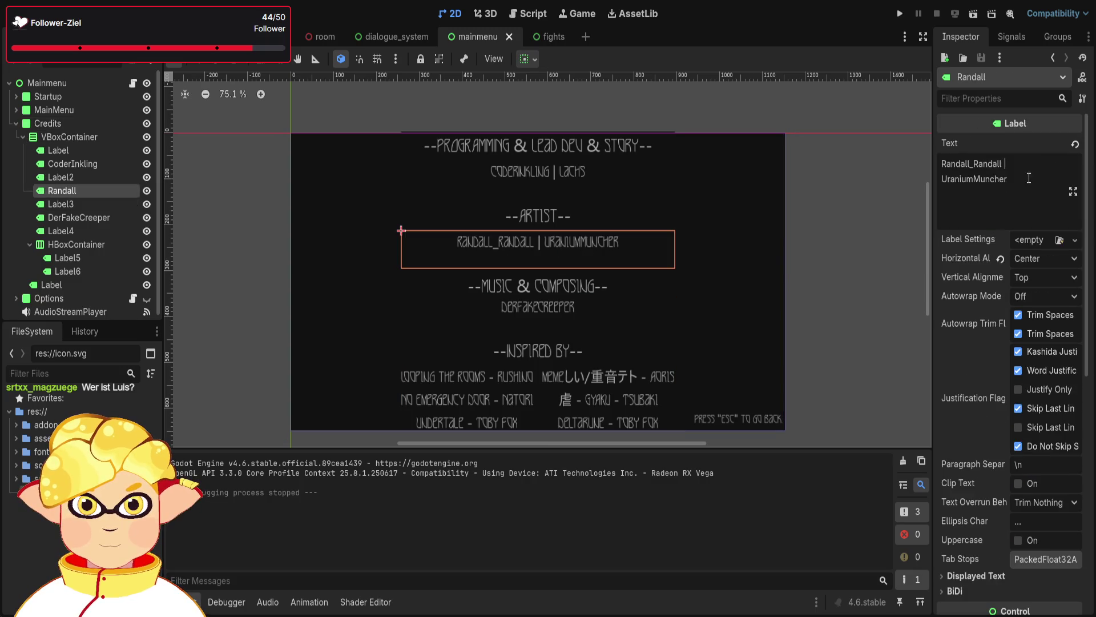
pyautogui.moveTo(1007, 180); pyautogui.dragTo(941, 182)
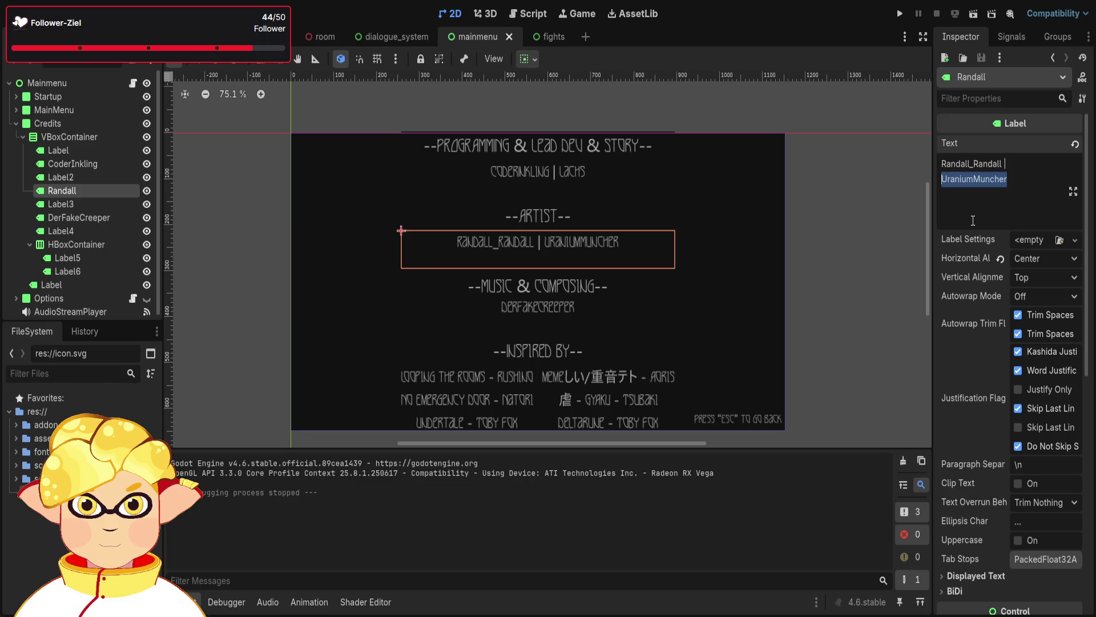
# Back in the fights scene, deselect the Skills node and switch to the fight.gd script
pyautogui.click(540, 39)
pyautogui.scroll(-1, 623, 275)
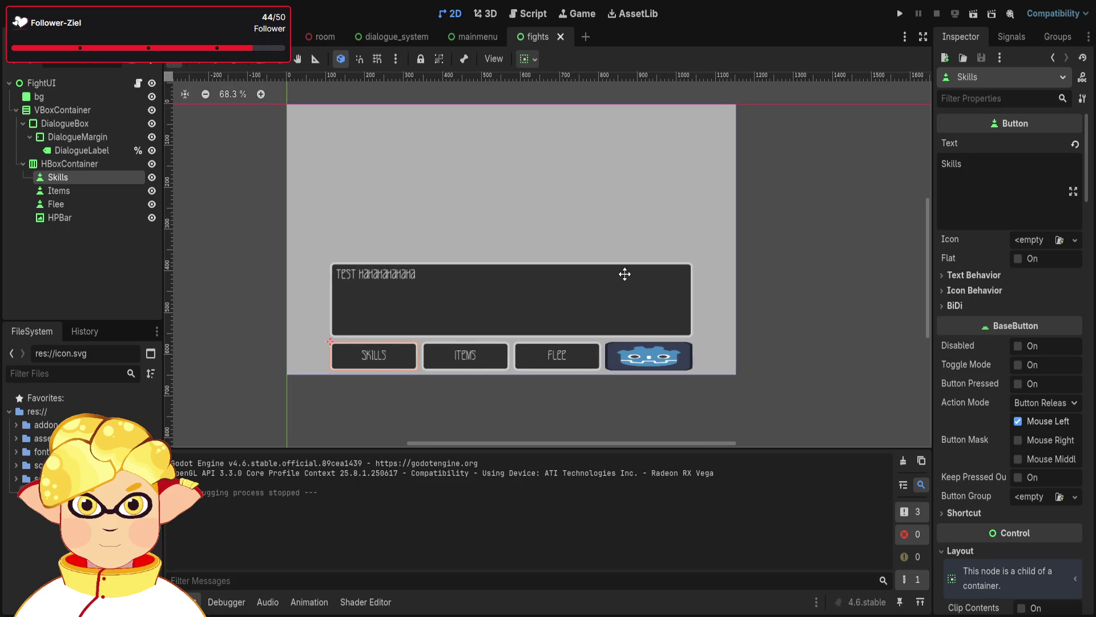
pyautogui.scroll(1, 623, 275)
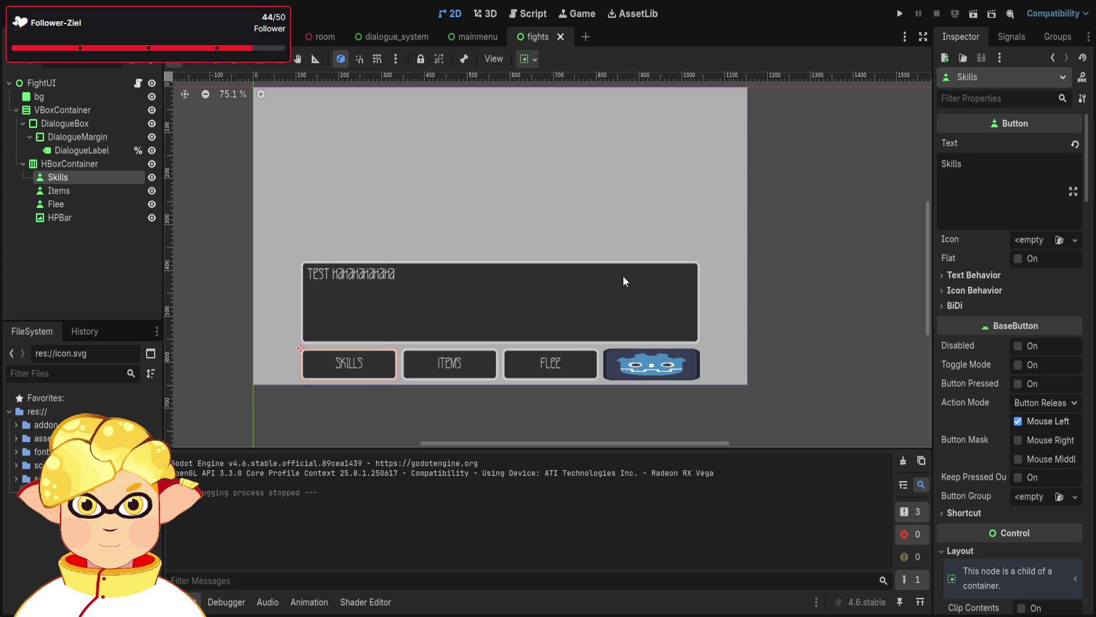
pyautogui.scroll(1, 797, 286)
pyautogui.hscroll(-1, 817, 311)
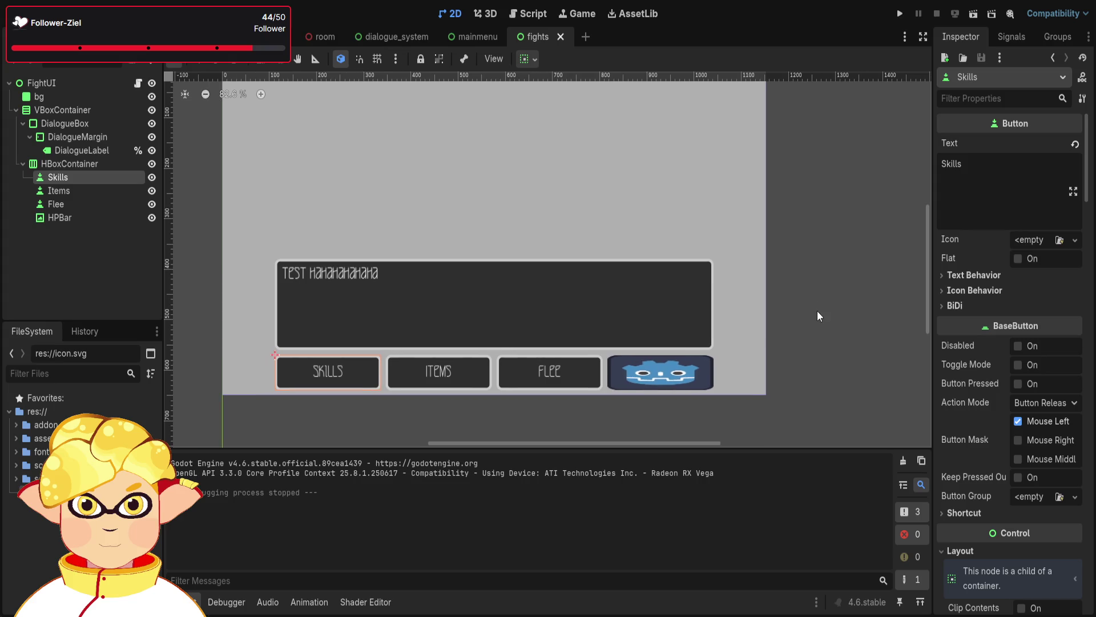
pyautogui.click(814, 313)
pyautogui.scroll(2, 459, 417)
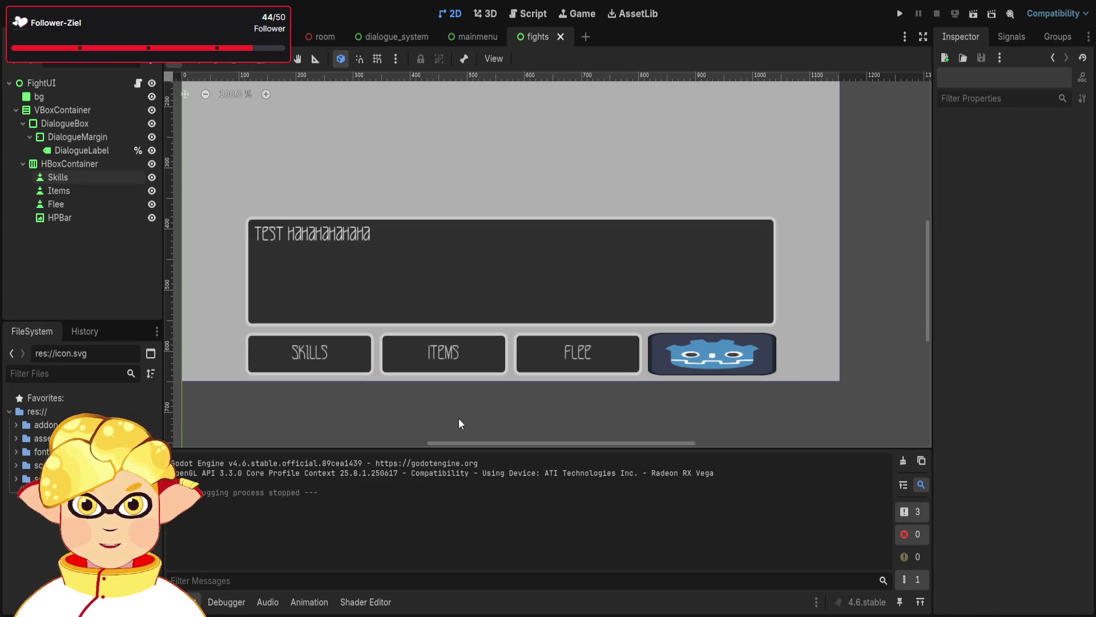
pyautogui.hscroll(1, 451, 417)
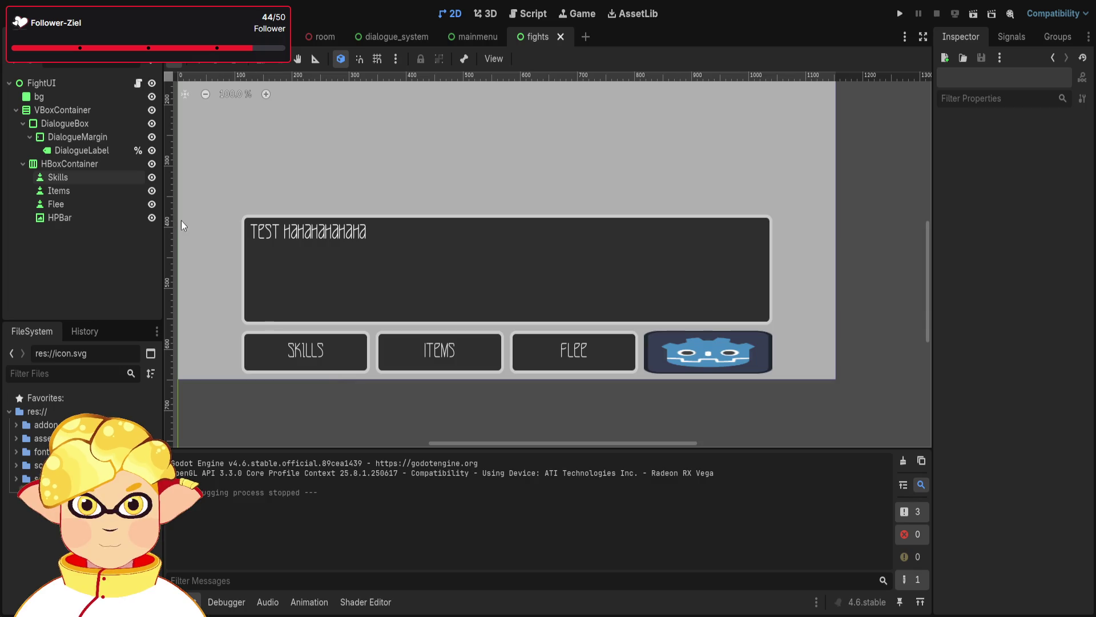
pyautogui.click(524, 15)
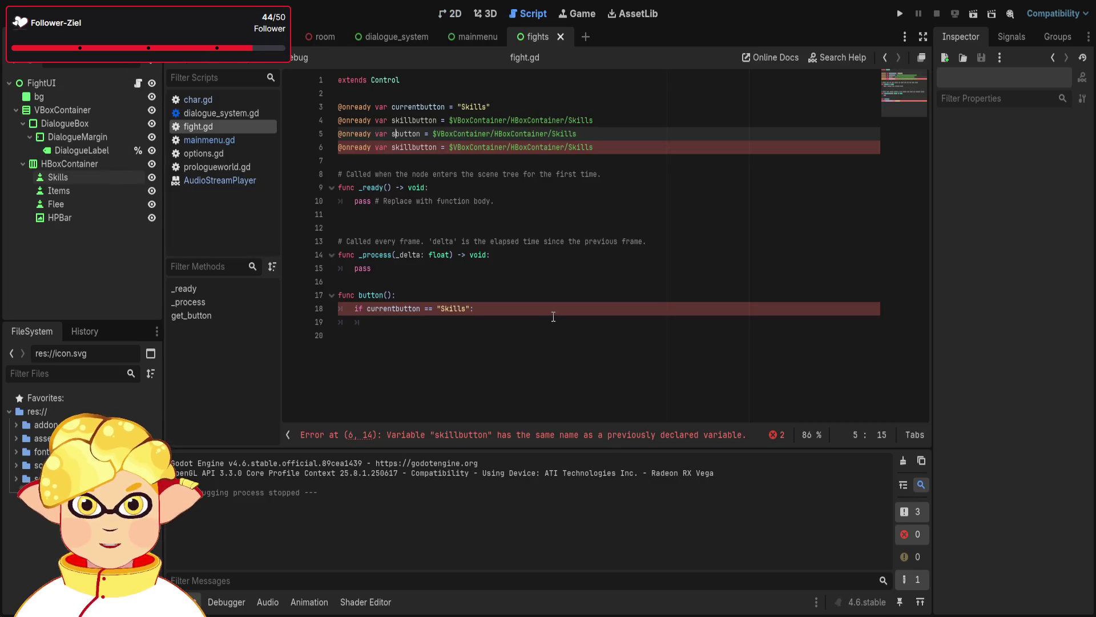
# Rename the duplicated skillbutton variables on lines 5 and 6 to itembutton and fleebutton
pyautogui.press('Return')
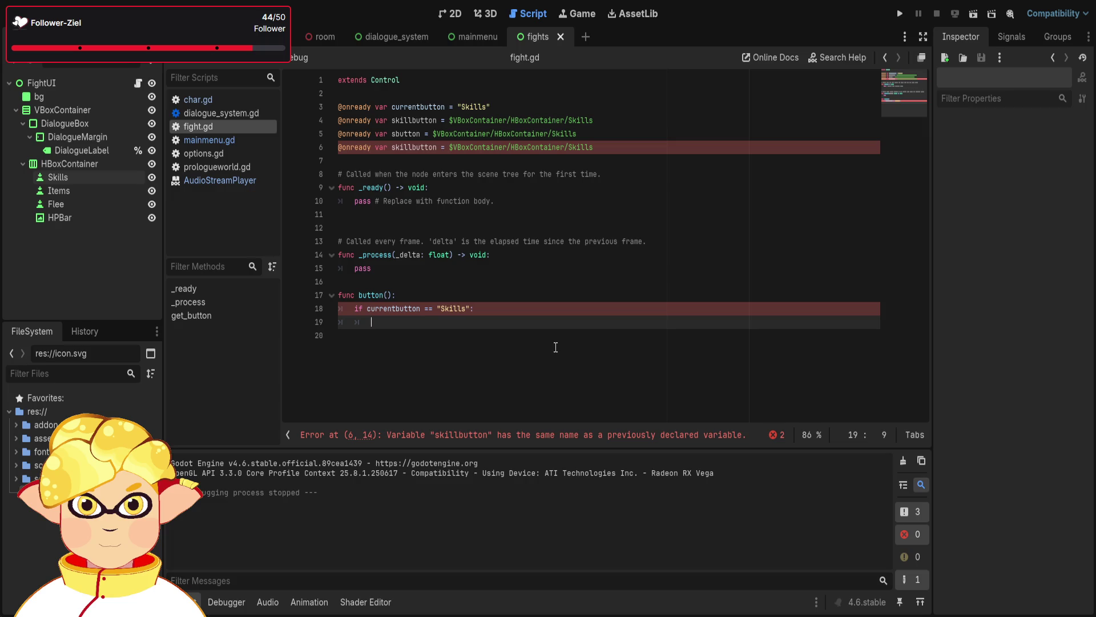
pyautogui.click(394, 134)
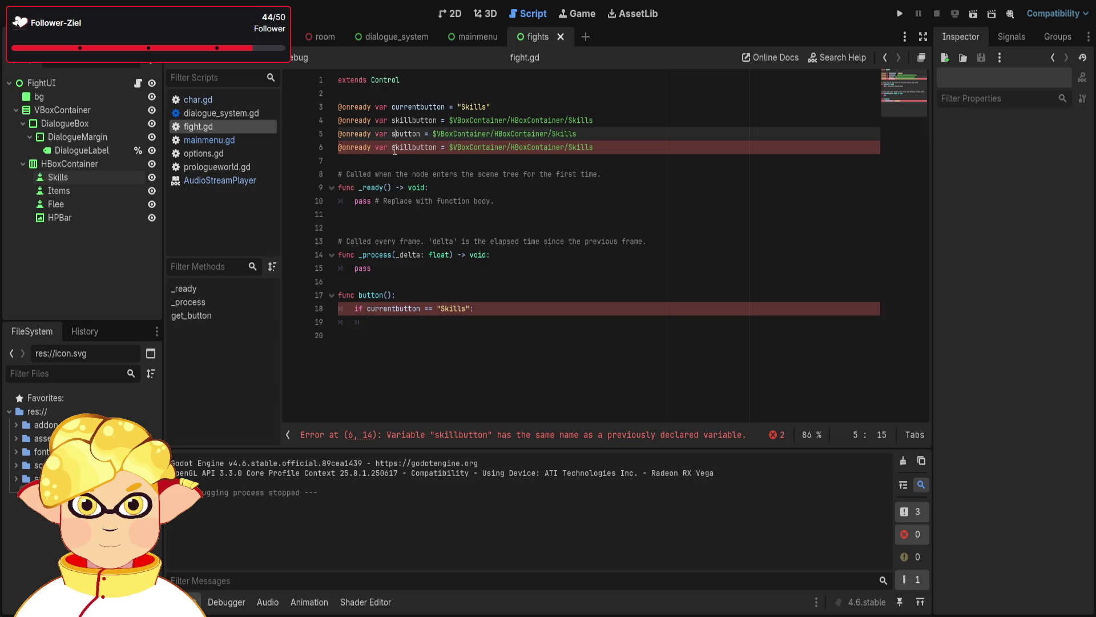
pyautogui.write('item')
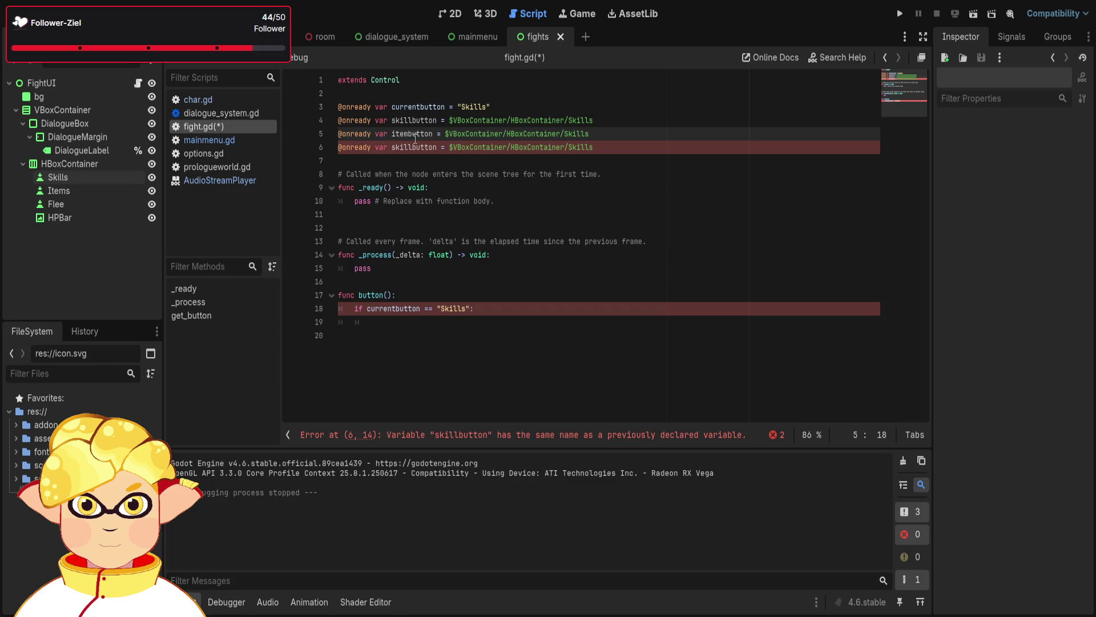
pyautogui.click(412, 146)
pyautogui.press('BackSpace')
pyautogui.press('BackSpace')
pyautogui.press('BackSpace')
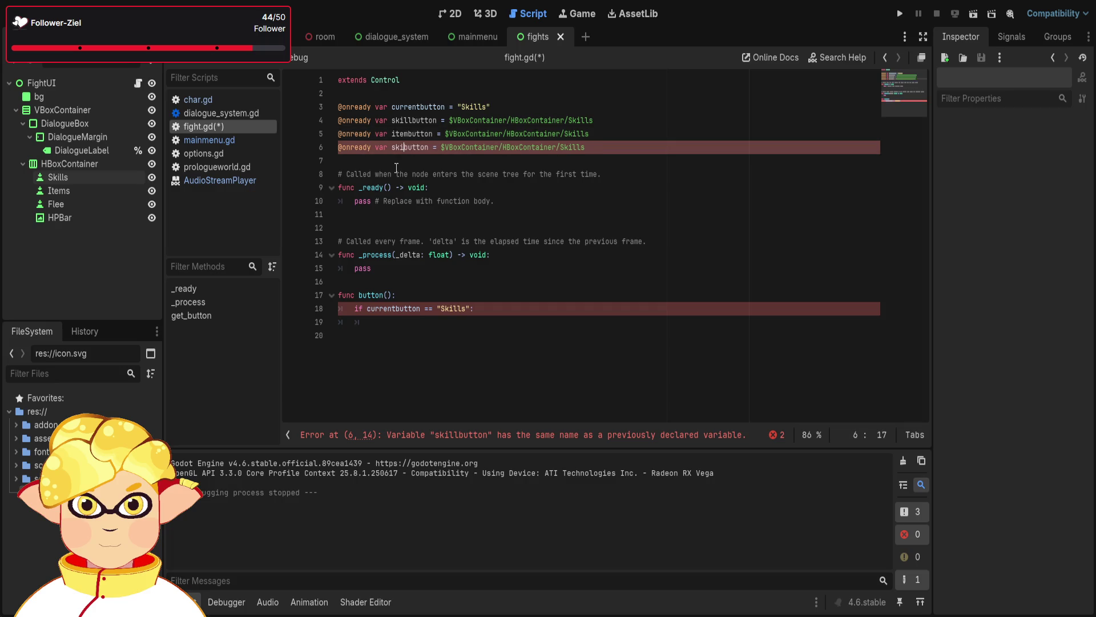
pyautogui.write('flee')
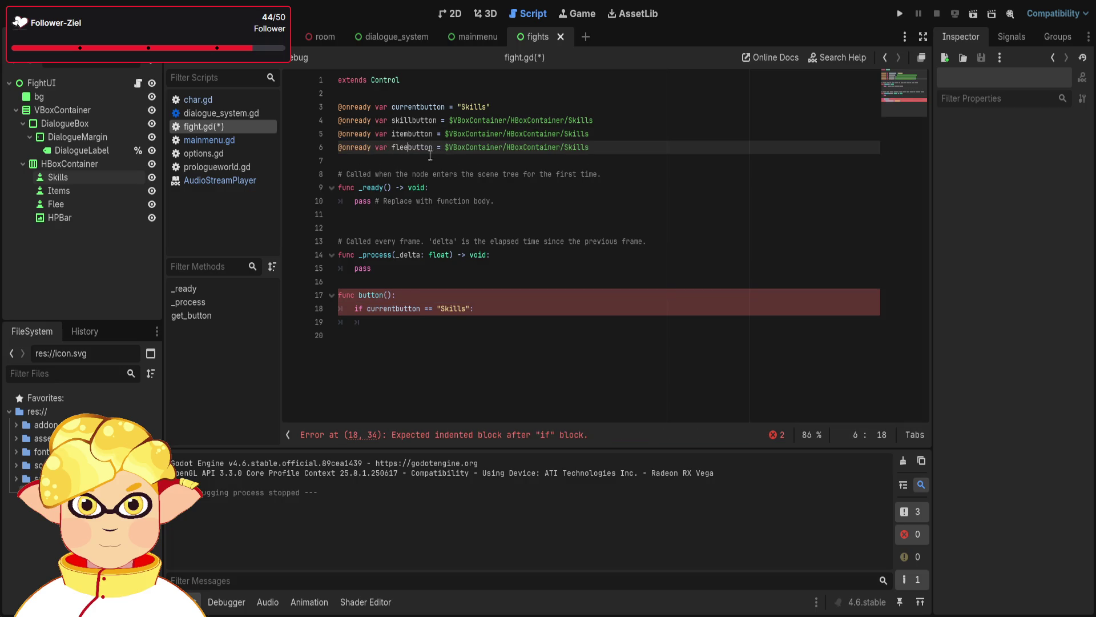
# Point their node paths at $VBoxContainer/HBoxContainer/Items and .../Flee instead of Skills
pyautogui.doubleClick(576, 147)
pyautogui.press('BackSpace')
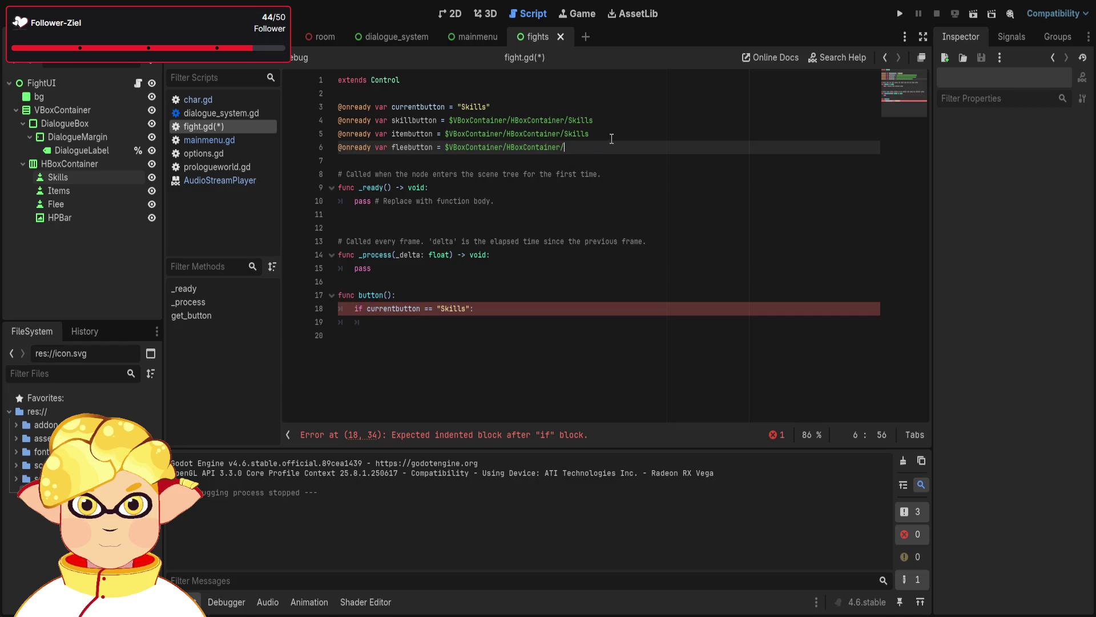
pyautogui.moveTo(588, 134); pyautogui.dragTo(571, 138)
pyautogui.press('BackSpace')
pyautogui.press('BackSpace')
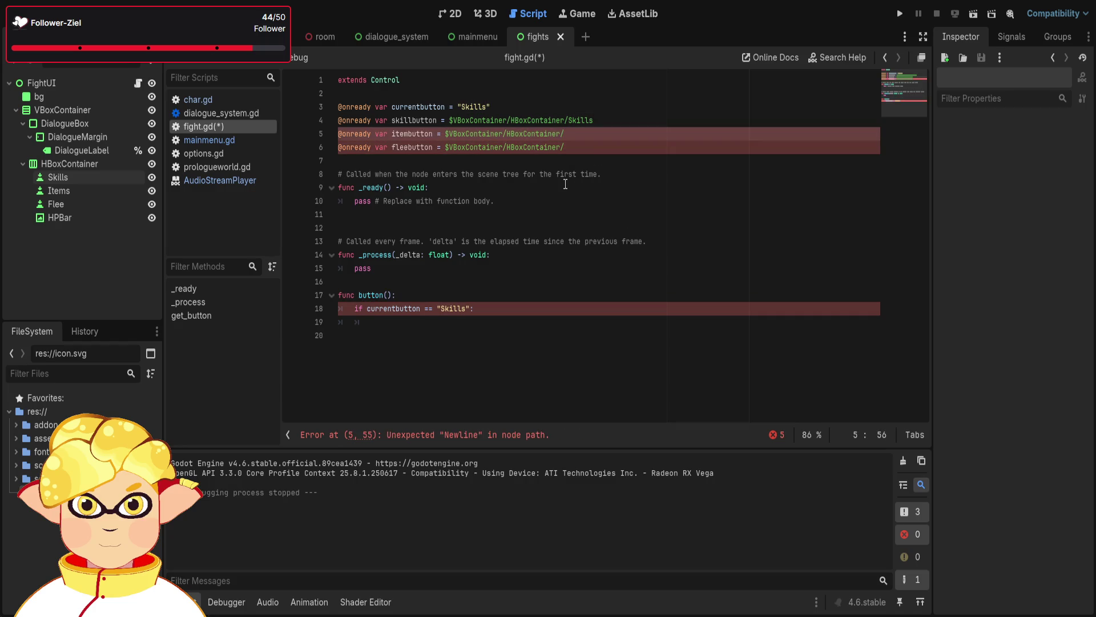
pyautogui.write('Items')
pyautogui.press('Down')
pyautogui.write('Flee')
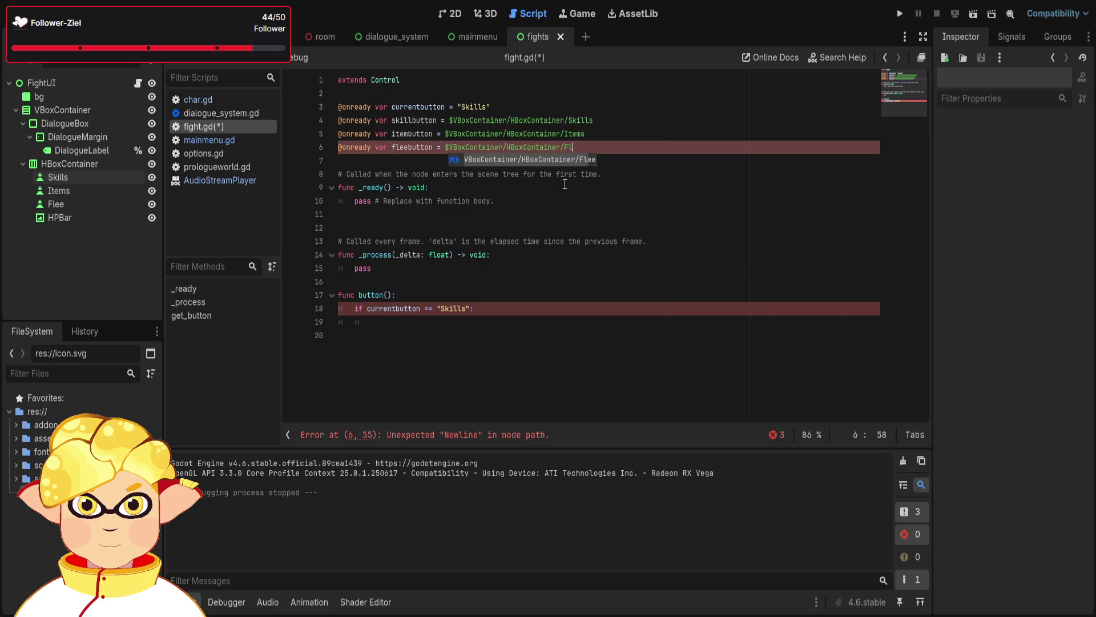
pyautogui.click(458, 327)
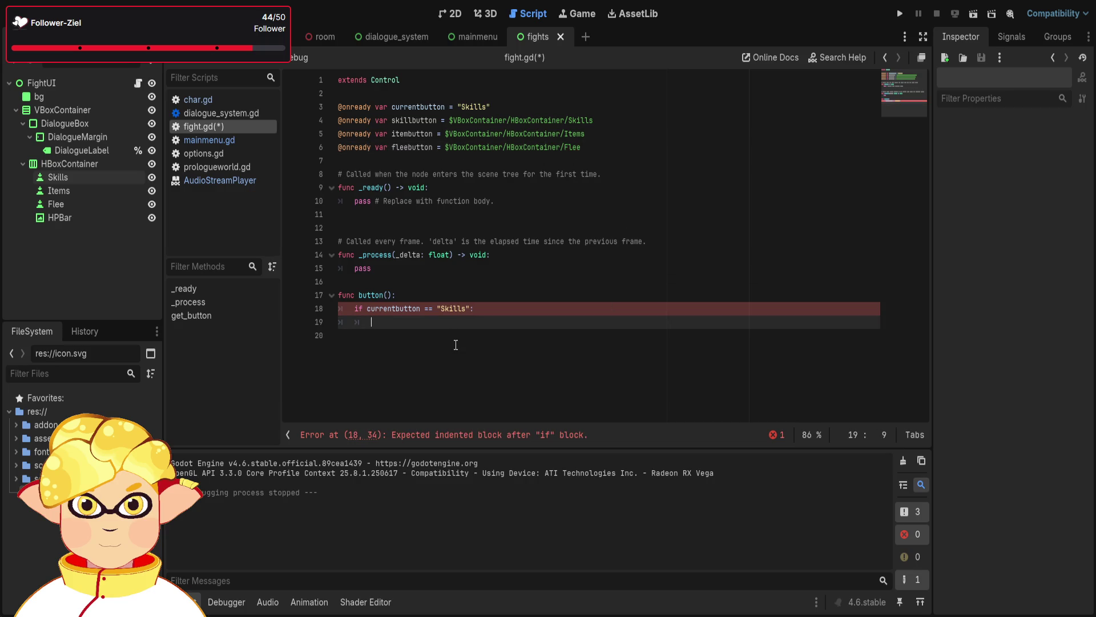
# Write skillbutton.style on line 19 under the Skills check, browsing the stylebox completions
pyautogui.write('skilbut')
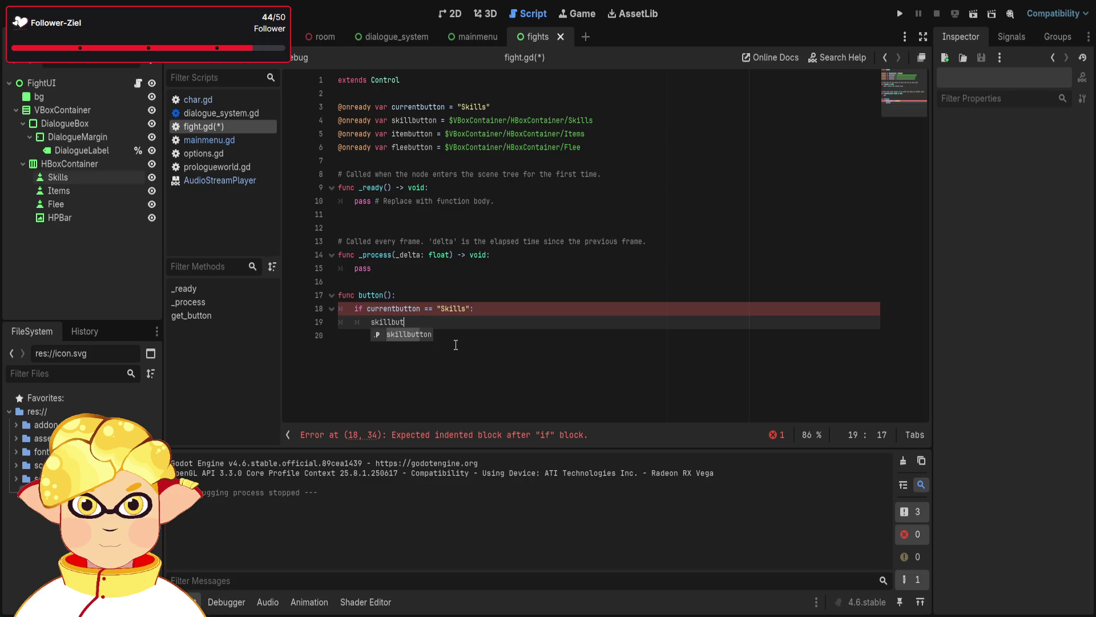
pyautogui.write('ton.')
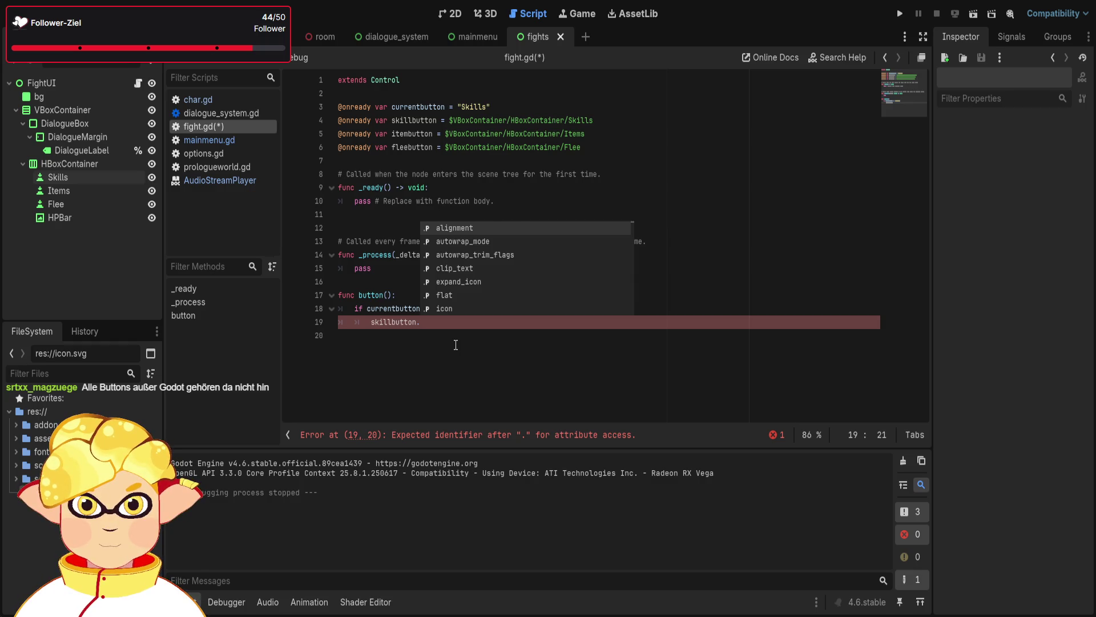
pyautogui.write('sty')
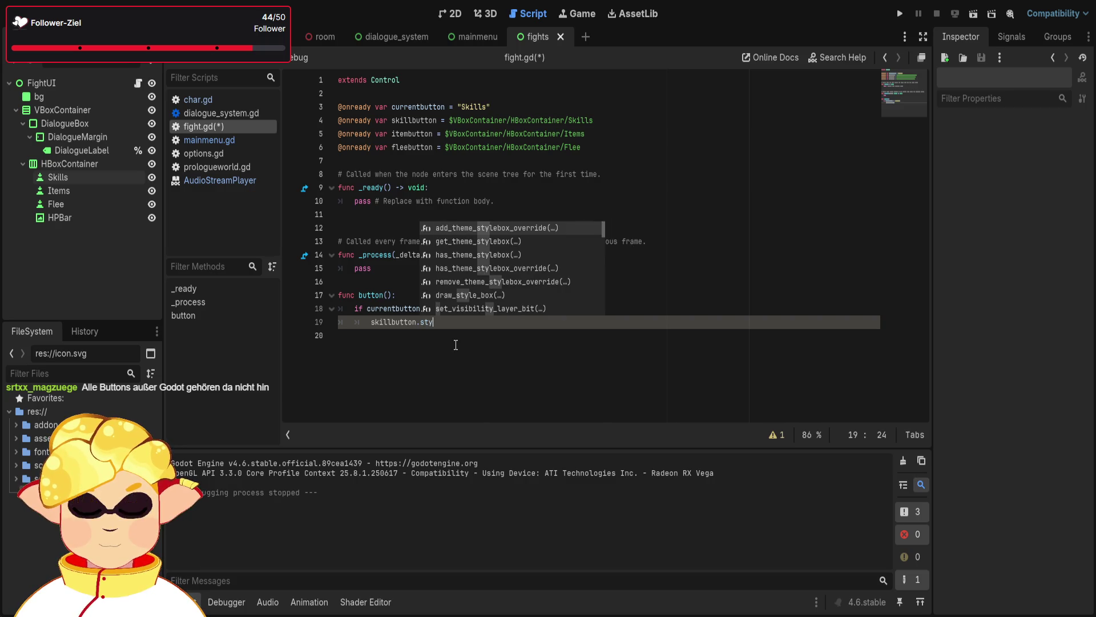
pyautogui.write('le')
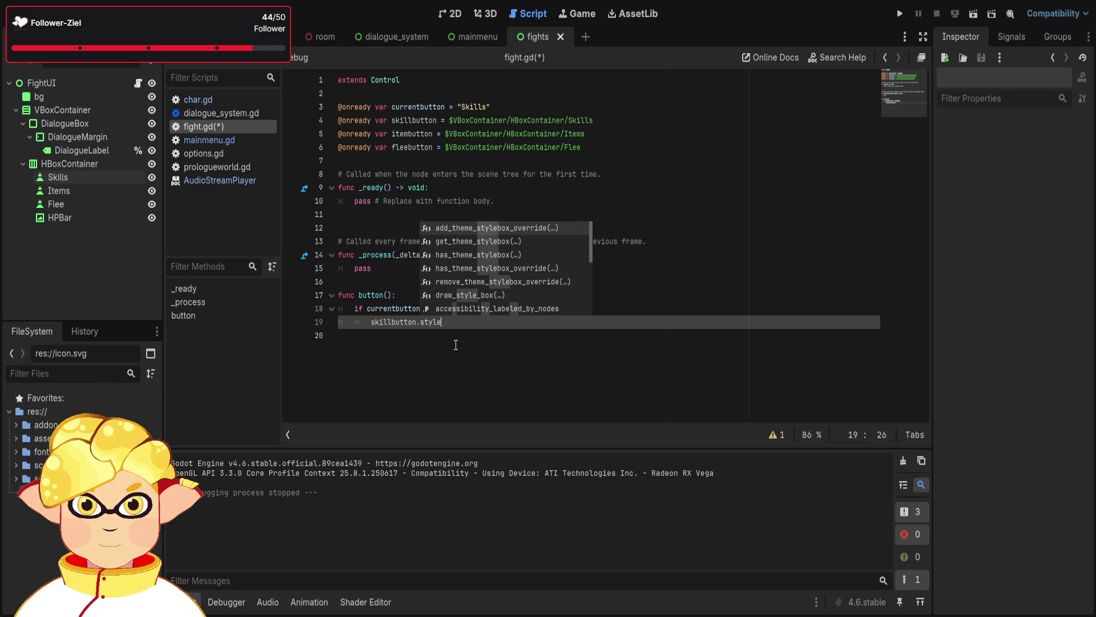
pyautogui.press('Down')
pyautogui.press('Down')
pyautogui.press('Down')
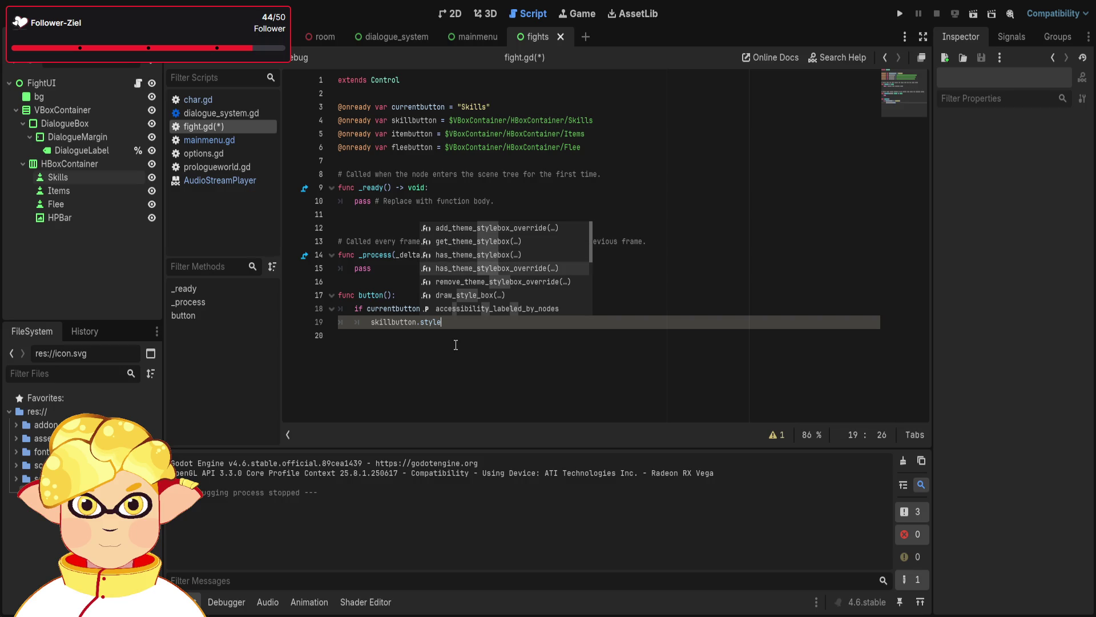
pyautogui.click(455, 344)
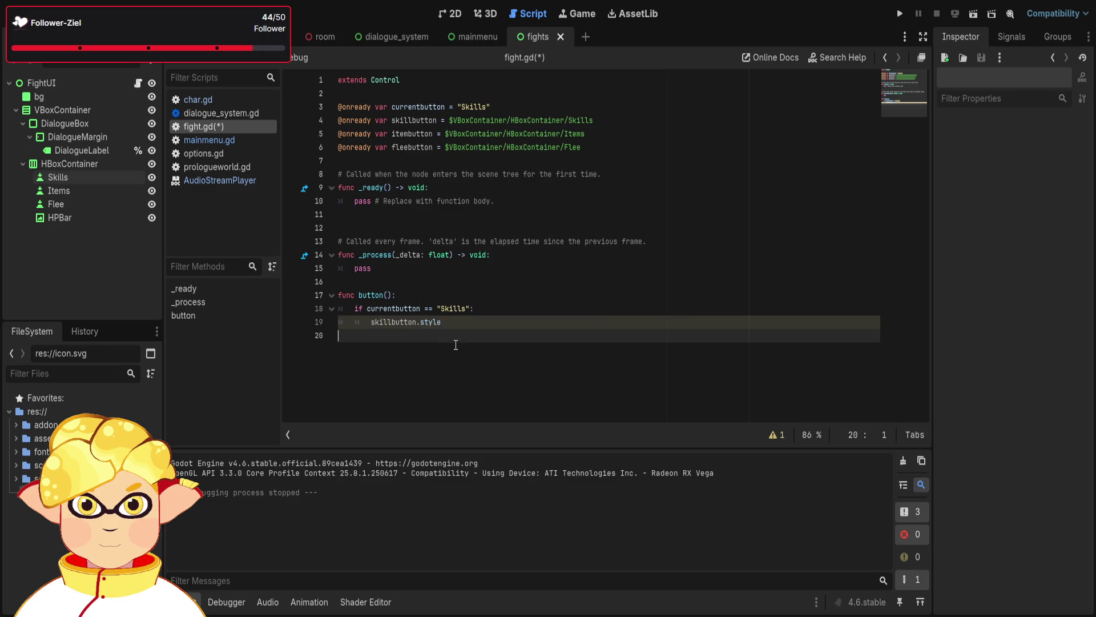
pyautogui.click(534, 162)
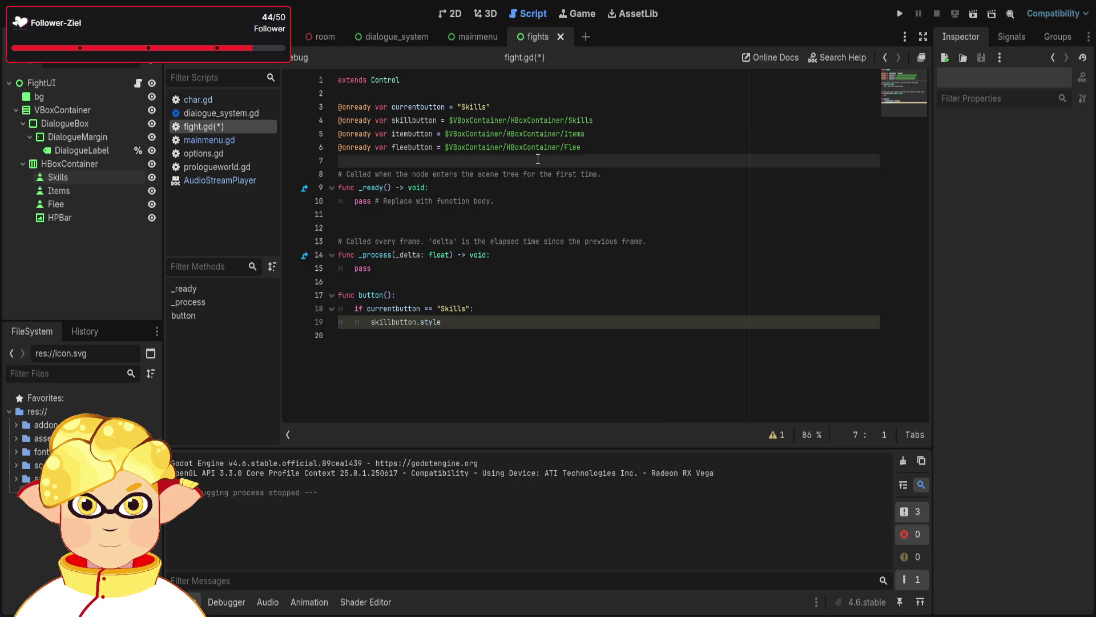
# Declare hoveredstylebox on line 8 with the path to the ButtonsFightUI hovered.tres stylebox
pyautogui.press('Return')
pyautogui.press('Return')
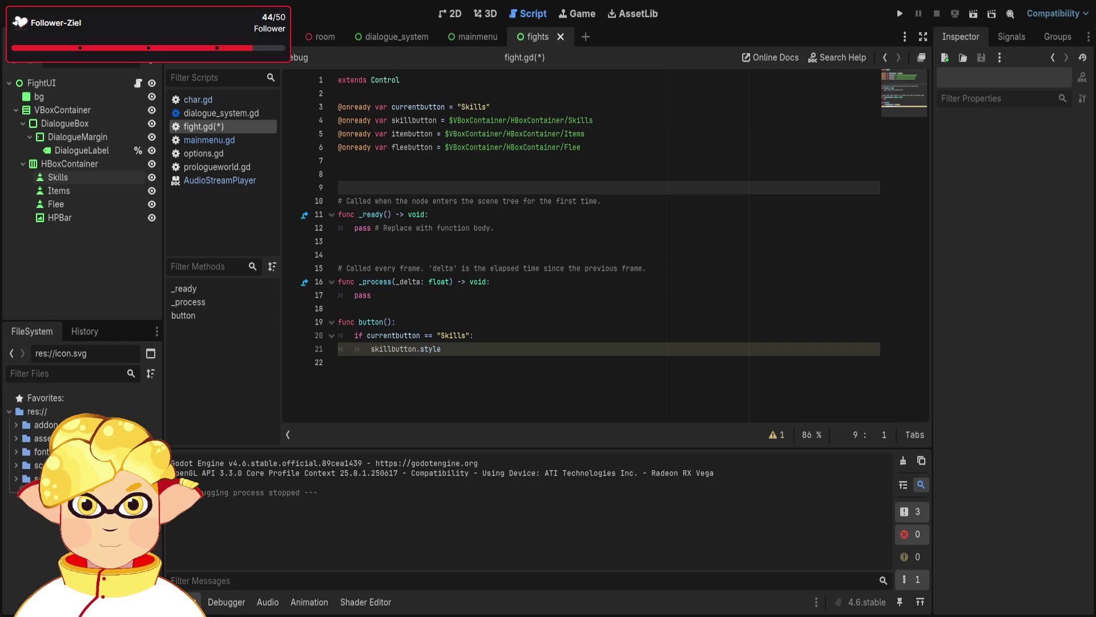
pyautogui.click(387, 175)
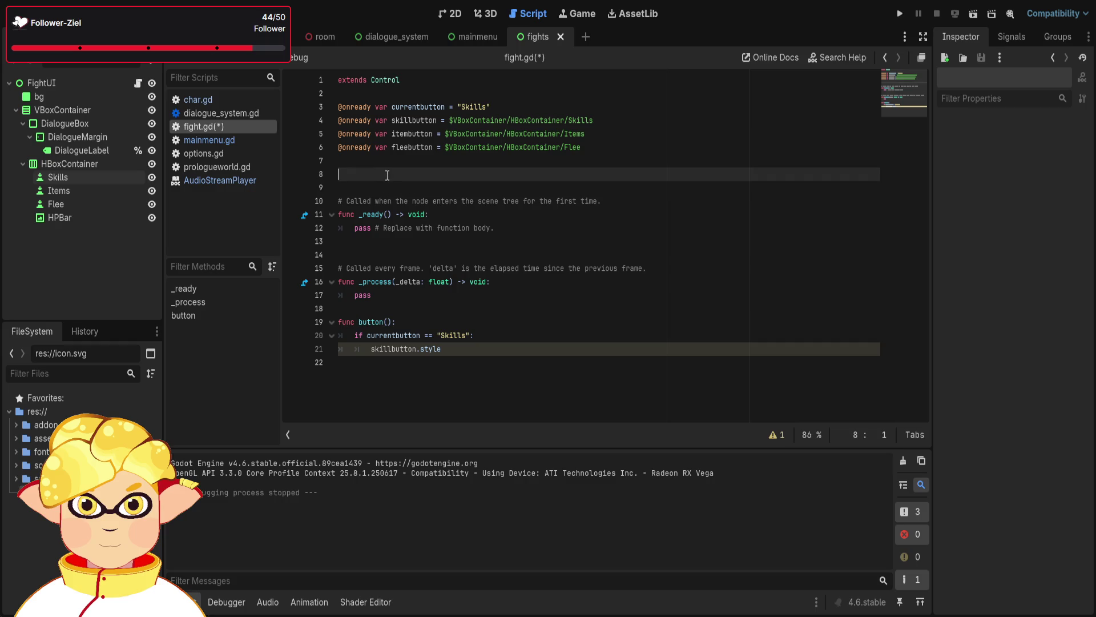
pyautogui.write('var ')
pyautogui.write('ho')
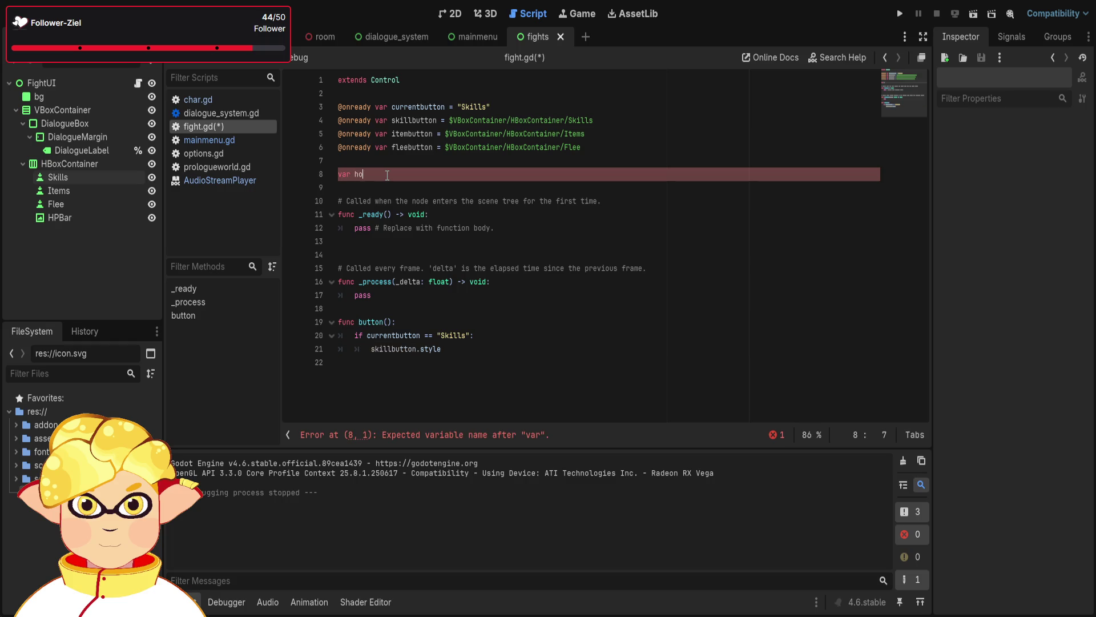
pyautogui.write('vered')
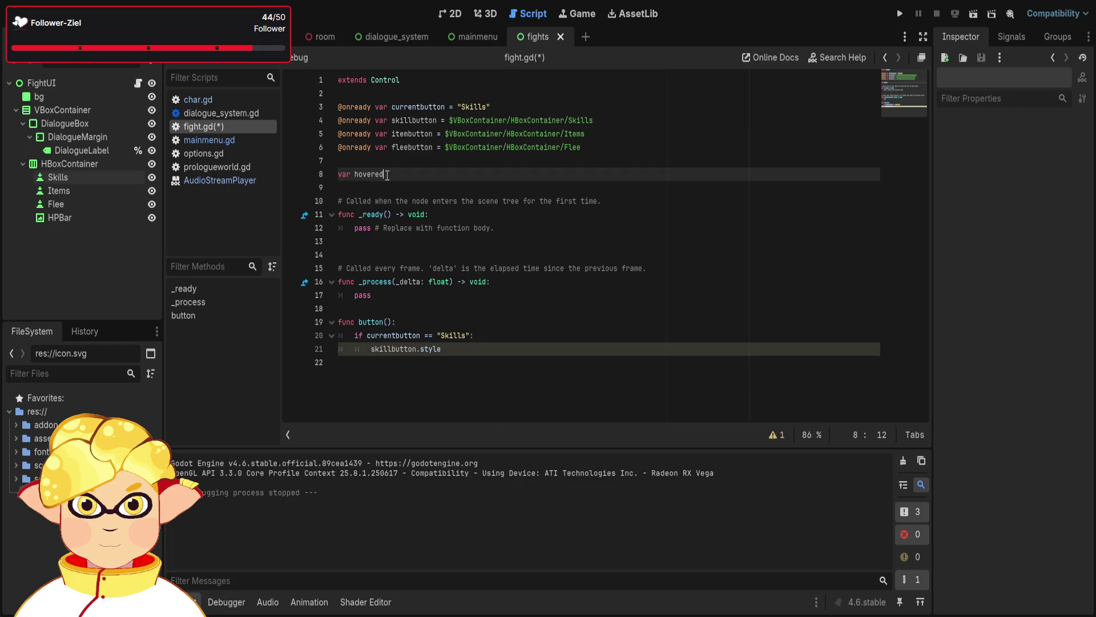
pyautogui.write('style')
pyautogui.write('box ')
pyautogui.write('=')
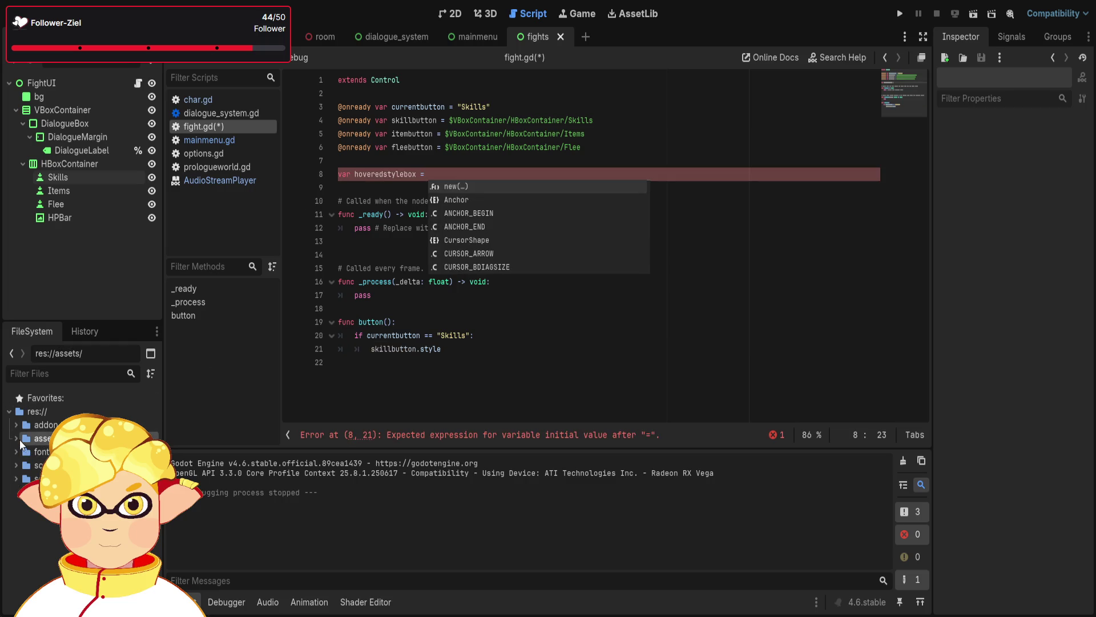
pyautogui.click(15, 438)
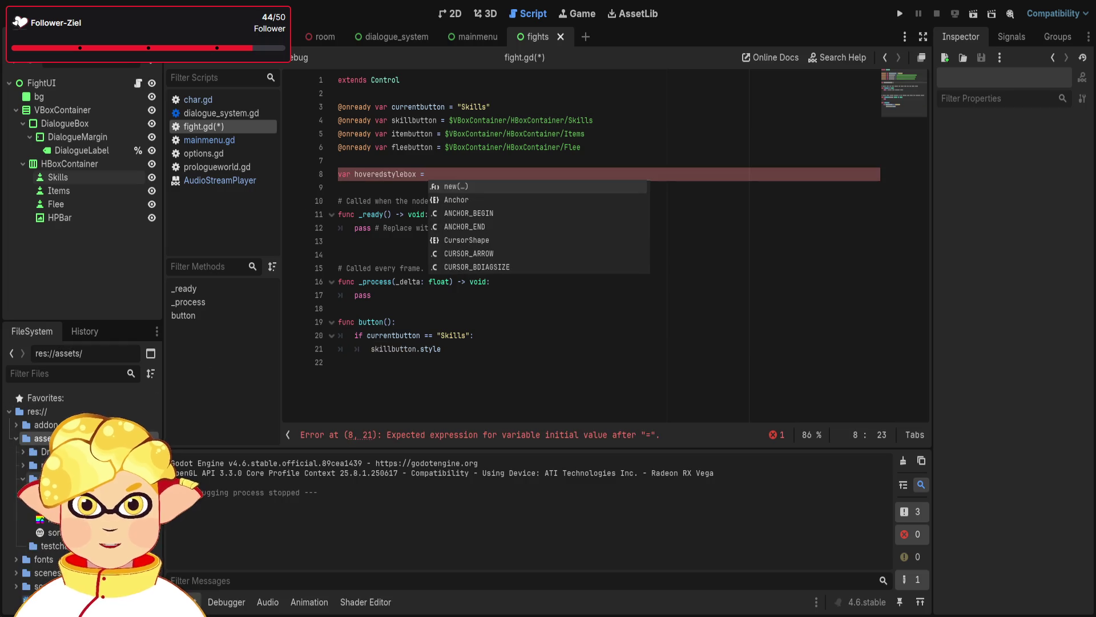
pyautogui.scroll(-1, 86, 456)
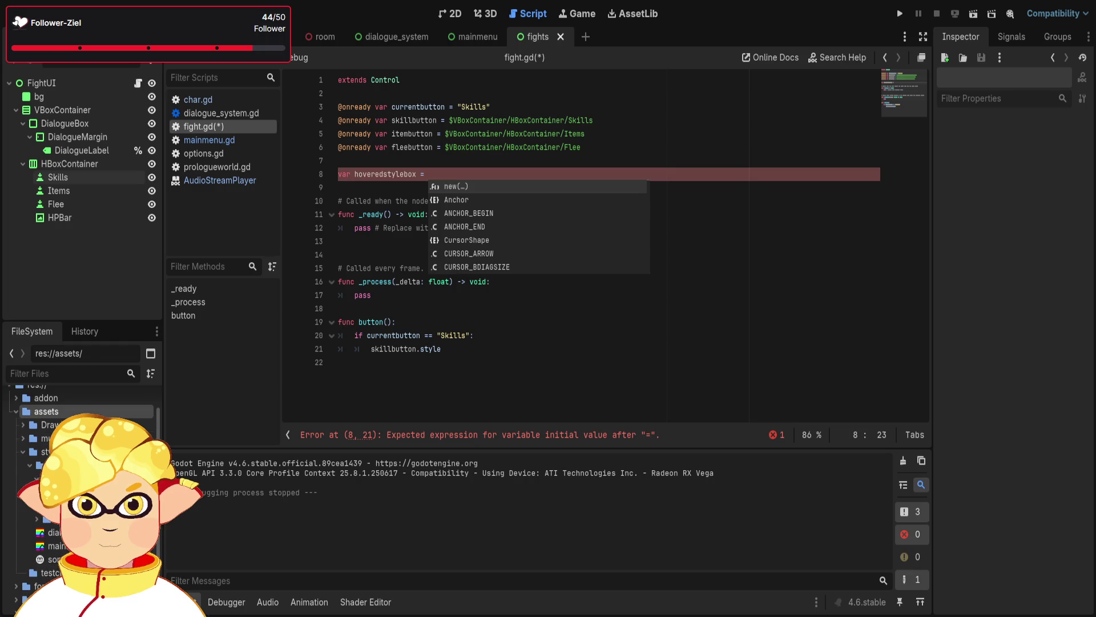
pyautogui.click(49, 478)
pyautogui.moveTo(58, 491)
pyautogui.mouseDown()
pyautogui.moveTo(285, 285)
pyautogui.moveTo(448, 177)
pyautogui.mouseUp()
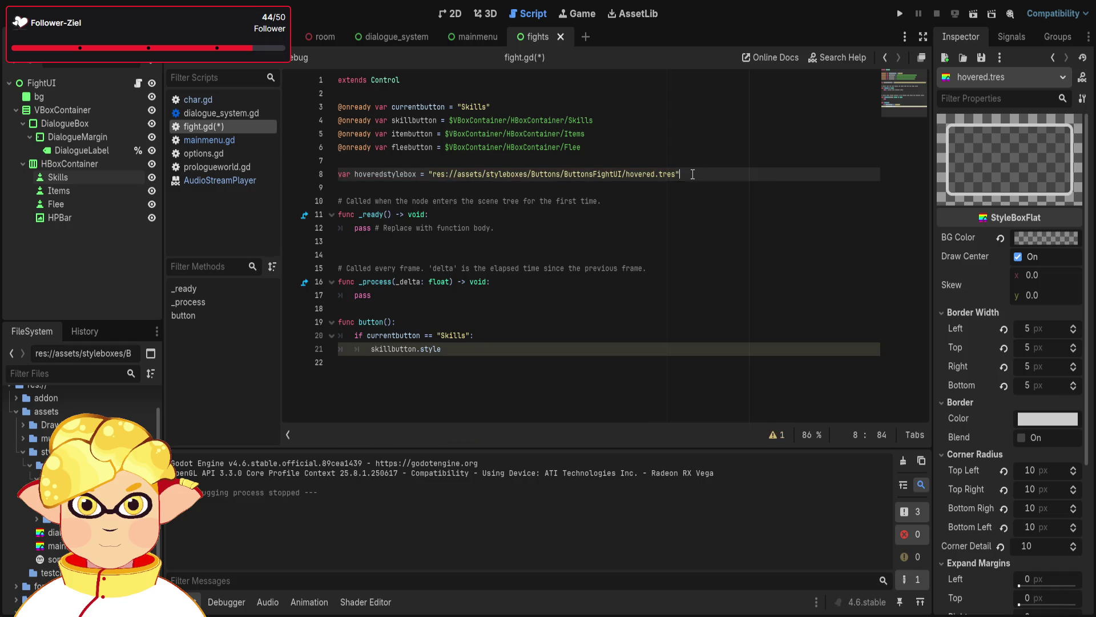
# Copy the hoveredstylebox declaration onto a new line 9
pyautogui.moveTo(693, 174); pyautogui.dragTo(338, 172)
pyautogui.click(425, 174)
pyautogui.moveTo(425, 174); pyautogui.dragTo(304, 171)
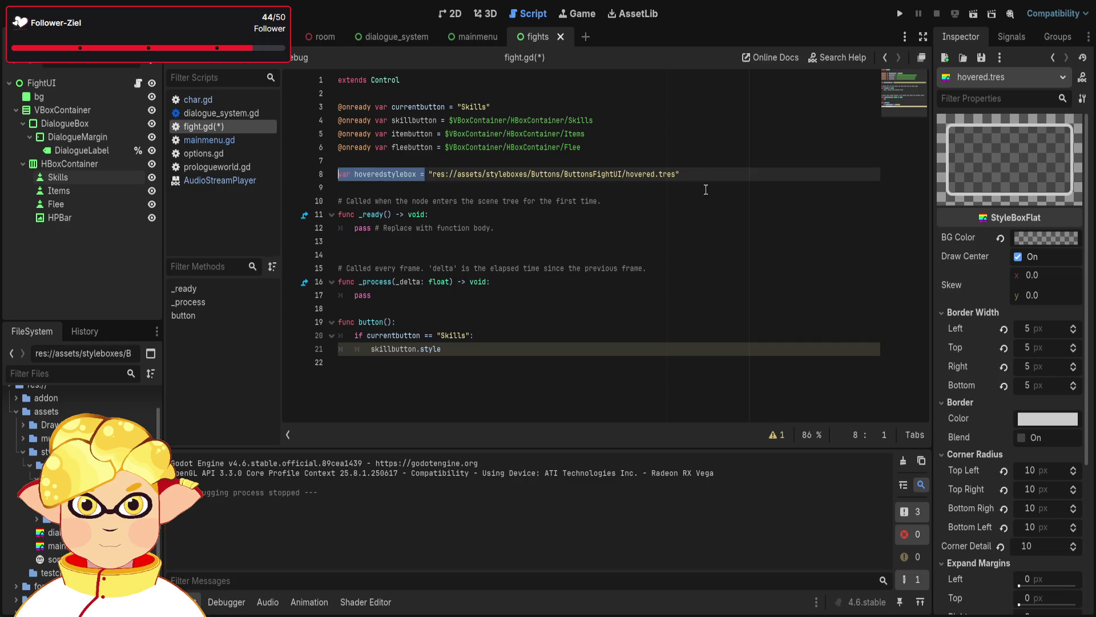
pyautogui.hotkey('ctrl', 'c')
pyautogui.press('End')
pyautogui.press('Return')
pyautogui.hotkey('ctrl', 'v')
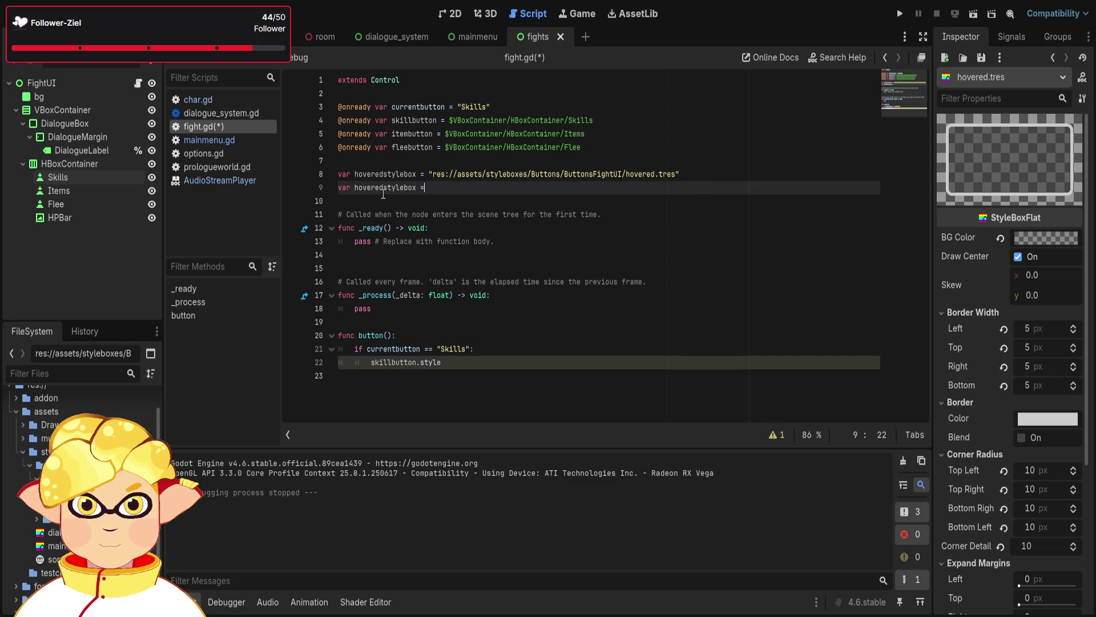
# Rename it pressedstylebox pointing to pressed.tres, then inspect the buttonneutral.tres stylebox
pyautogui.hotkey('ctrl', 'shift', 'Left')
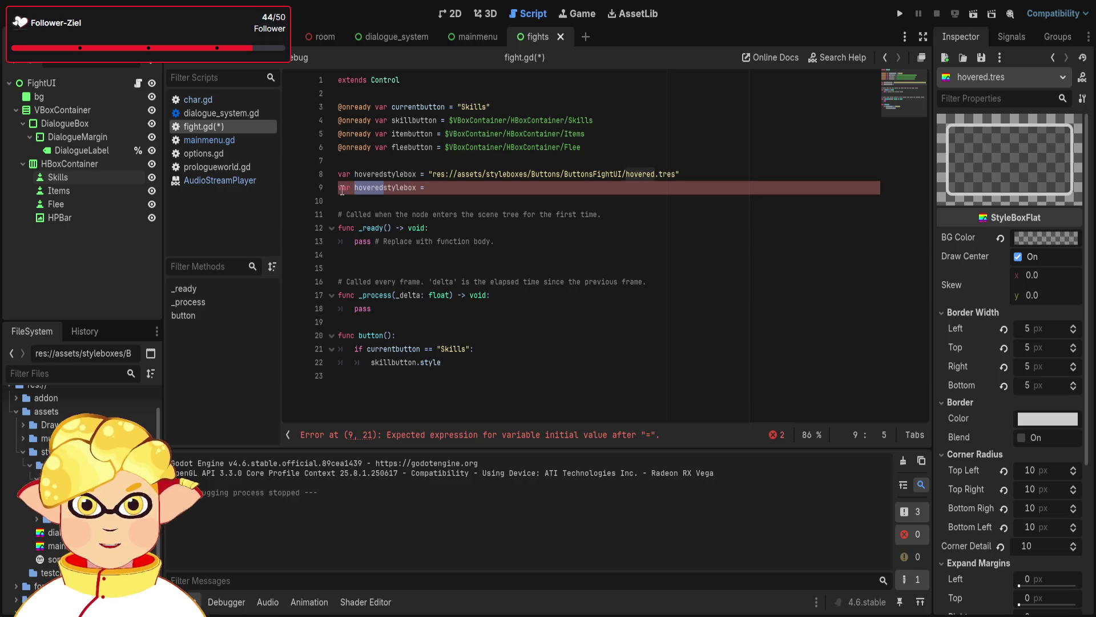
pyautogui.write('pressed')
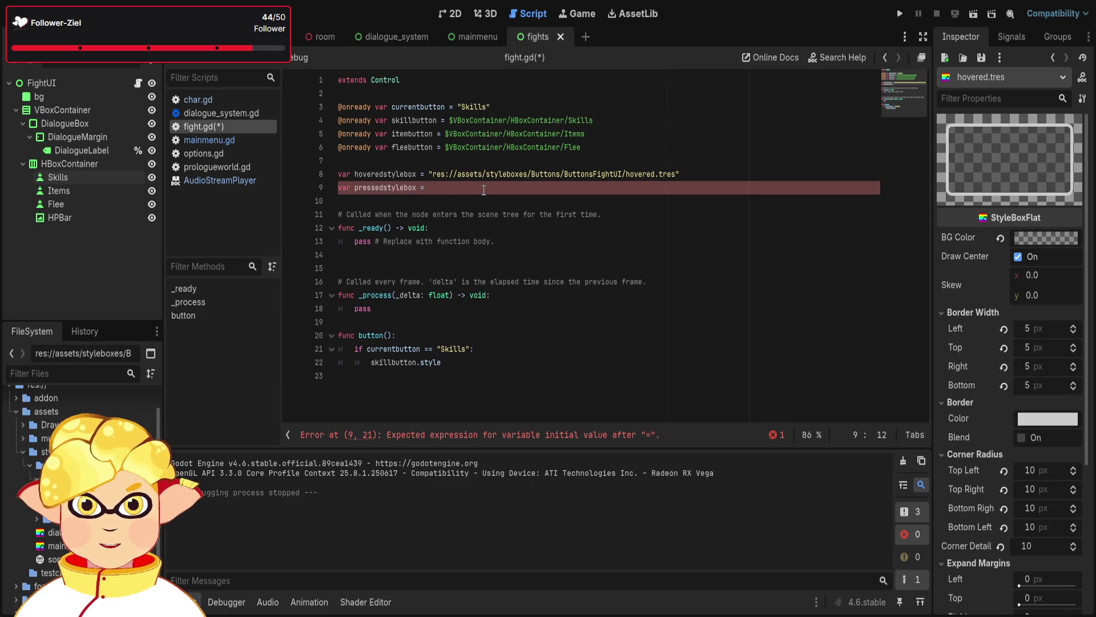
pyautogui.press('End')
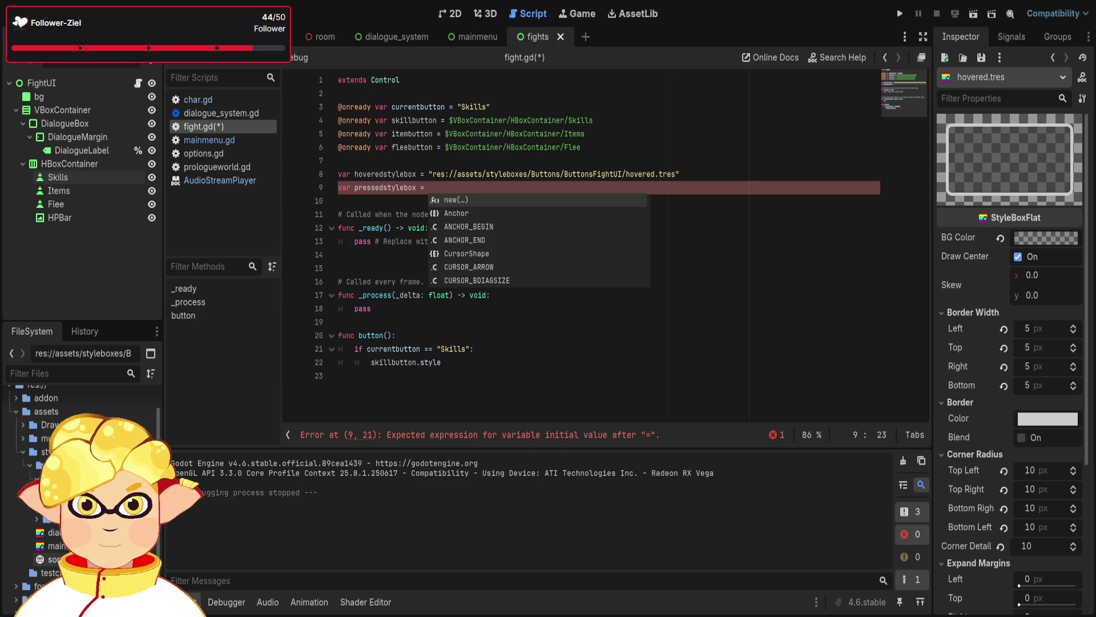
pyautogui.write('"')
pyautogui.press('Return')
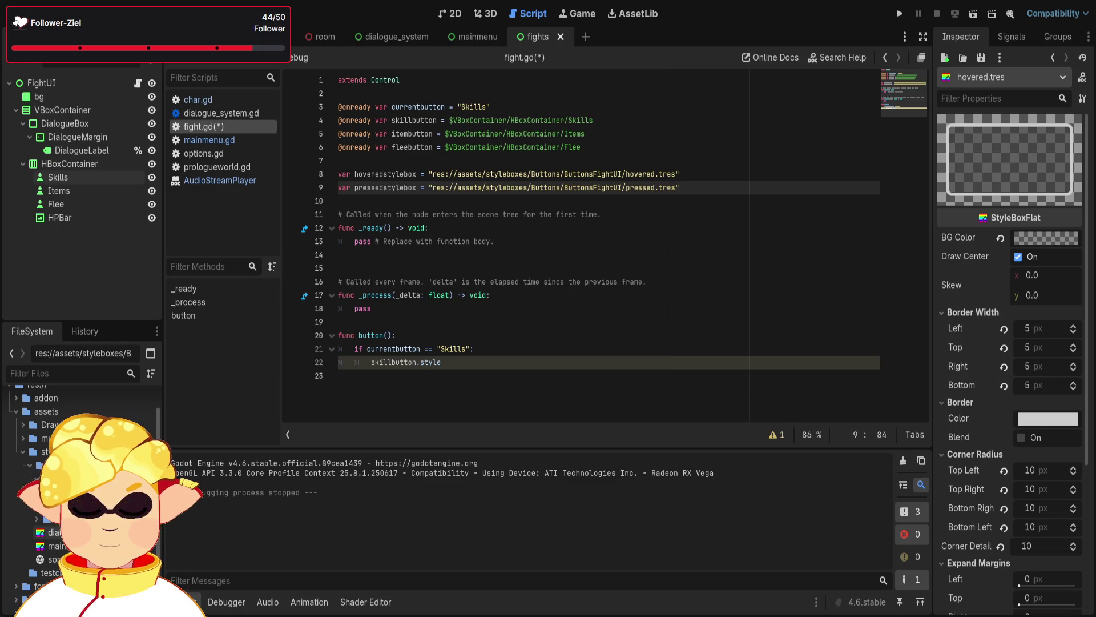
pyautogui.click(52, 531)
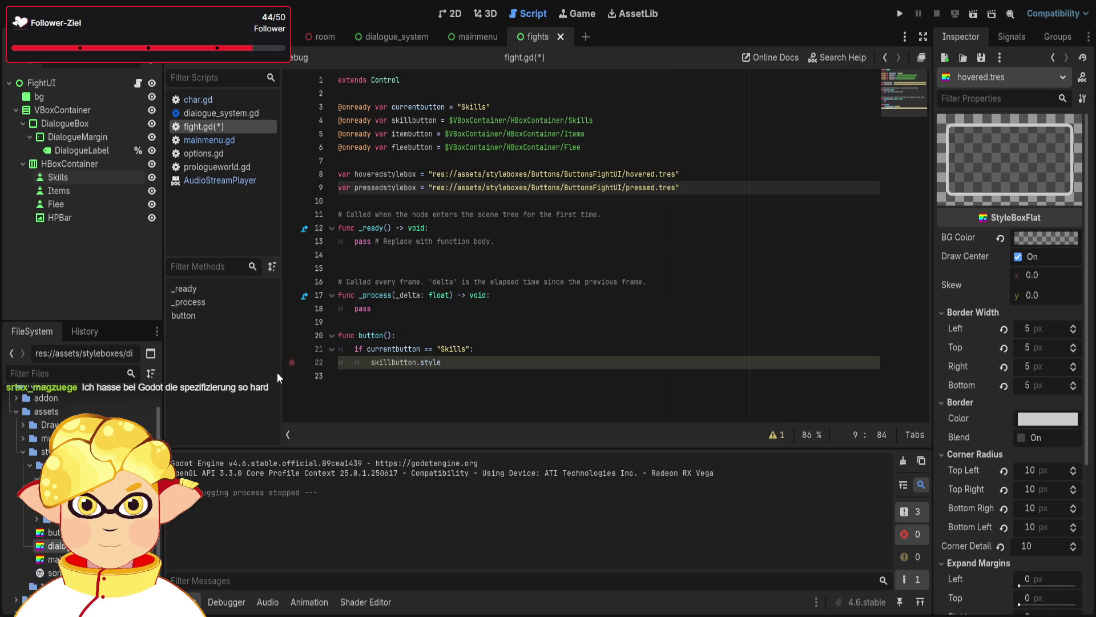
pyautogui.click(51, 532)
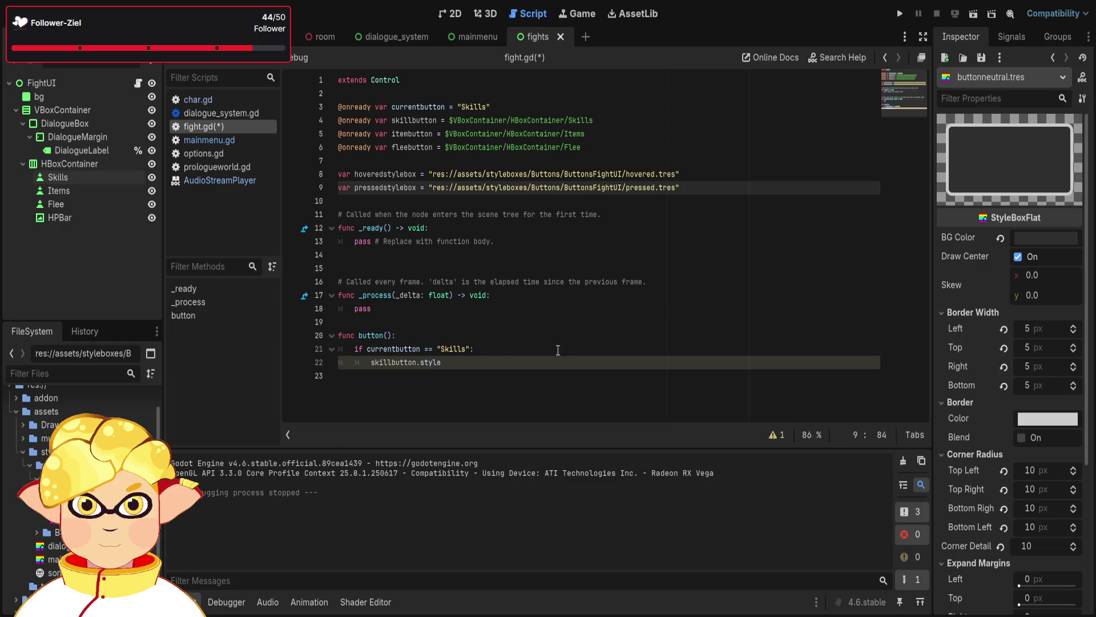
# Add a normalstylebox declaration above hoveredstylebox holding the ButtonsFightUI/buttonneutral.tres path
pyautogui.click(693, 166)
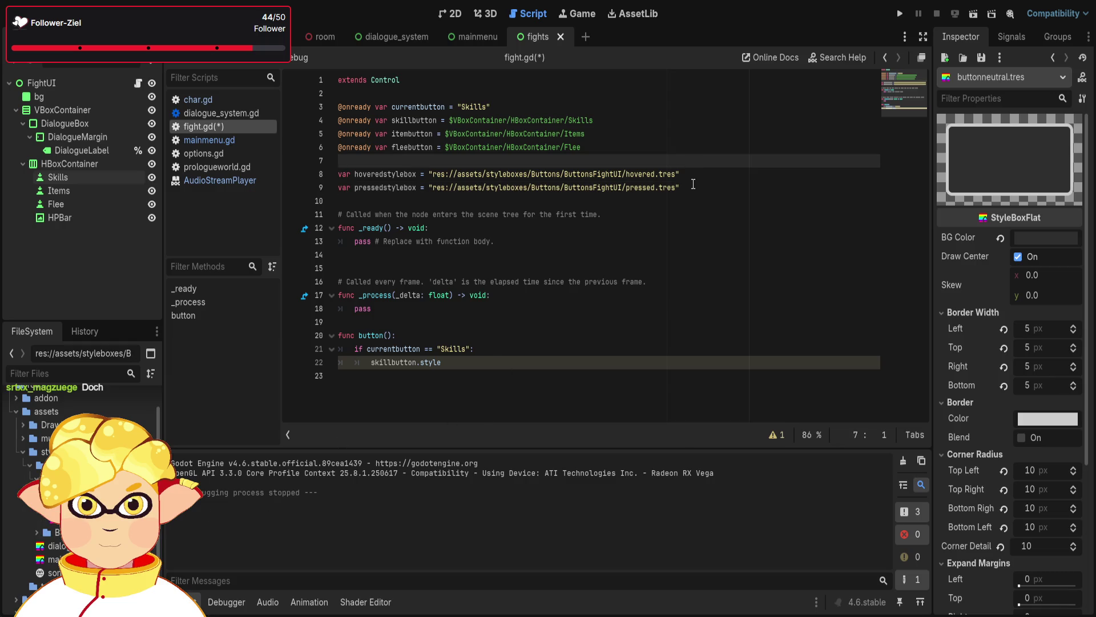
pyautogui.press('Return')
pyautogui.write('var normals')
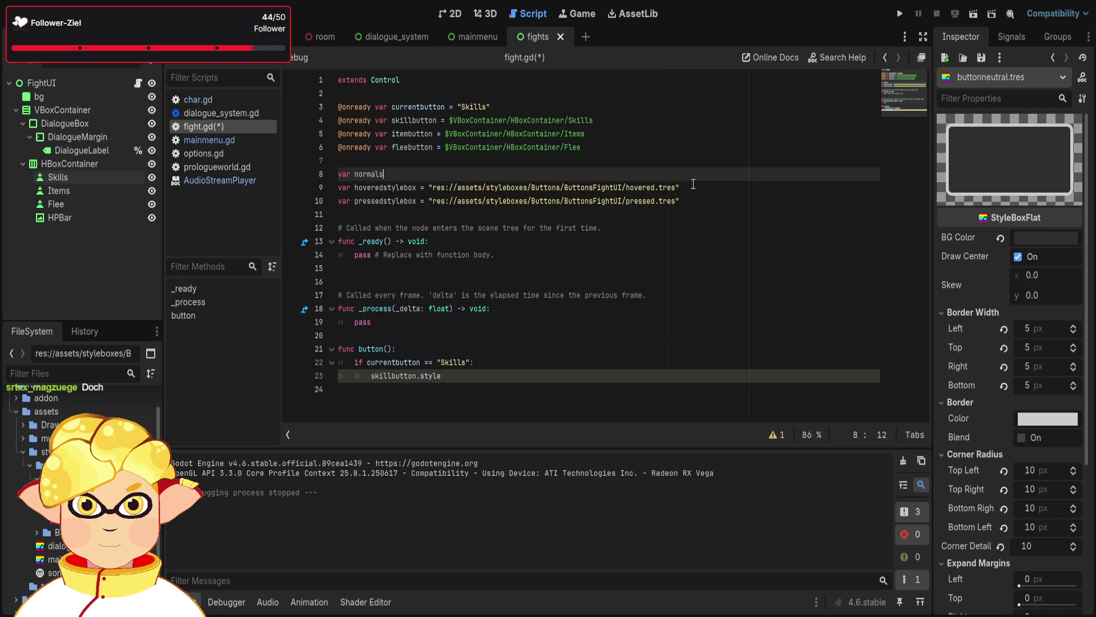
pyautogui.write('tylebox =')
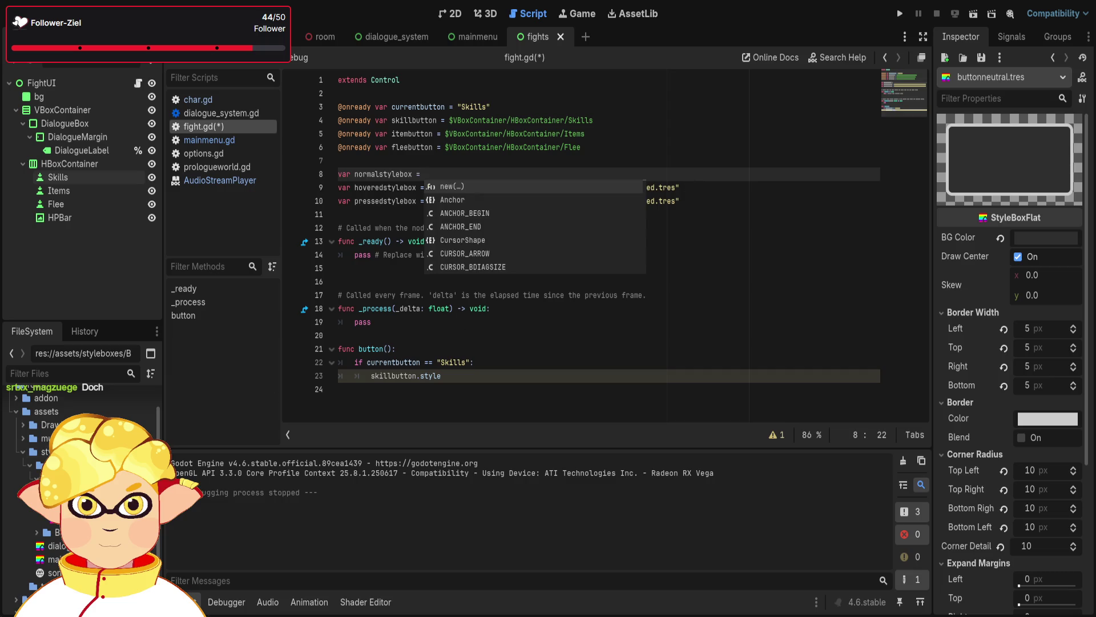
pyautogui.moveTo(973, 77); pyautogui.dragTo(452, 173)
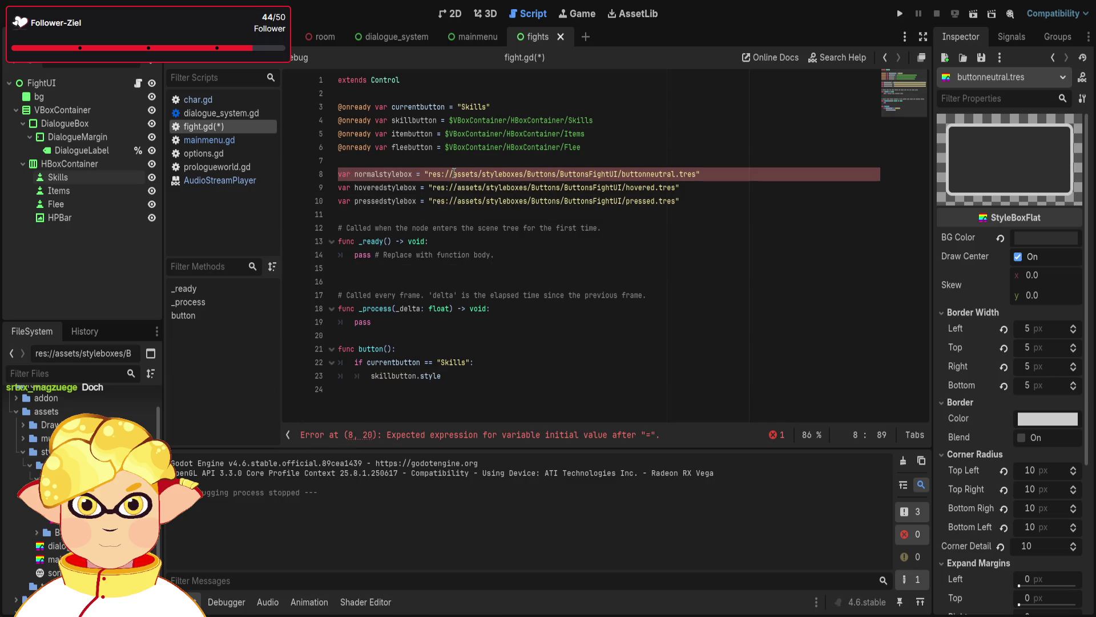
pyautogui.click(80, 180)
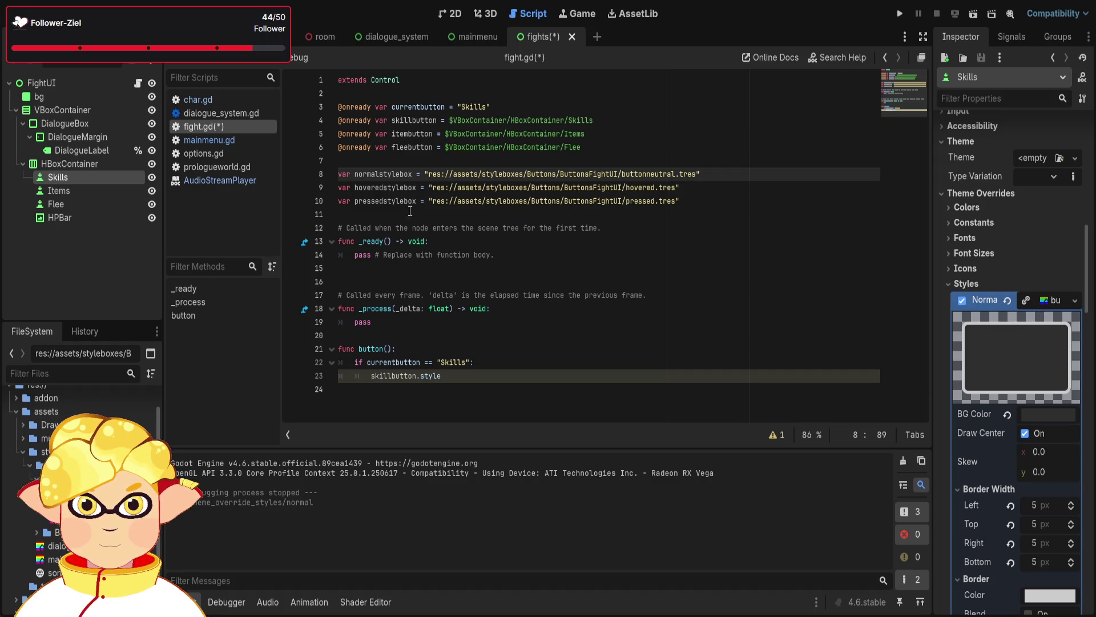
# Set the Items button's Normal style override to buttonneutral.tres
pyautogui.click(58, 191)
pyautogui.scroll(-5, 996, 293)
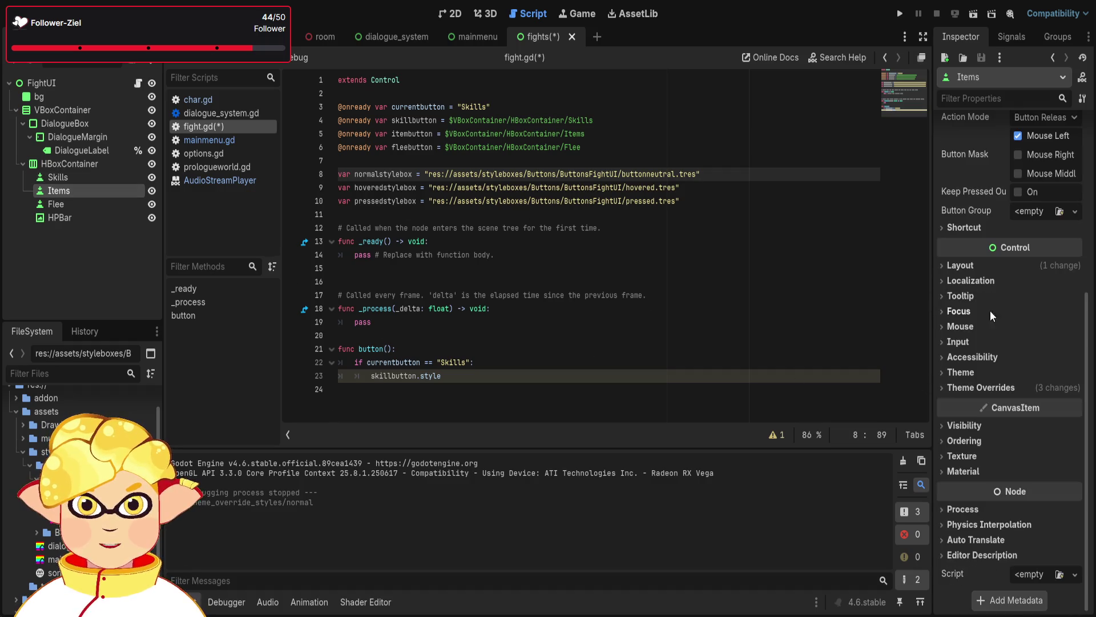
pyautogui.click(974, 465)
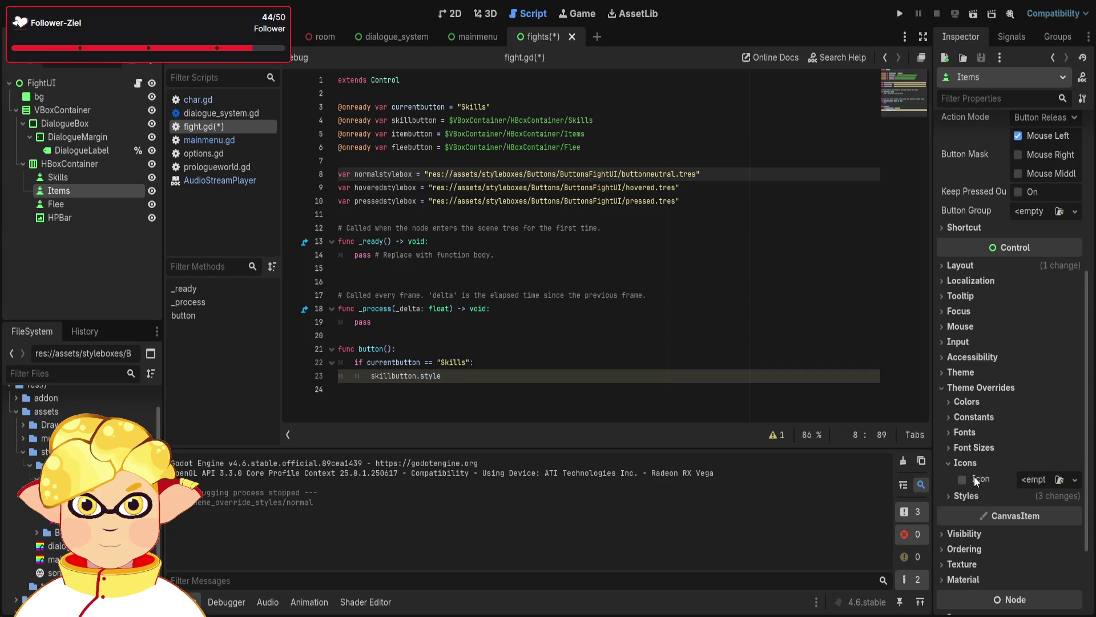
pyautogui.click(969, 463)
pyautogui.click(966, 478)
pyautogui.scroll(-2, 970, 479)
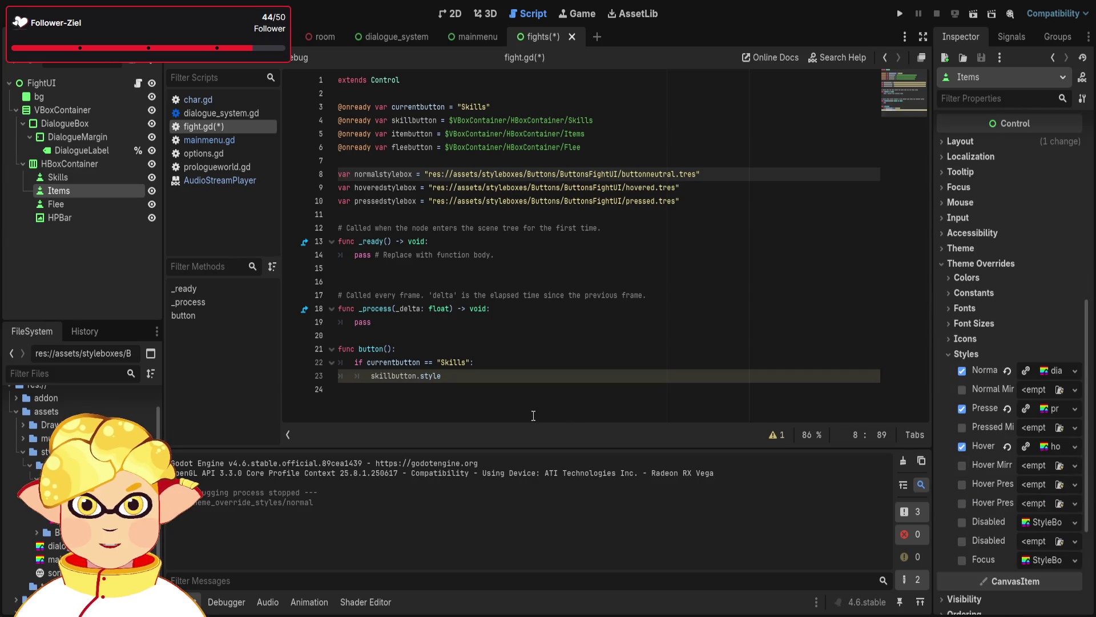
pyautogui.moveTo(771, 375); pyautogui.dragTo(1051, 370)
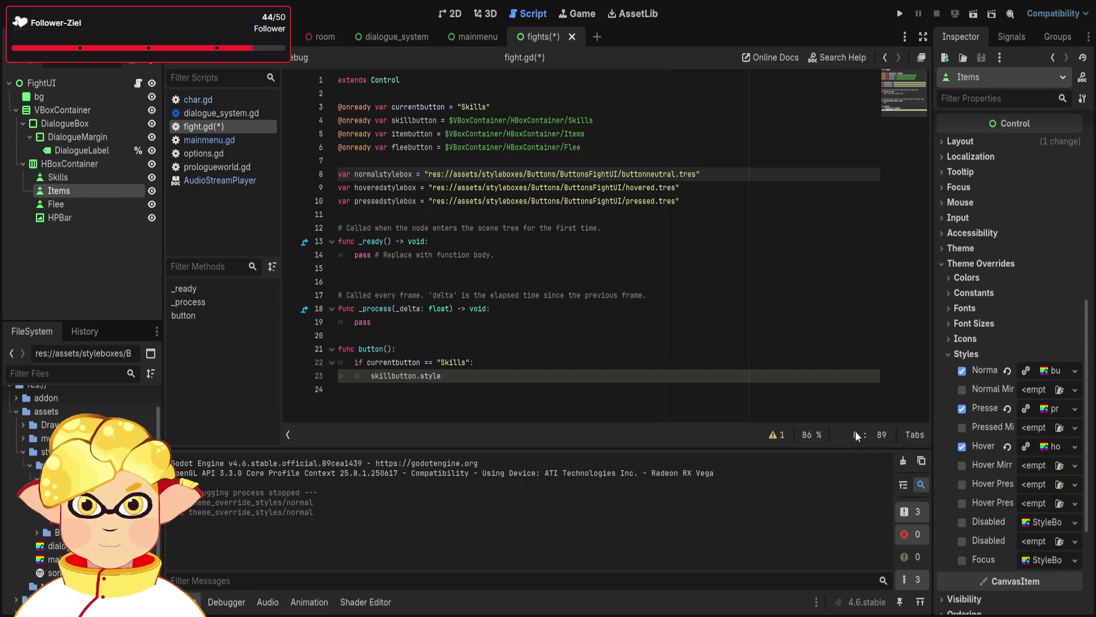
# Set the Flee button's Normal style override to buttonneutral.tres and save the scene and script
pyautogui.click(97, 205)
pyautogui.scroll(-5, 1019, 350)
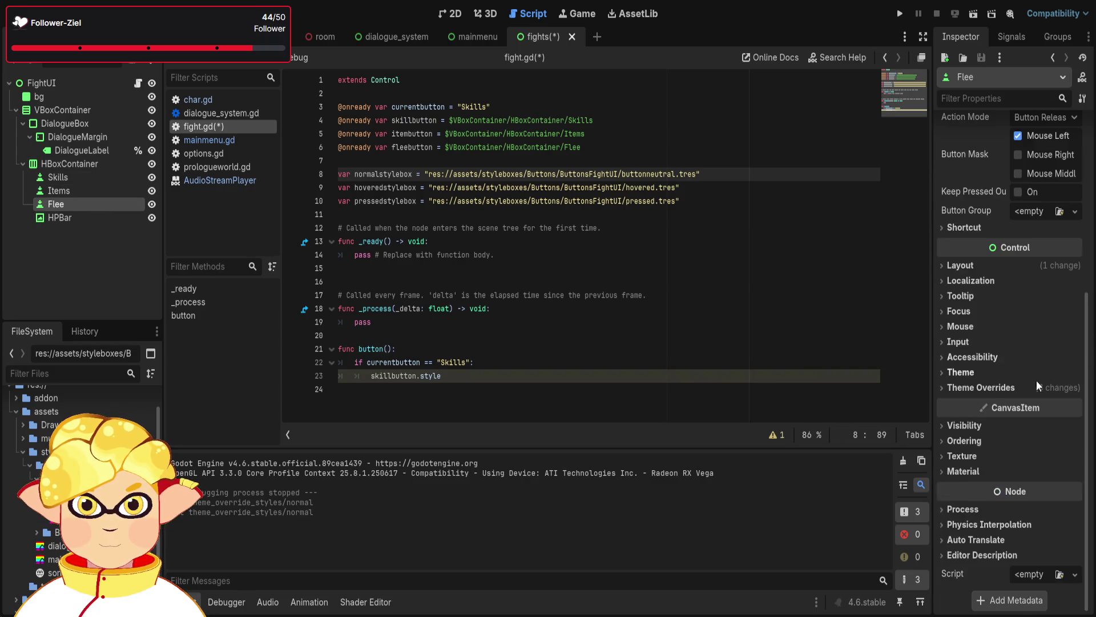
pyautogui.click(979, 388)
pyautogui.click(968, 478)
pyautogui.scroll(-1, 976, 468)
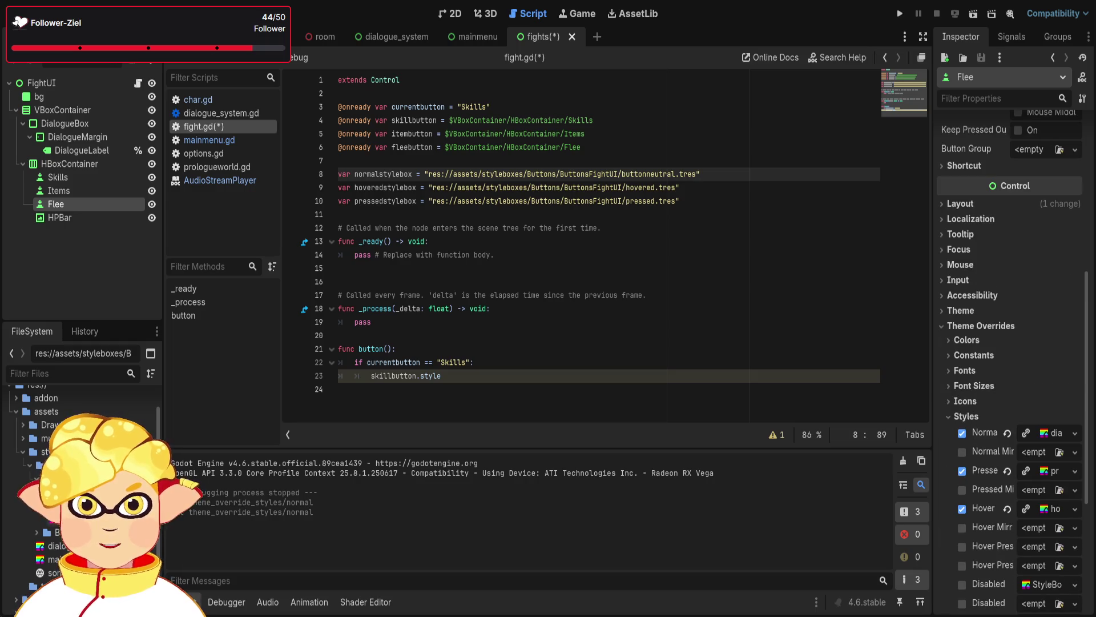
pyautogui.moveTo(63, 565); pyautogui.dragTo(1040, 432)
pyautogui.click(598, 381)
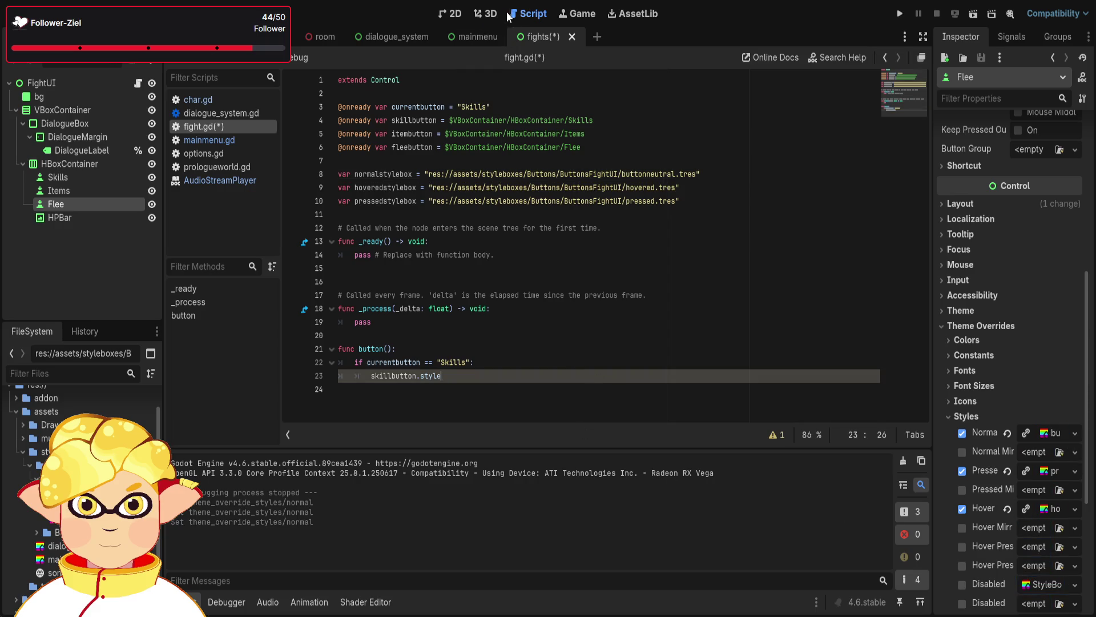
pyautogui.hotkey('ctrl', 's')
pyautogui.click(450, 14)
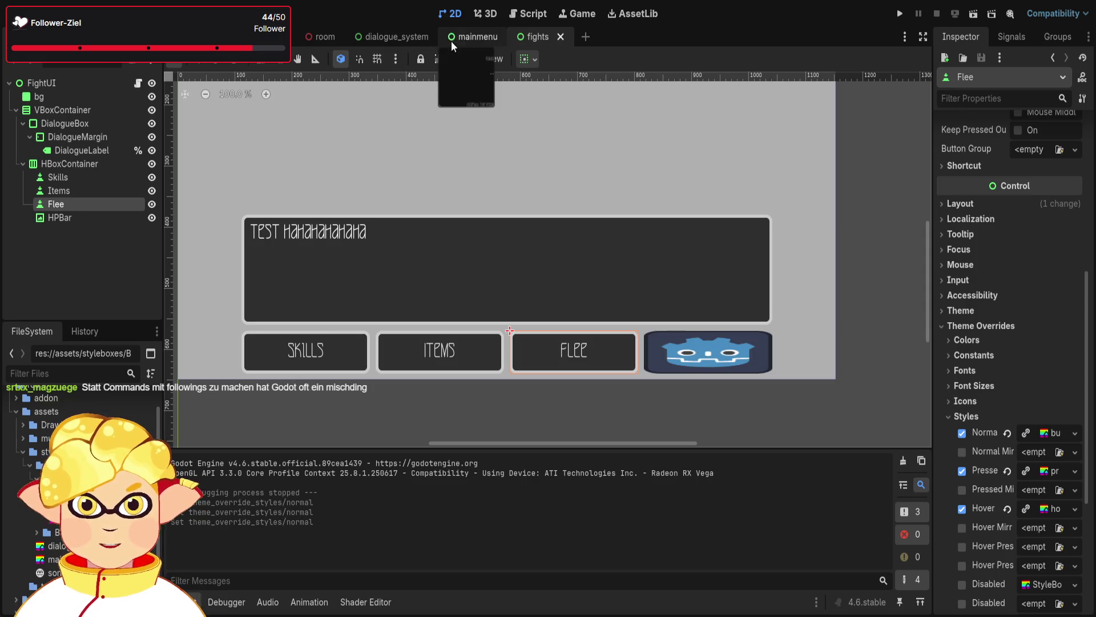
# Change line 23 to call skillbutton.add_theme_stylebox_override via autocomplete
pyautogui.click(524, 15)
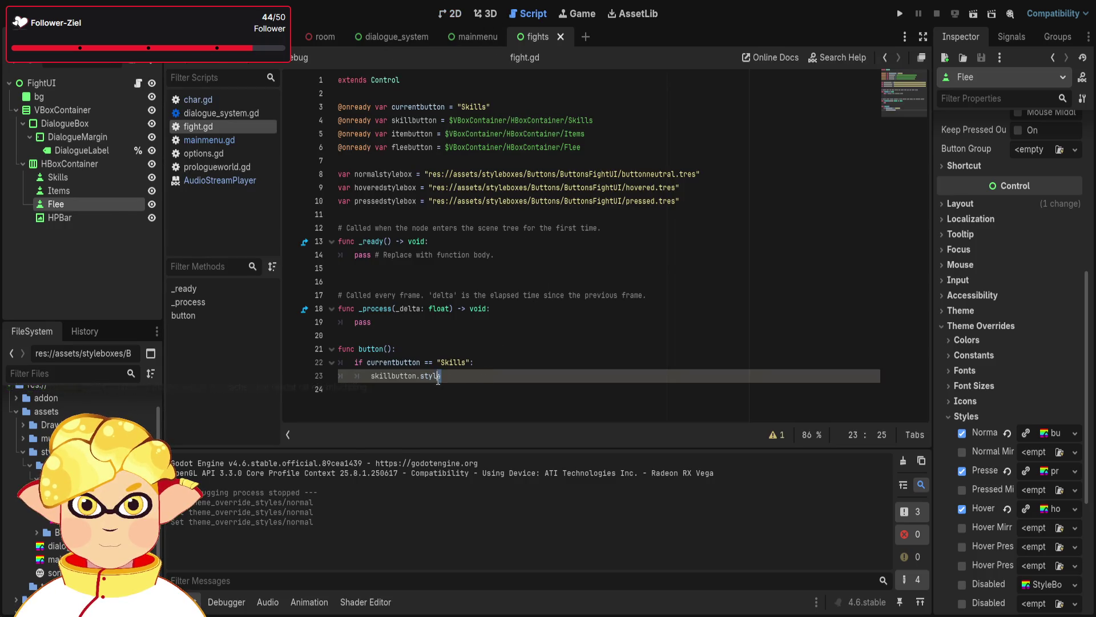
pyautogui.write('box')
pyautogui.press('BackSpace')
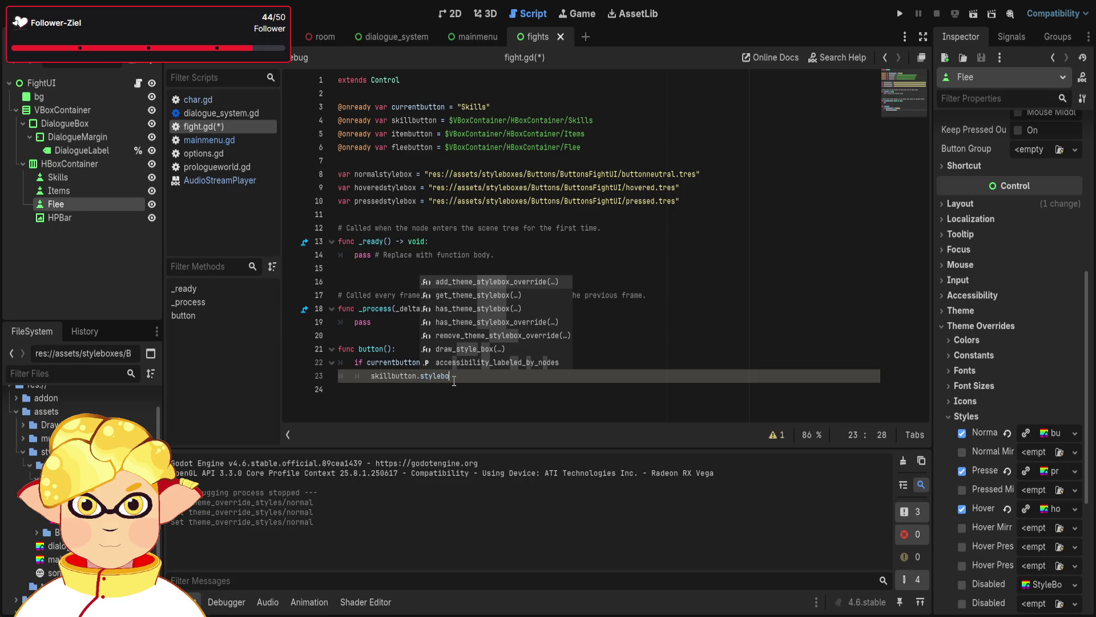
pyautogui.press('Down')
pyautogui.press('Up')
pyautogui.press('Return')
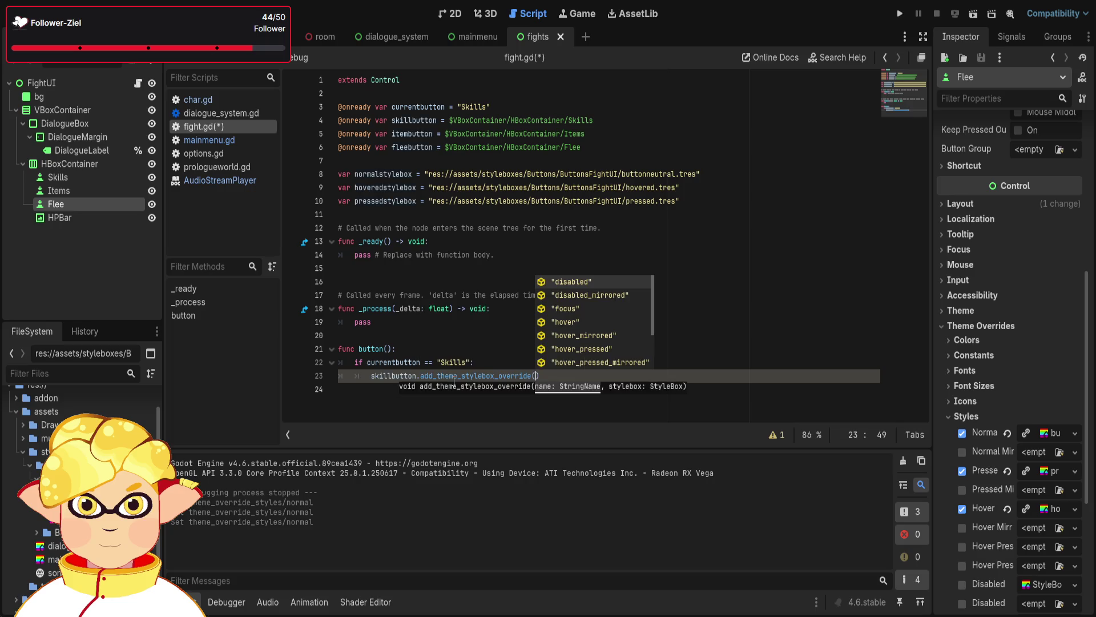
# Pass "hover" as the style name, then test-run the fight scene
pyautogui.press('Down')
pyautogui.press('Down')
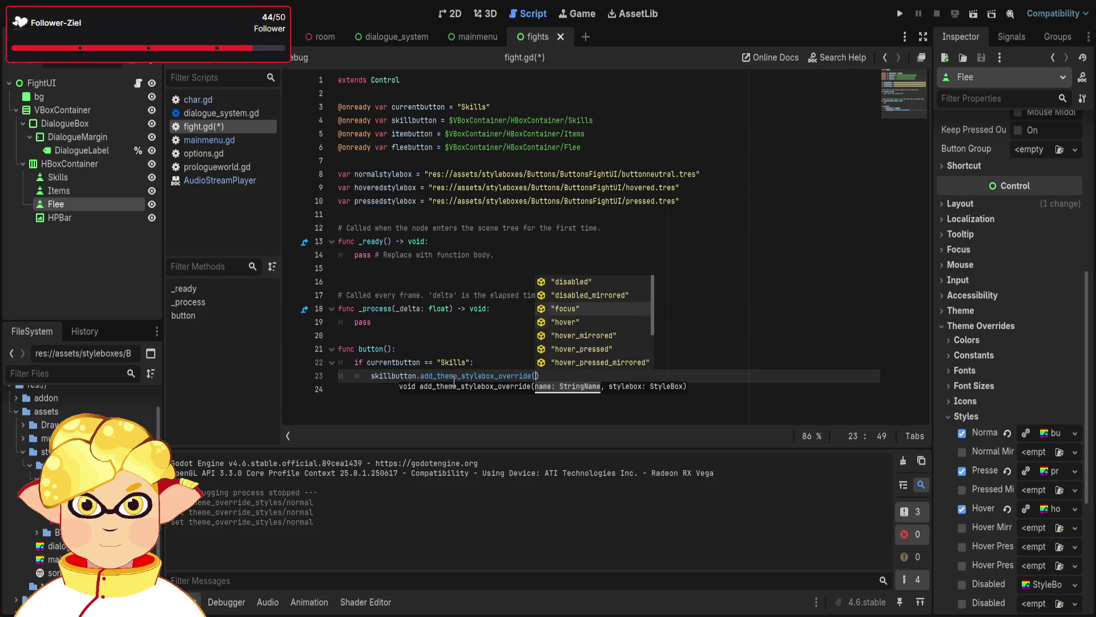
pyautogui.press('Down')
pyautogui.press('Down')
pyautogui.press('Down')
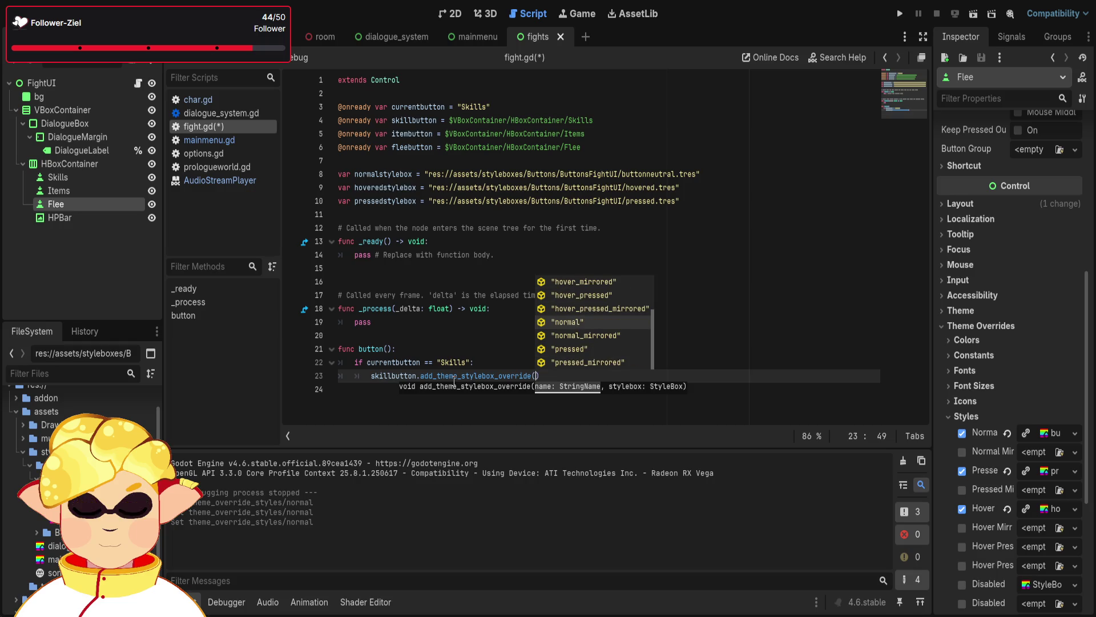
pyautogui.press('Up')
pyautogui.press('Up')
pyautogui.press('Up')
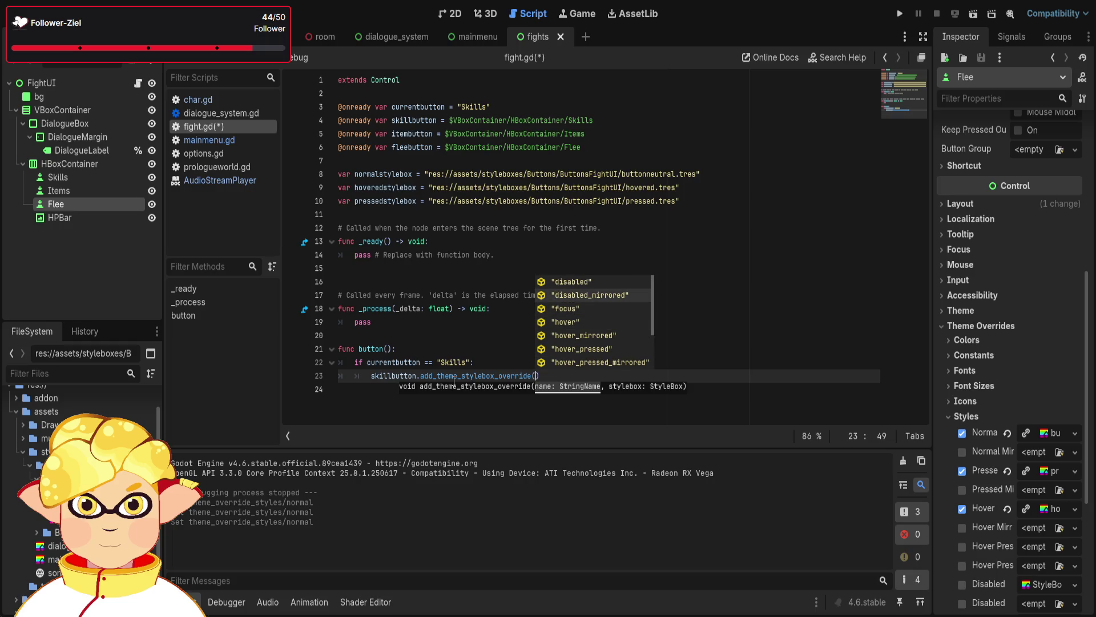
pyautogui.press('Down')
pyautogui.press('Up')
pyautogui.press('Up')
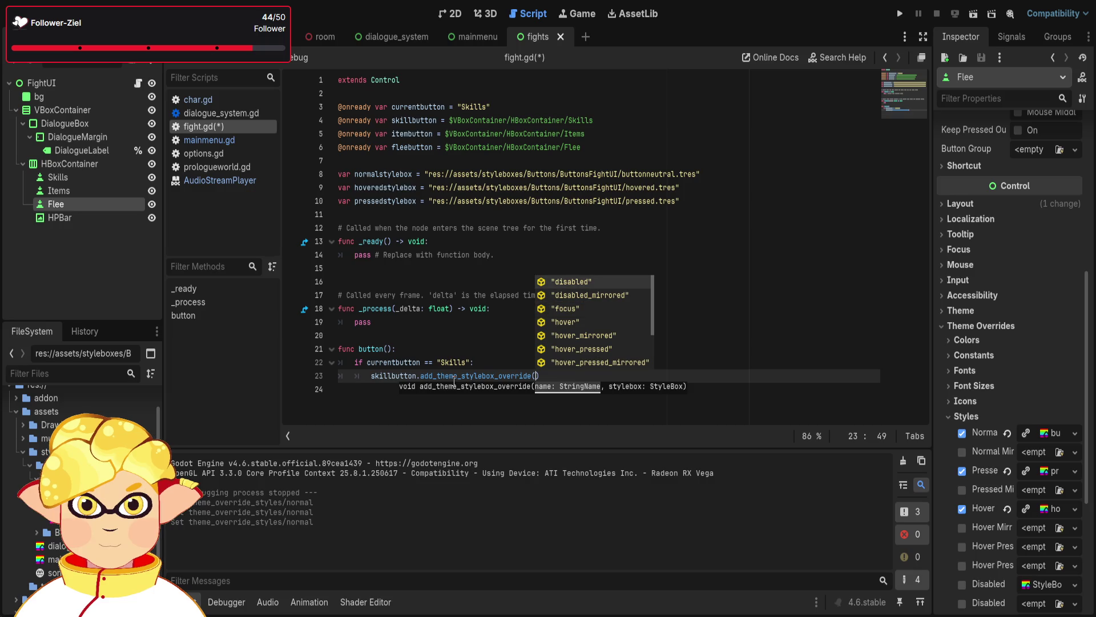
pyautogui.press('Down')
pyautogui.press('Down')
pyautogui.press('Down')
pyautogui.press('Return')
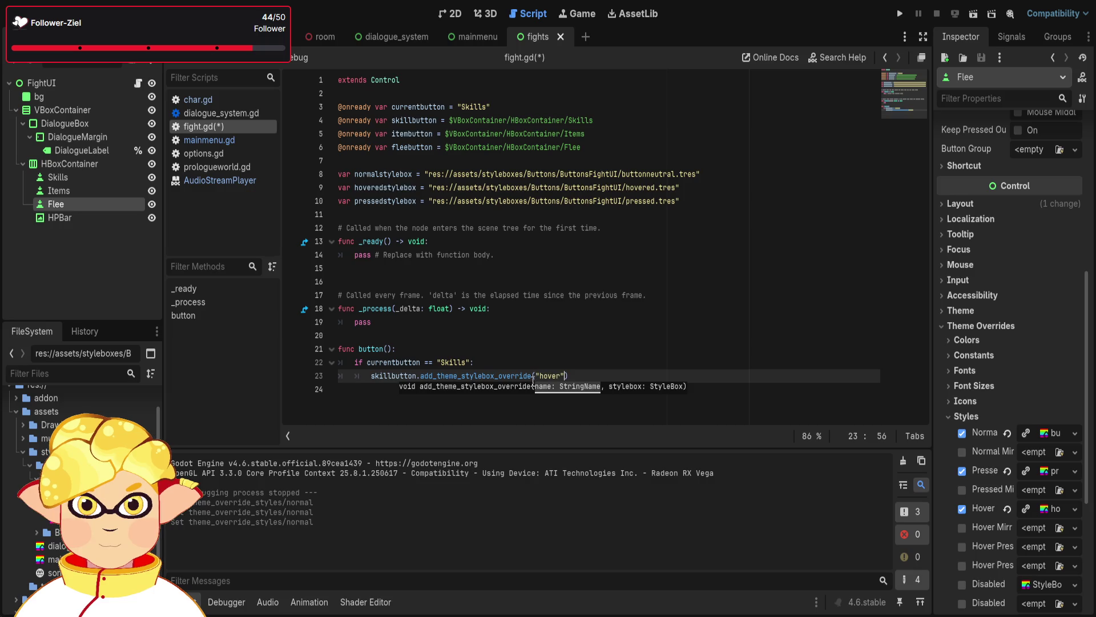
pyautogui.press('Up')
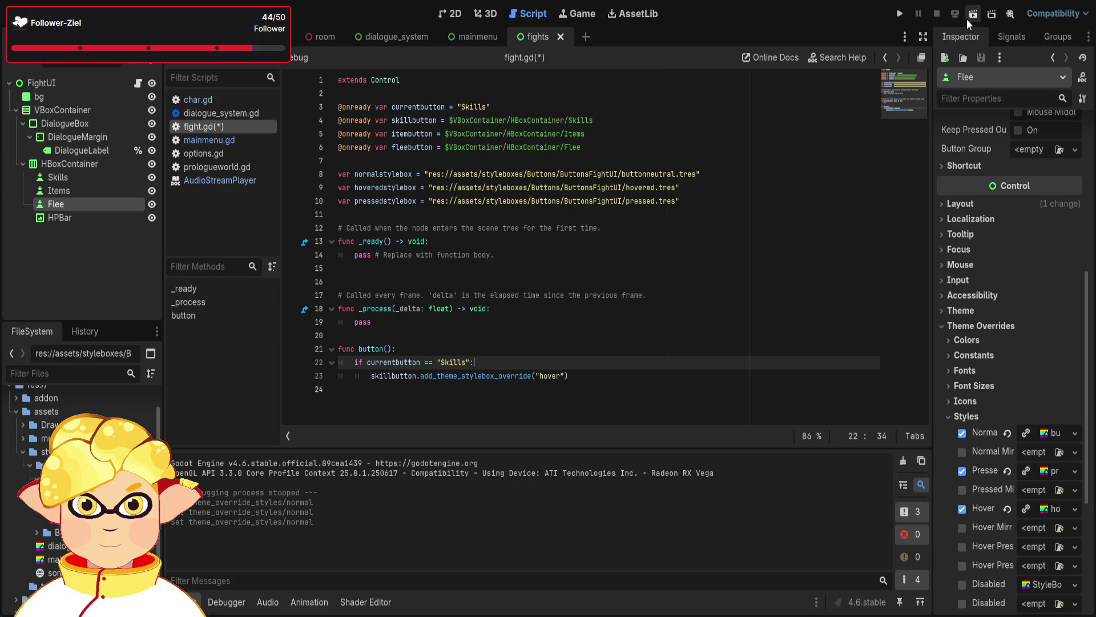
pyautogui.click(971, 17)
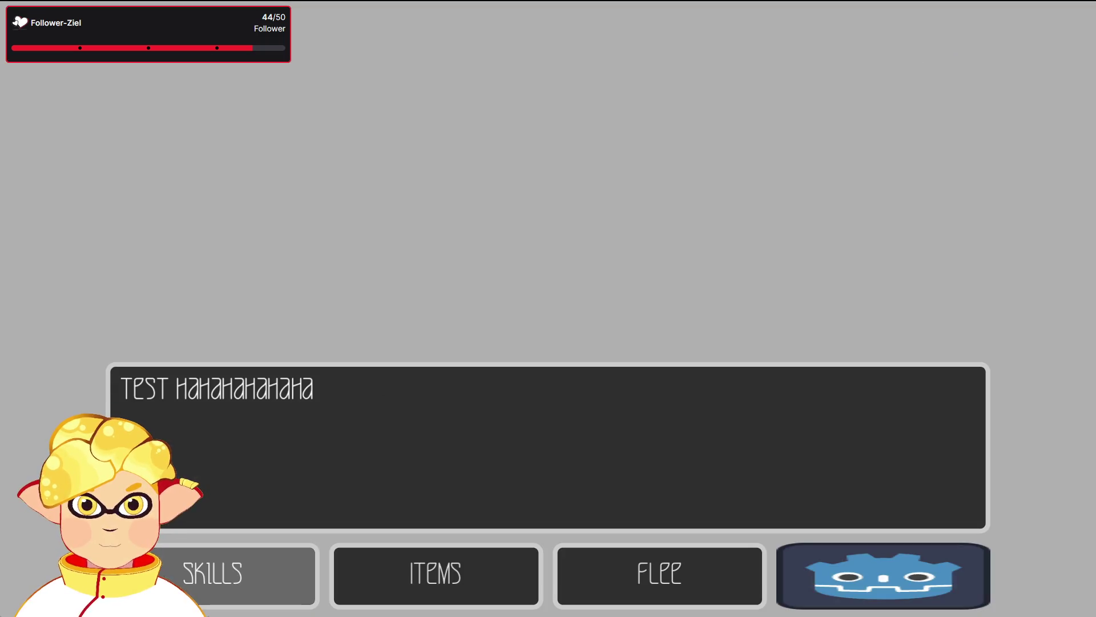
# Close the running game and replace pass in _ready with a button() call
pyautogui.hotkey('alt', 'F4')
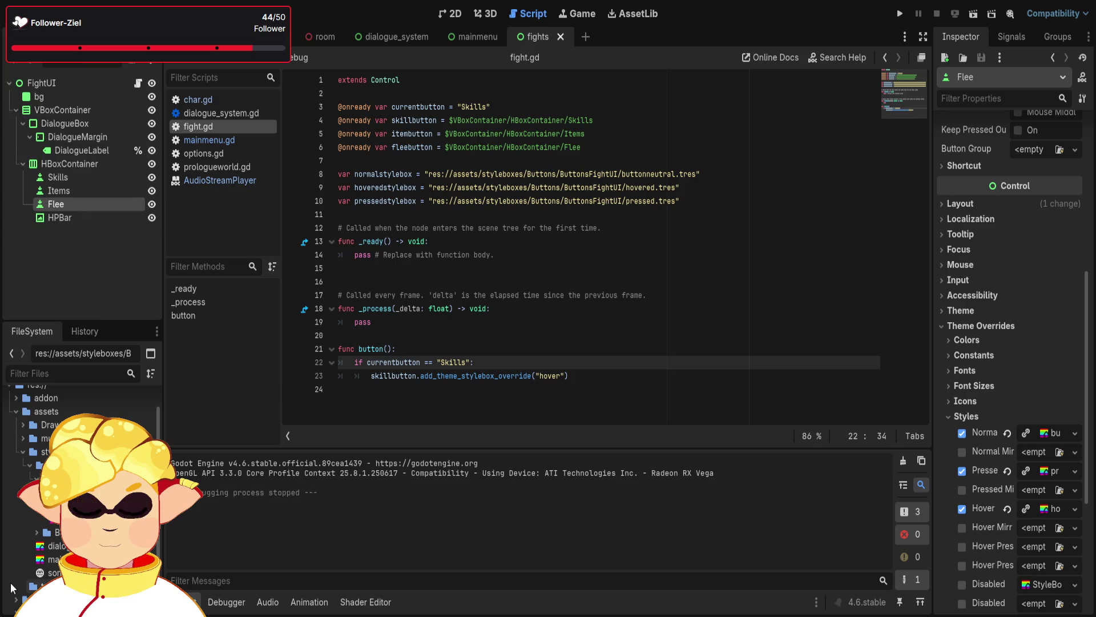
pyautogui.moveTo(494, 254)
pyautogui.mouseDown()
pyautogui.moveTo(347, 259)
pyautogui.moveTo(346, 281)
pyautogui.moveTo(355, 254)
pyautogui.mouseUp()
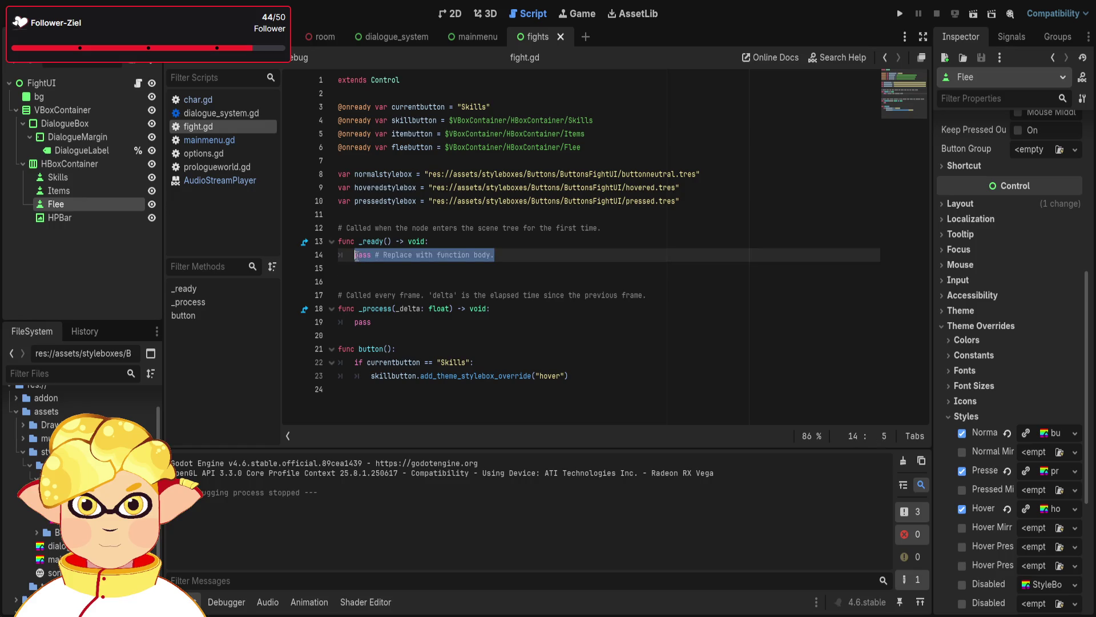
pyautogui.write('button')
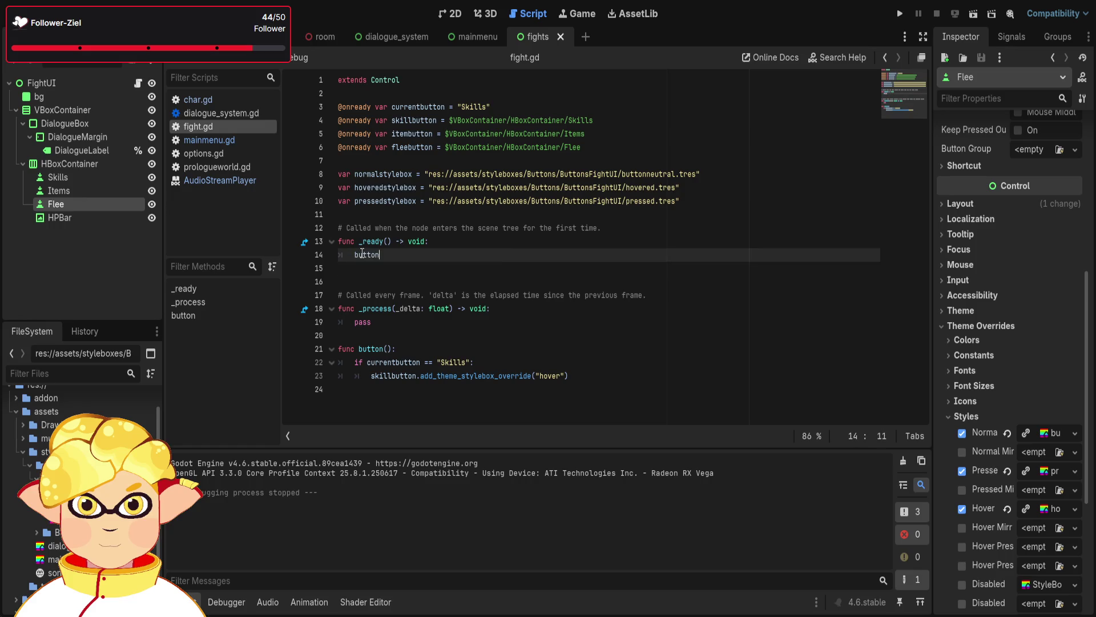
pyautogui.write('()')
# Complete the button() call in _ready and start retyping add_sty on line 23
pyautogui.press('F5')
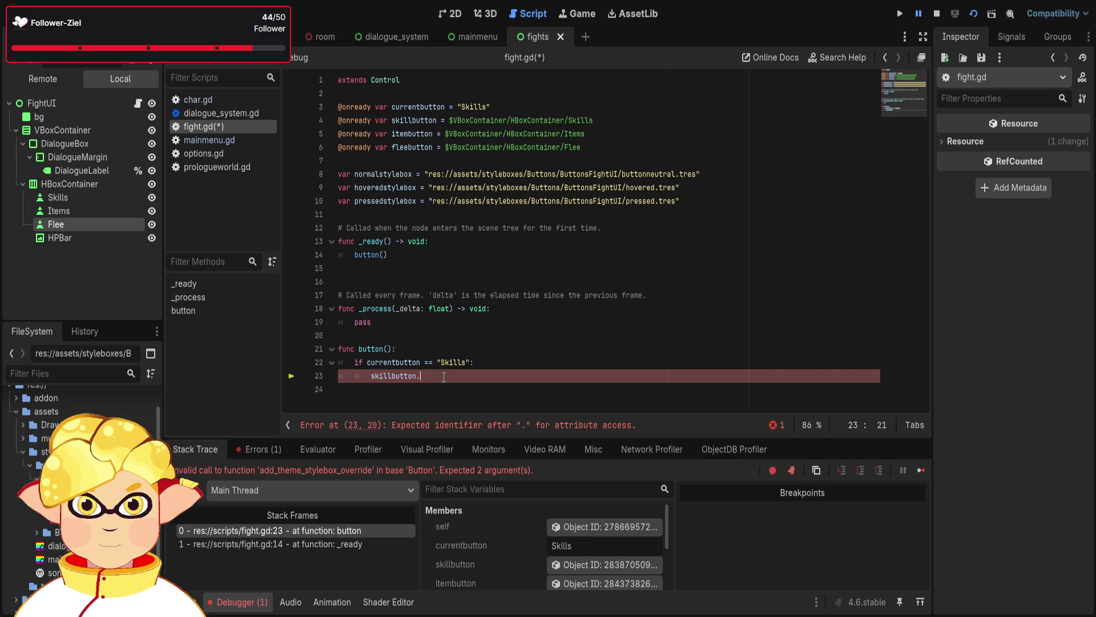
pyautogui.write('add')
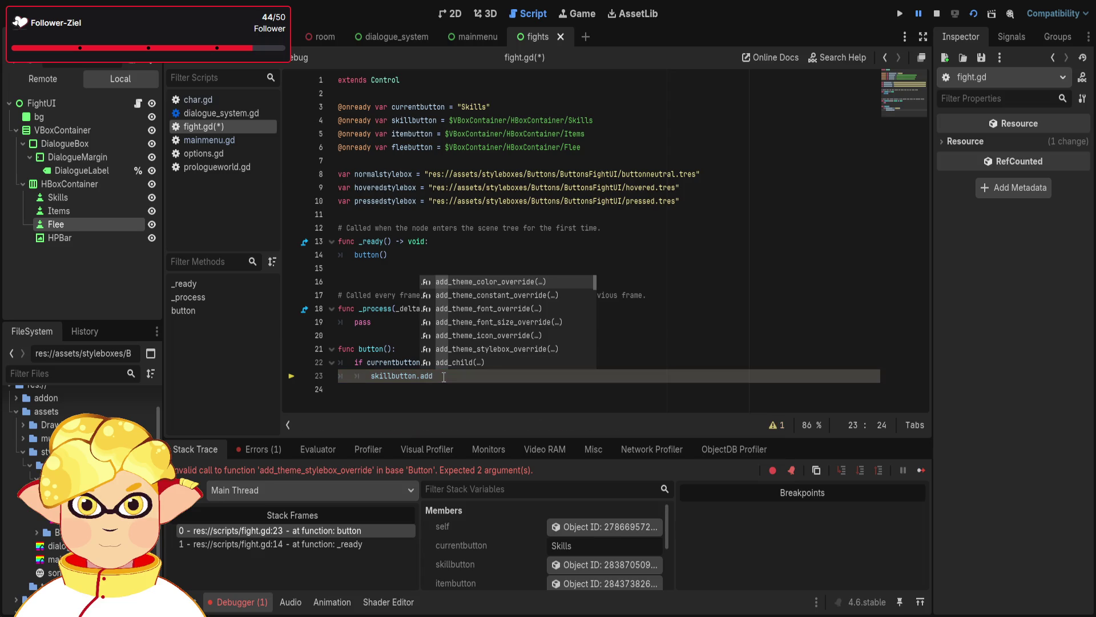
pyautogui.write('_sty')
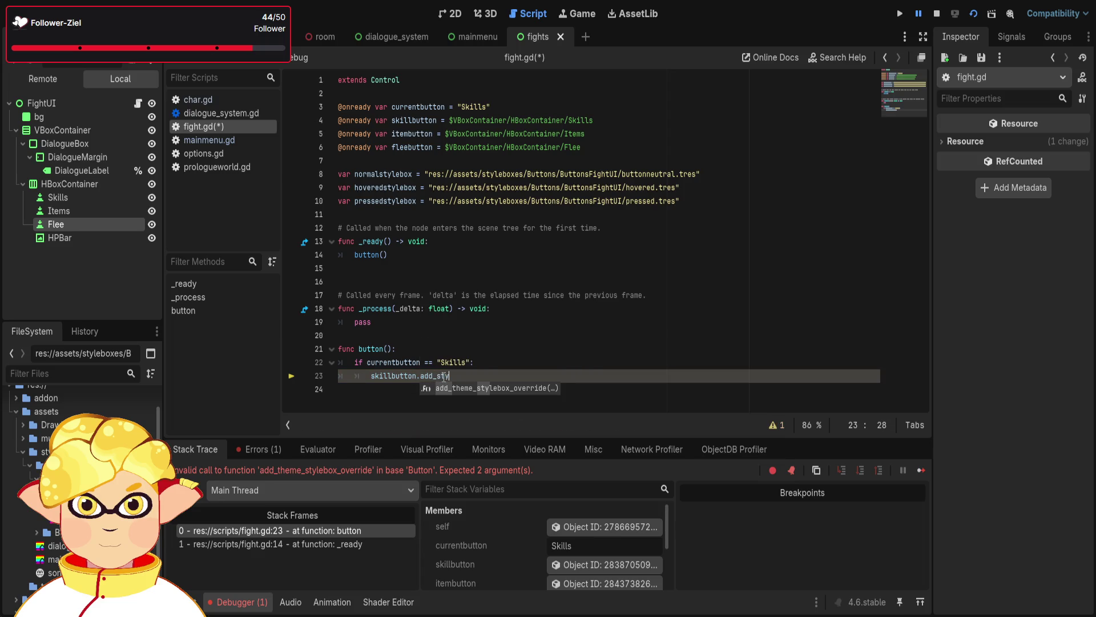
# Complete line 23 as skillbutton.add_theme_stylebox_override("normal", hoveredstylebox), then save and restart the running scene
pyautogui.press('Return')
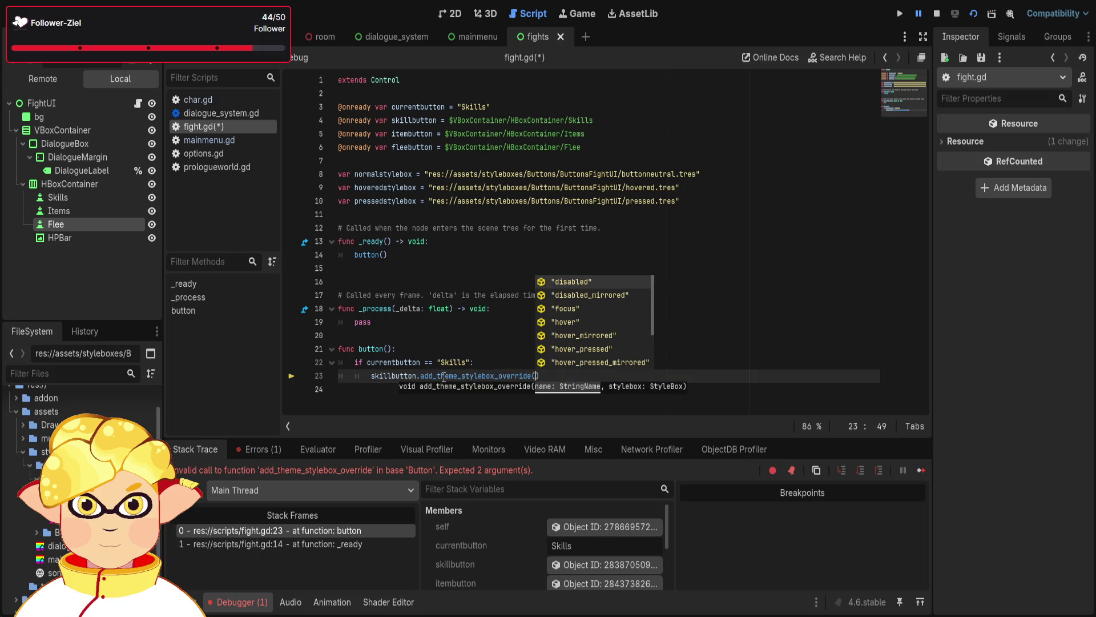
pyautogui.press('Down')
pyautogui.press('Down')
pyautogui.press('Down')
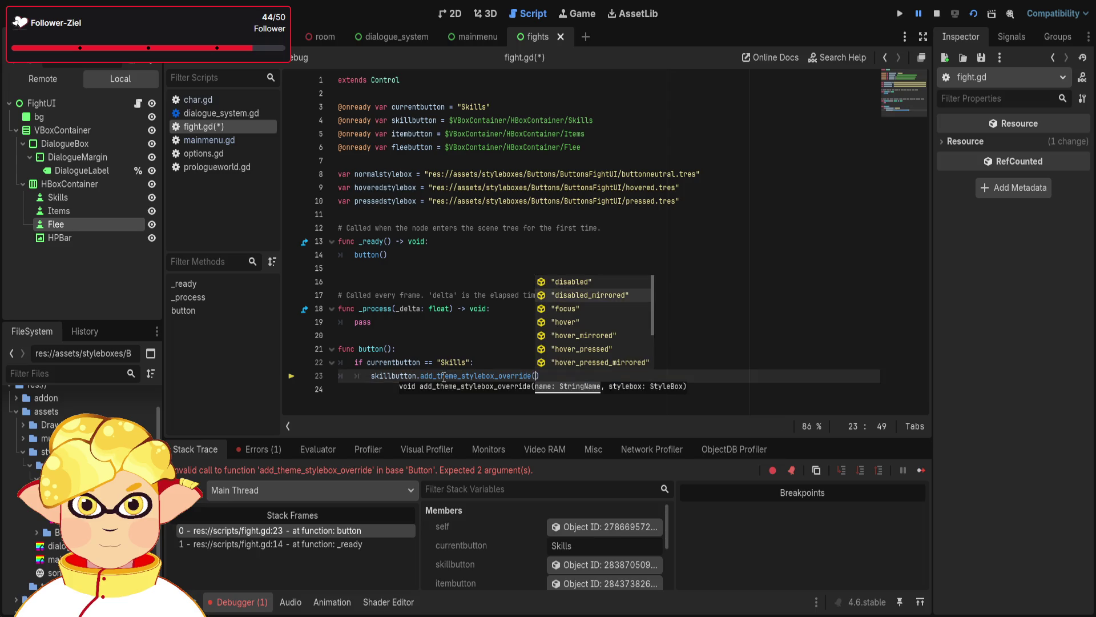
pyautogui.press('Down')
pyautogui.press('Down')
pyautogui.press('Down')
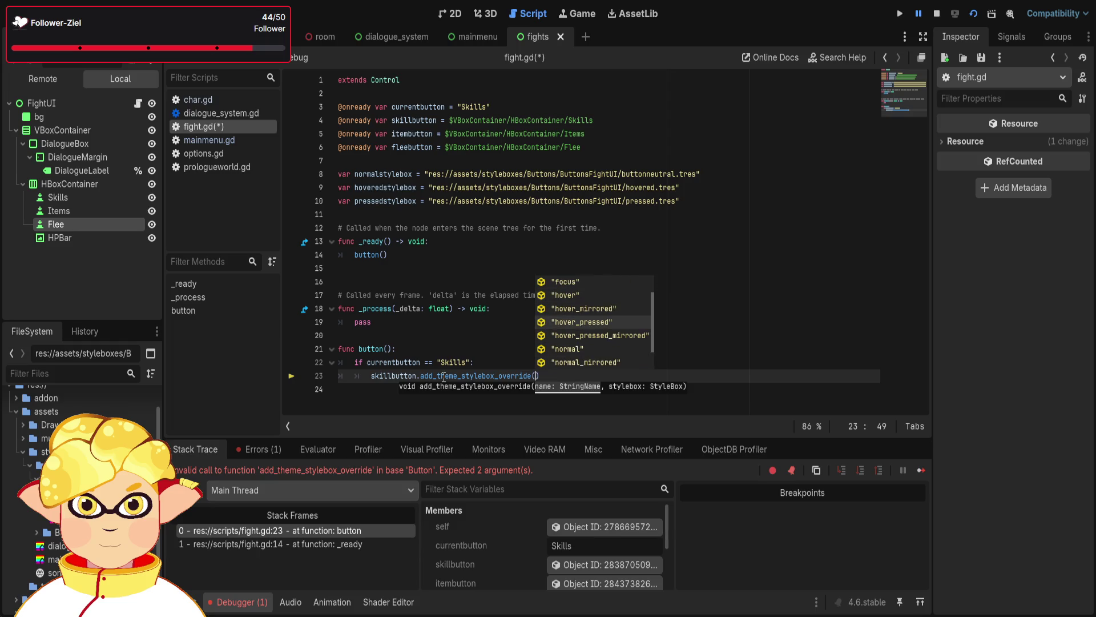
pyautogui.press('Return')
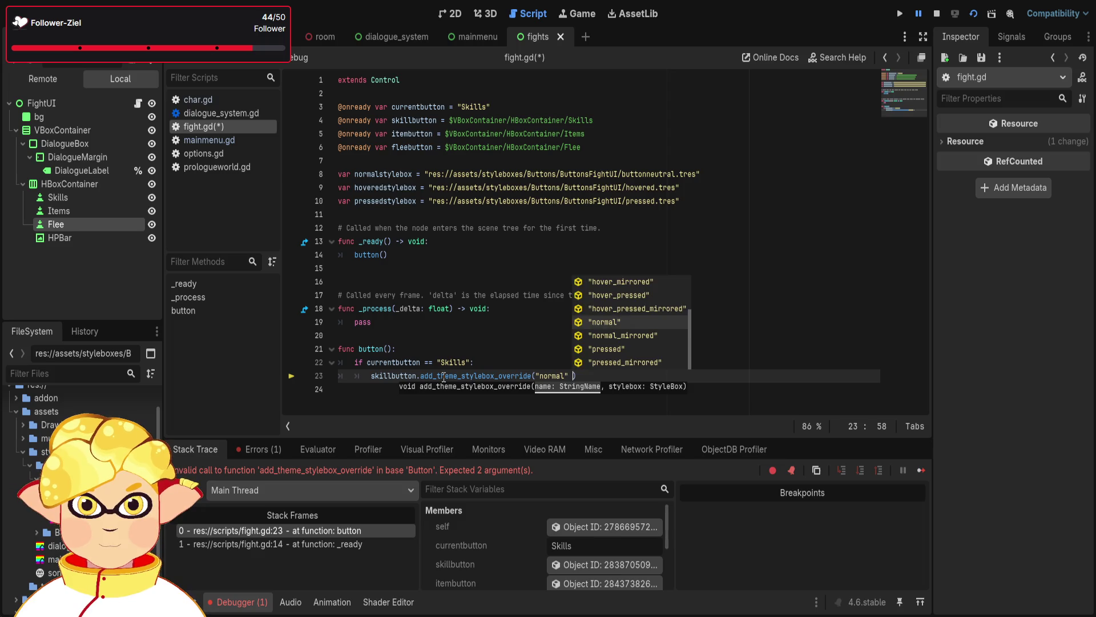
pyautogui.press('BackSpace')
pyautogui.write(', ')
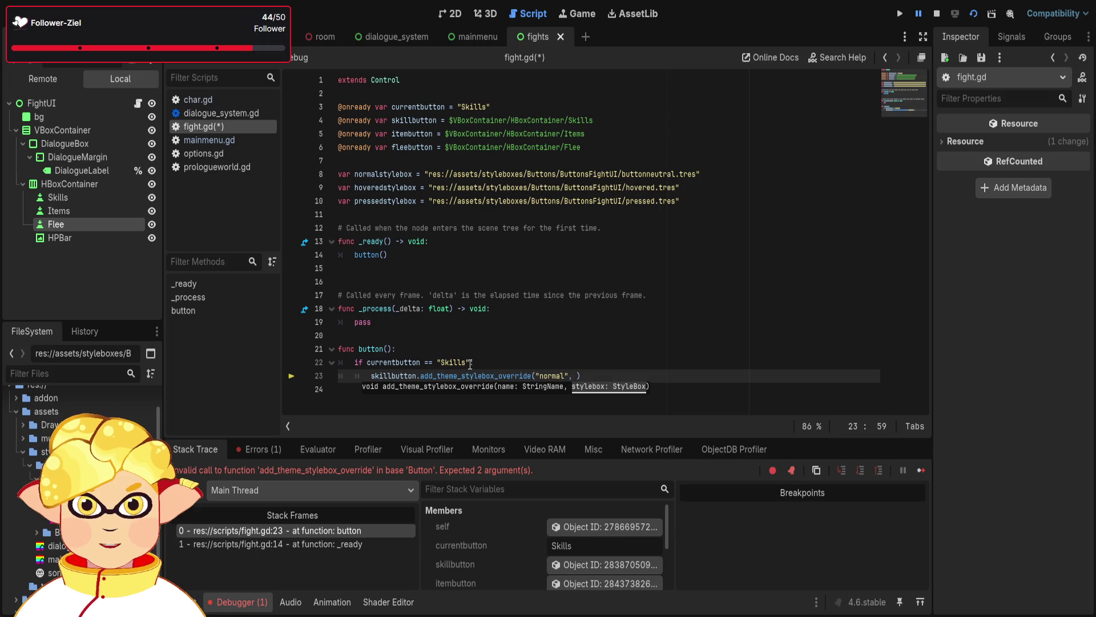
pyautogui.write('ho')
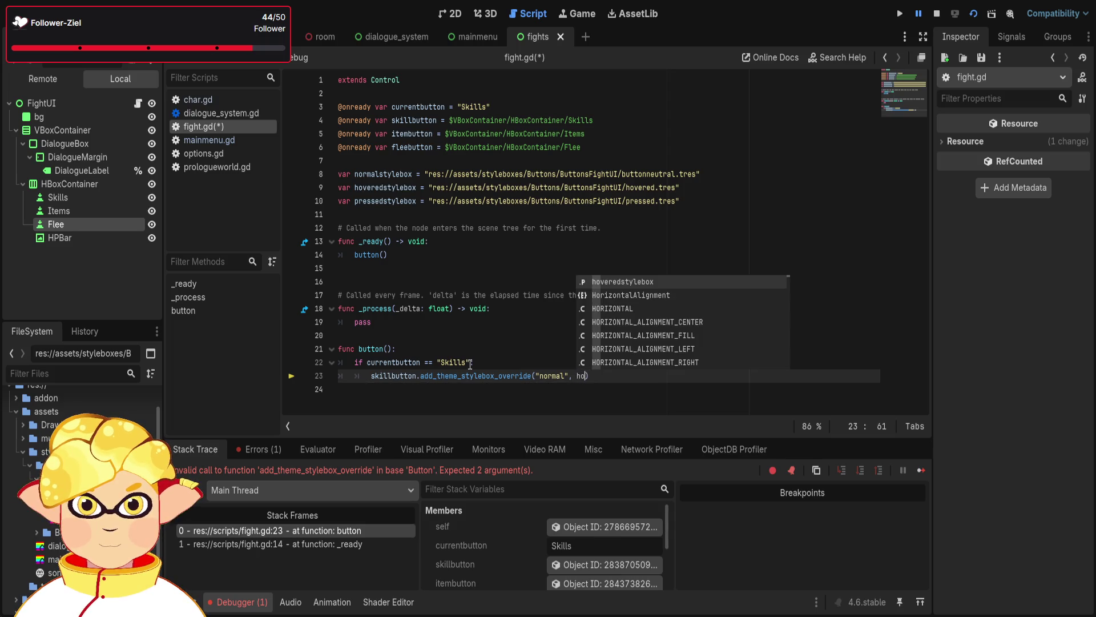
pyautogui.write('vered')
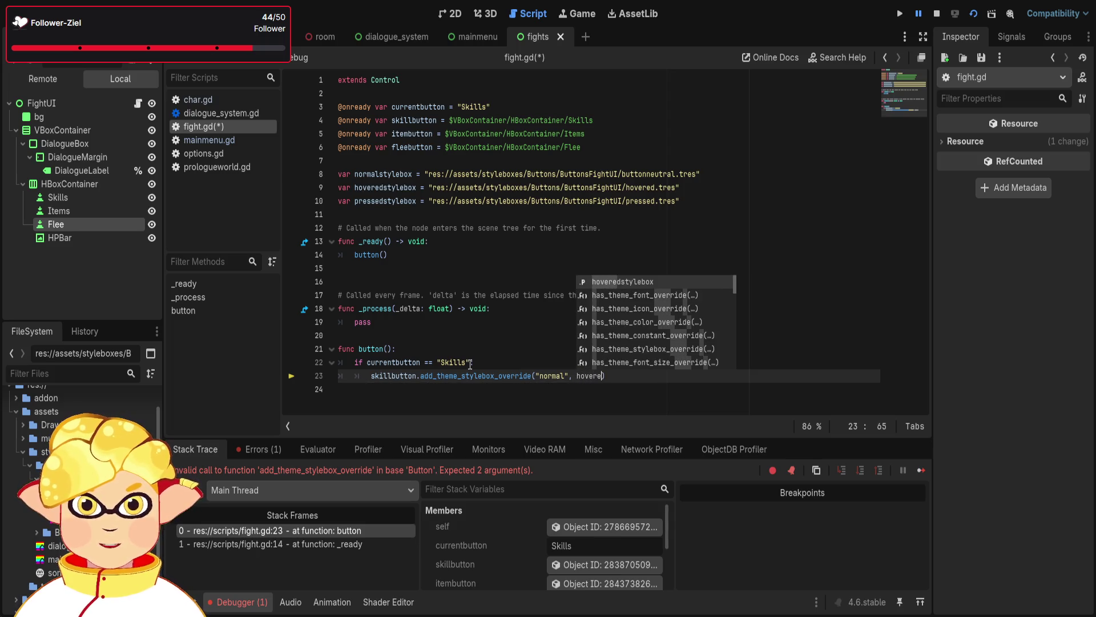
pyautogui.press('Return')
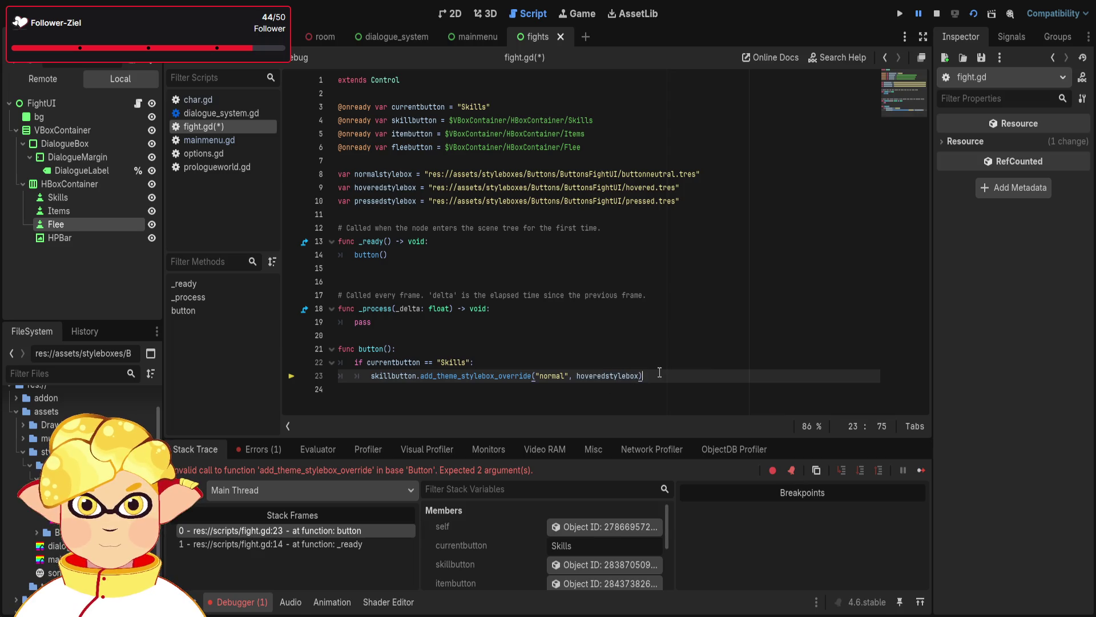
pyautogui.click(689, 331)
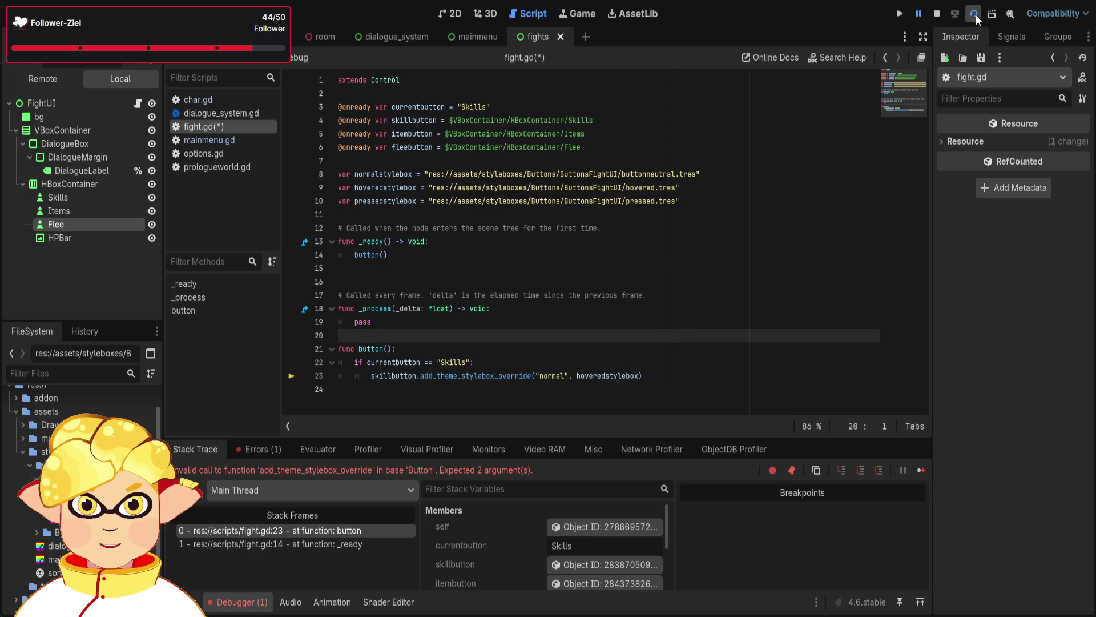
pyautogui.click(973, 14)
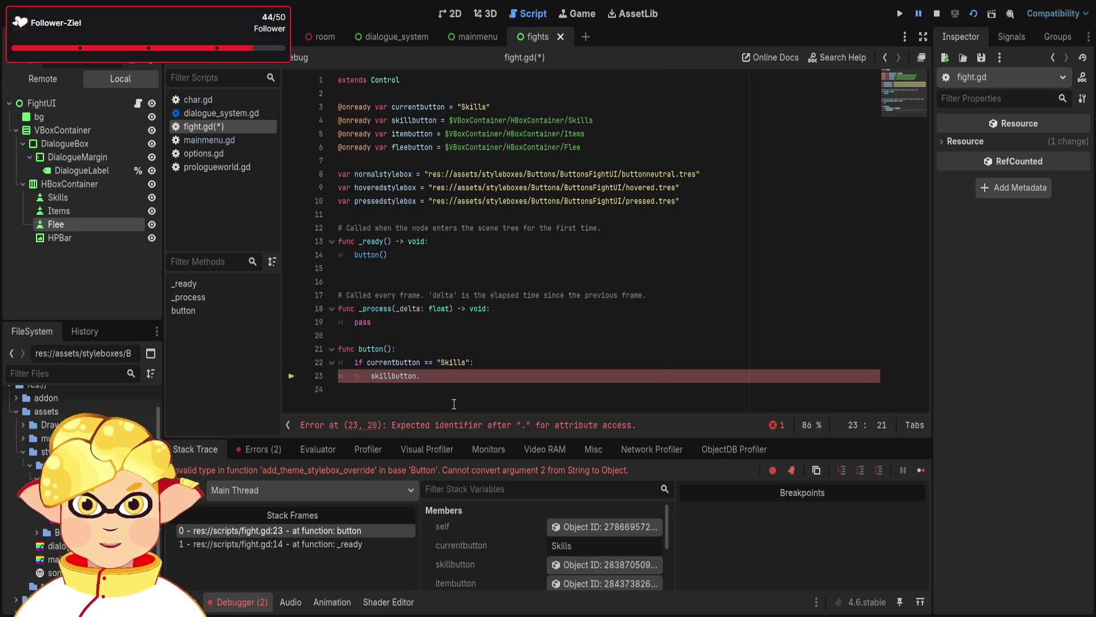
# Change line 23 to skillbutton.is_hovered() = true, then switch to the 2D workspace
pyautogui.write('is_')
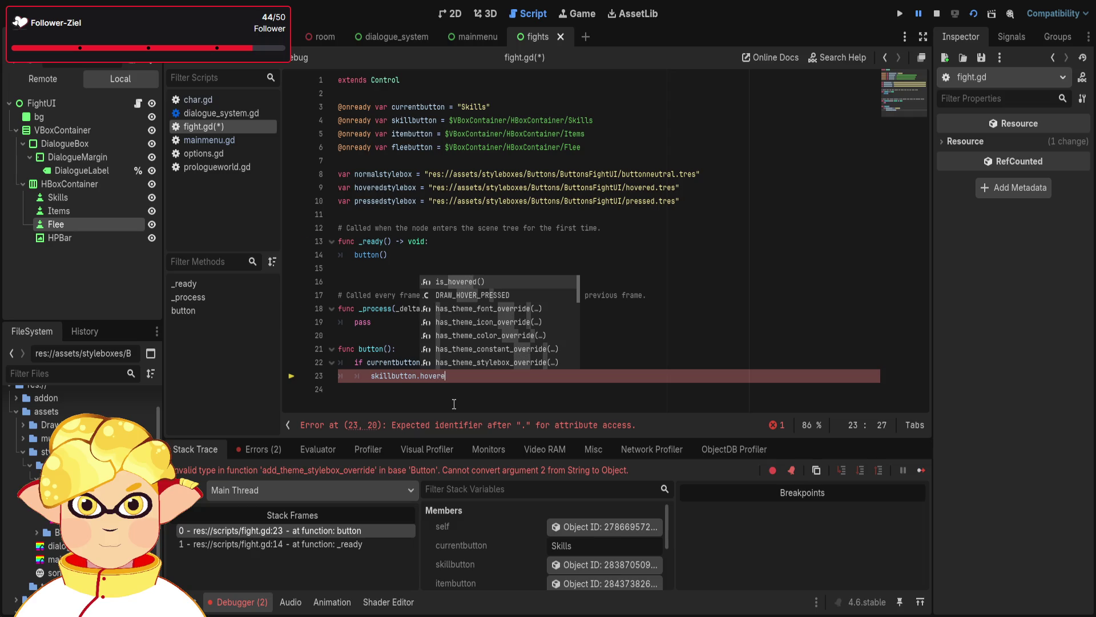
pyautogui.press('Return')
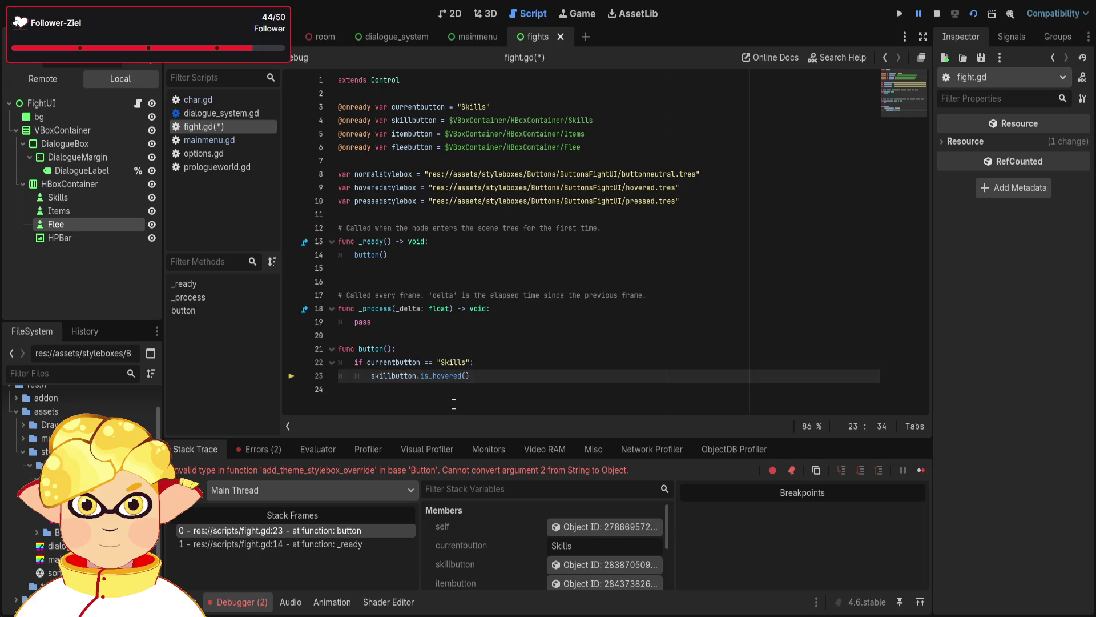
pyautogui.write('= true')
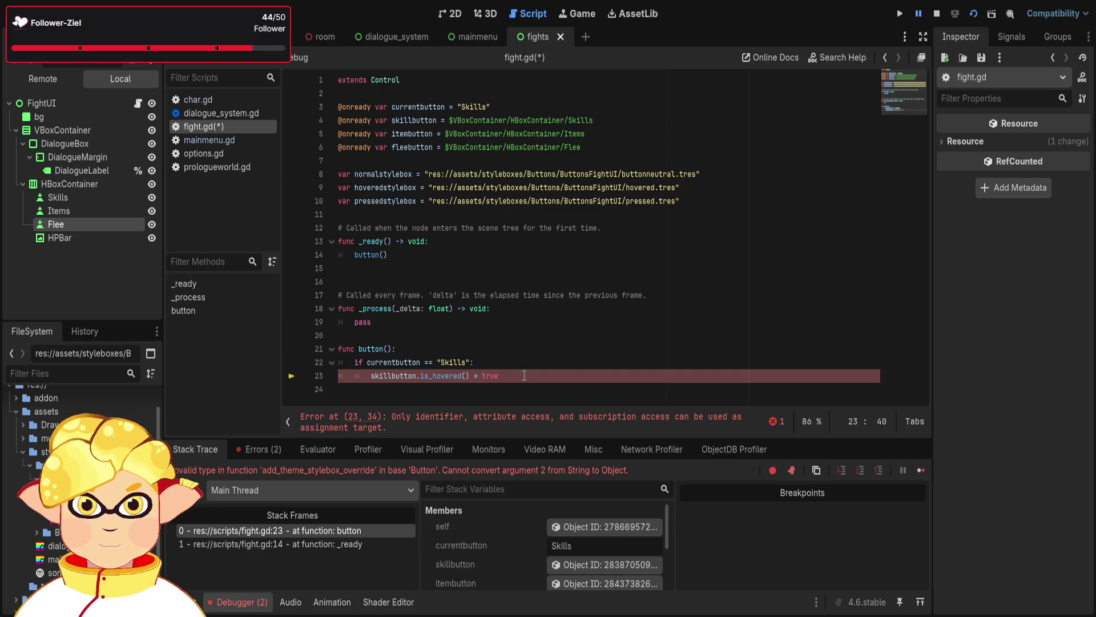
pyautogui.click(443, 16)
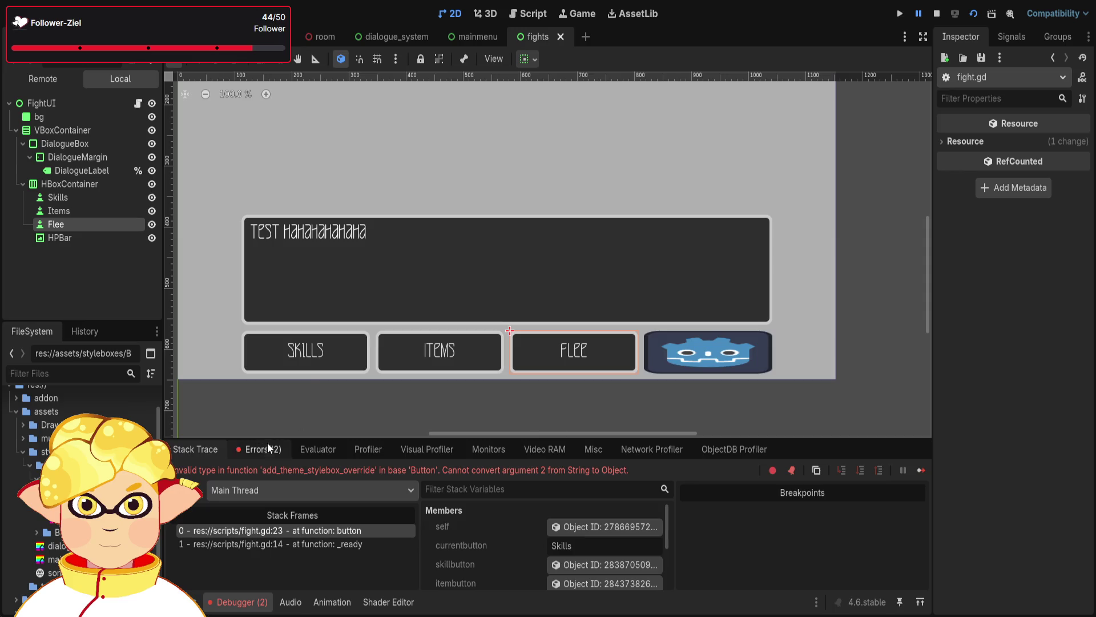
# Inspect the Skills button's sizing and theme overrides, then add a child node under HBoxContainer
pyautogui.click(322, 365)
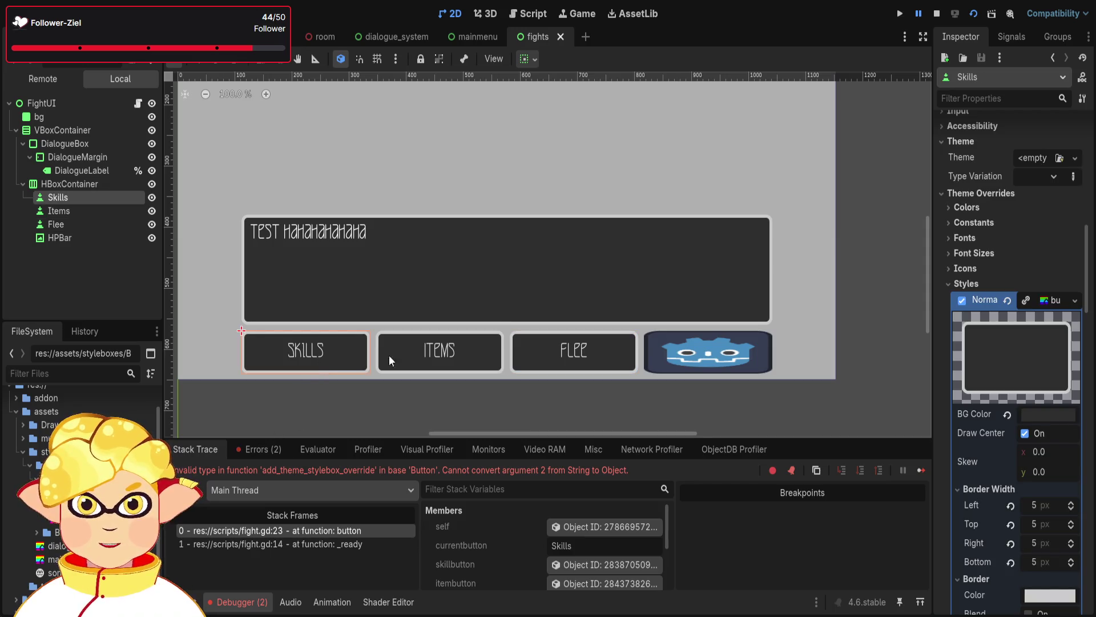
pyautogui.scroll(-3, 1015, 399)
pyautogui.scroll(20, 1013, 399)
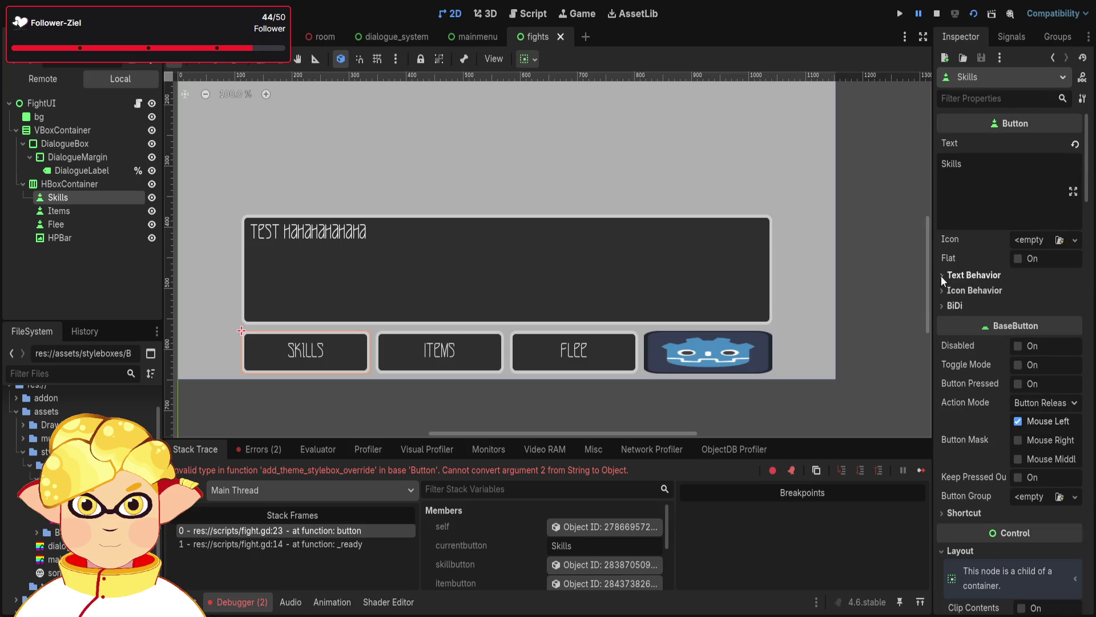
pyautogui.scroll(-5, 962, 380)
pyautogui.scroll(-5, 959, 400)
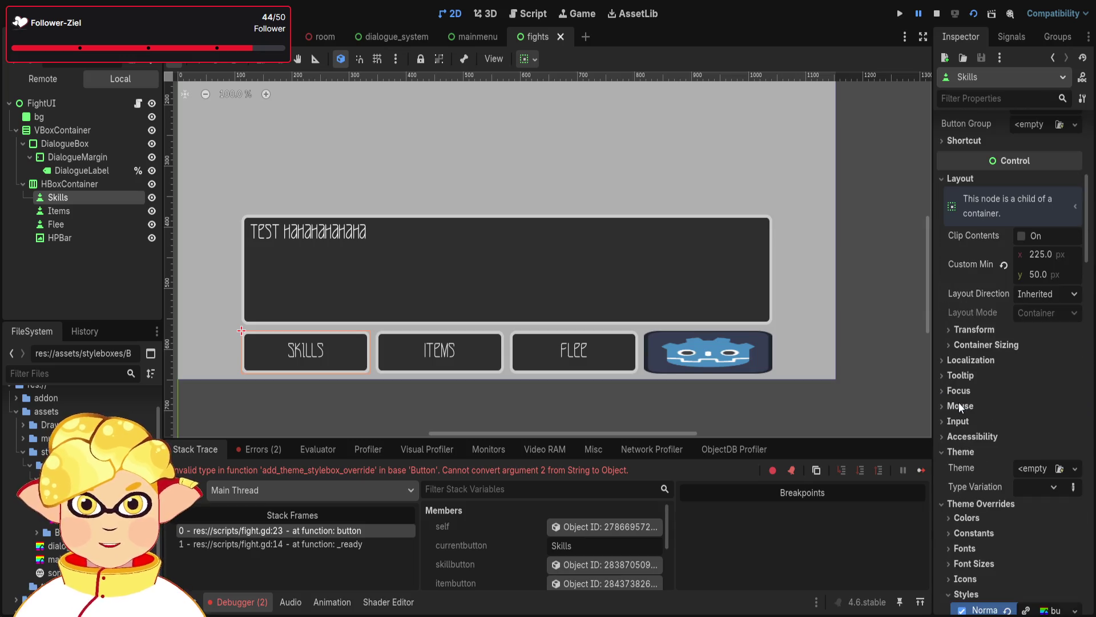
pyautogui.scroll(2, 958, 404)
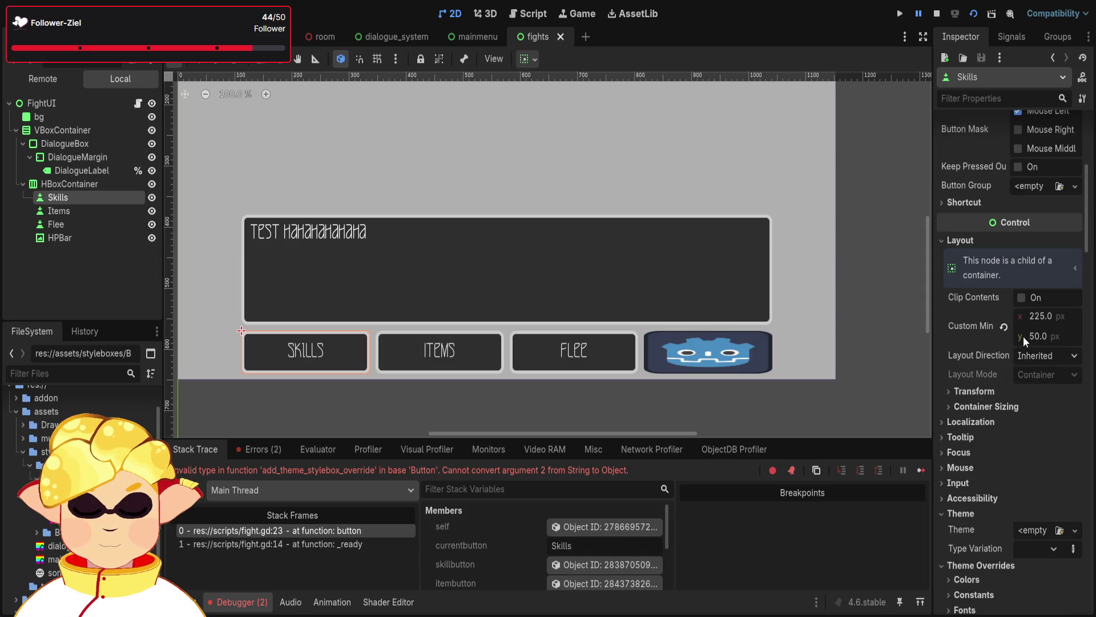
pyautogui.click(71, 182)
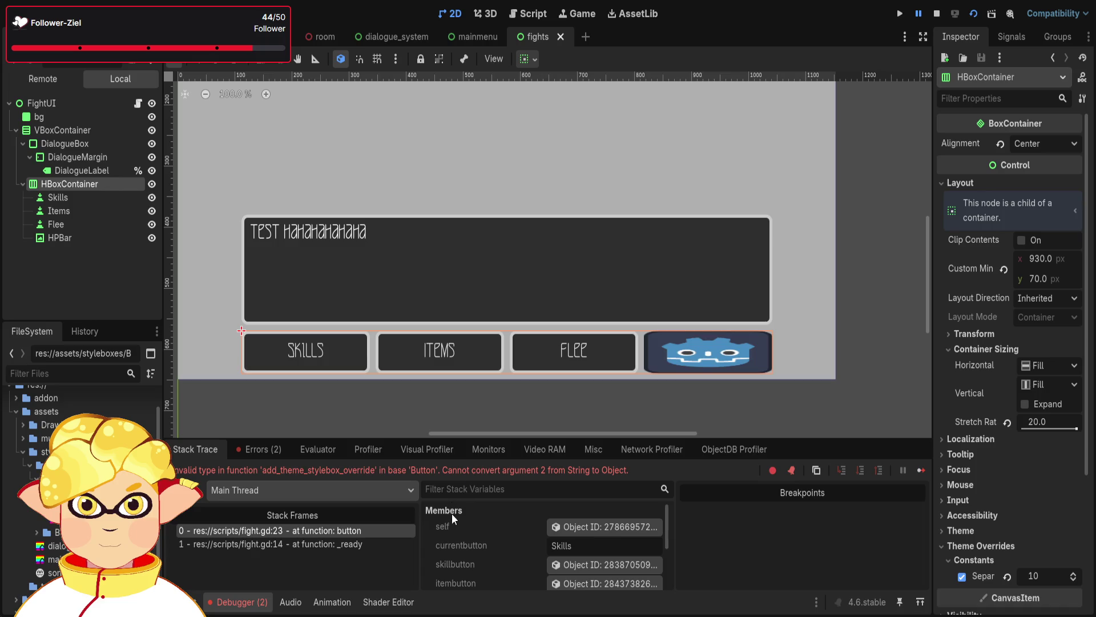
pyautogui.hotkey('ctrl', 'v')
# Move the new PanelContainer to the first slot in HBoxContainer and expand its style overrides
pyautogui.moveTo(52, 250); pyautogui.dragTo(51, 196)
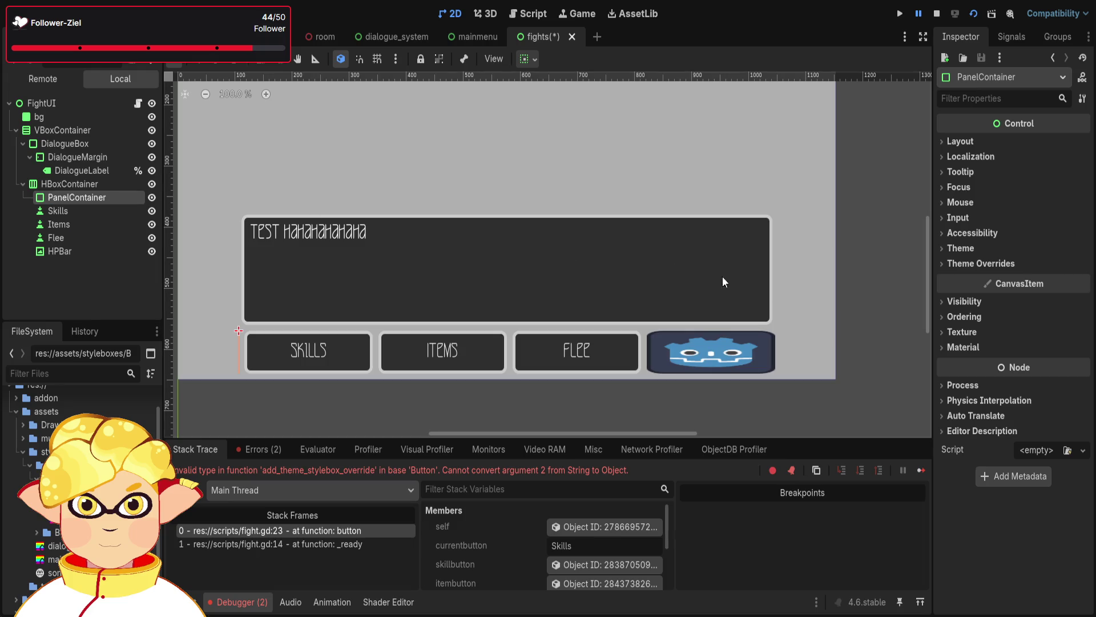
pyautogui.click(971, 265)
pyautogui.click(972, 278)
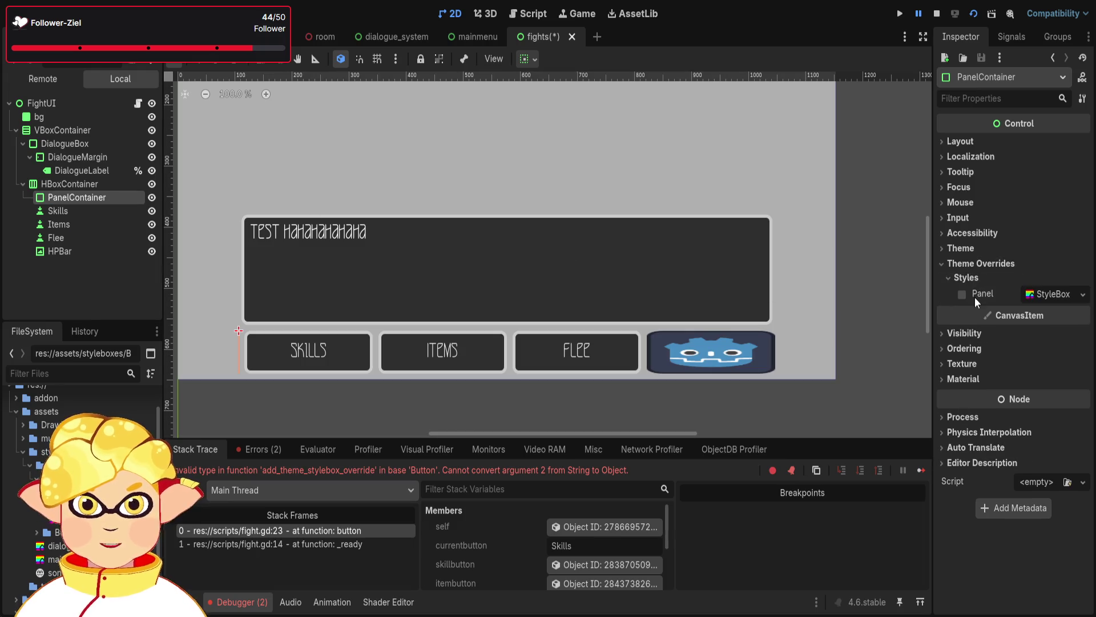
pyautogui.click(1044, 294)
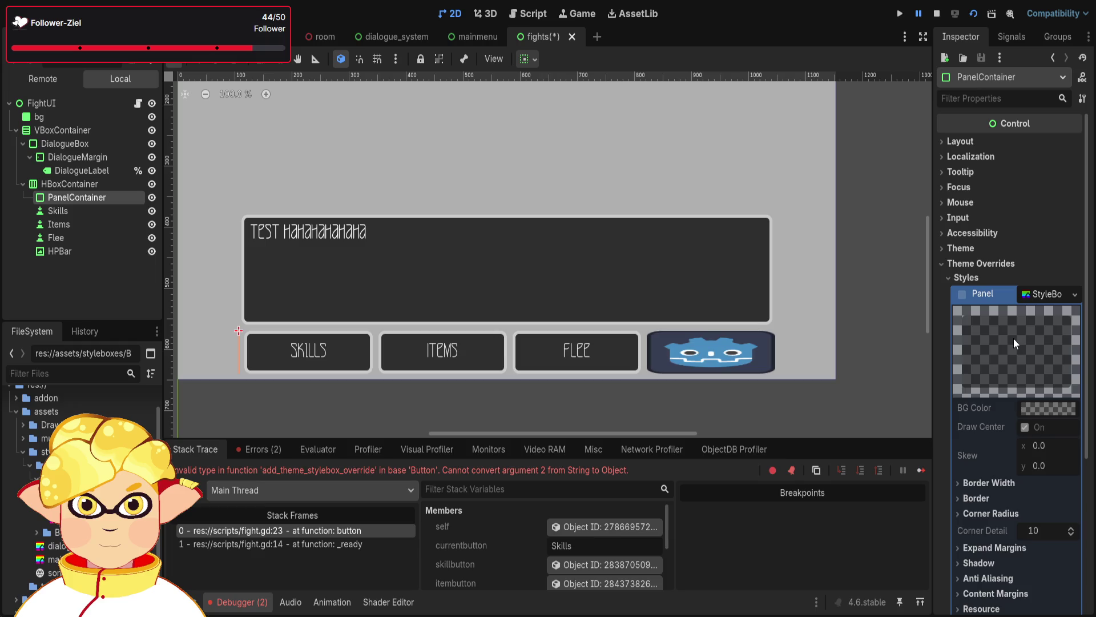
pyautogui.scroll(-3, 1013, 338)
pyautogui.scroll(-1, 982, 272)
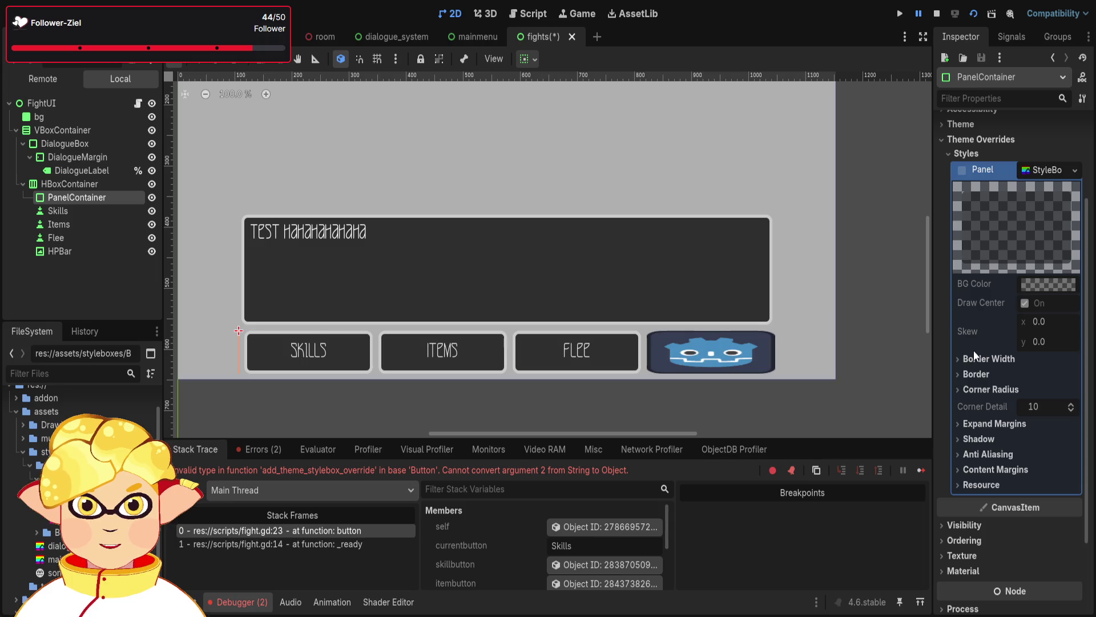
pyautogui.scroll(2, 975, 350)
# Set the PanelContainer's Panel style override to the buttonneutral stylebox
pyautogui.click(1036, 234)
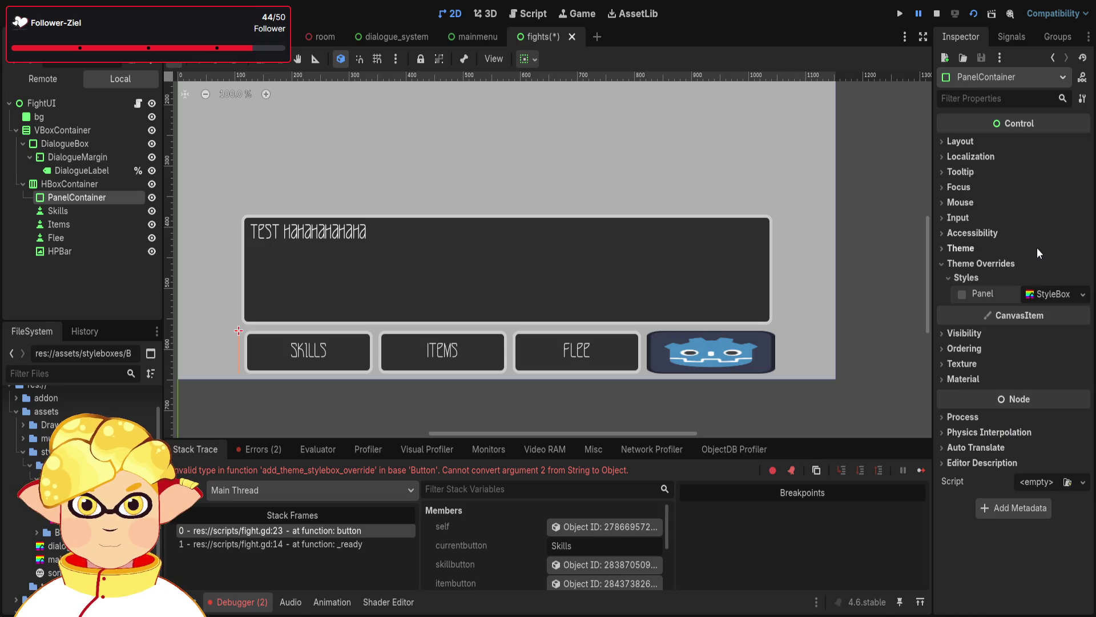
pyautogui.click(1038, 294)
pyautogui.click(982, 295)
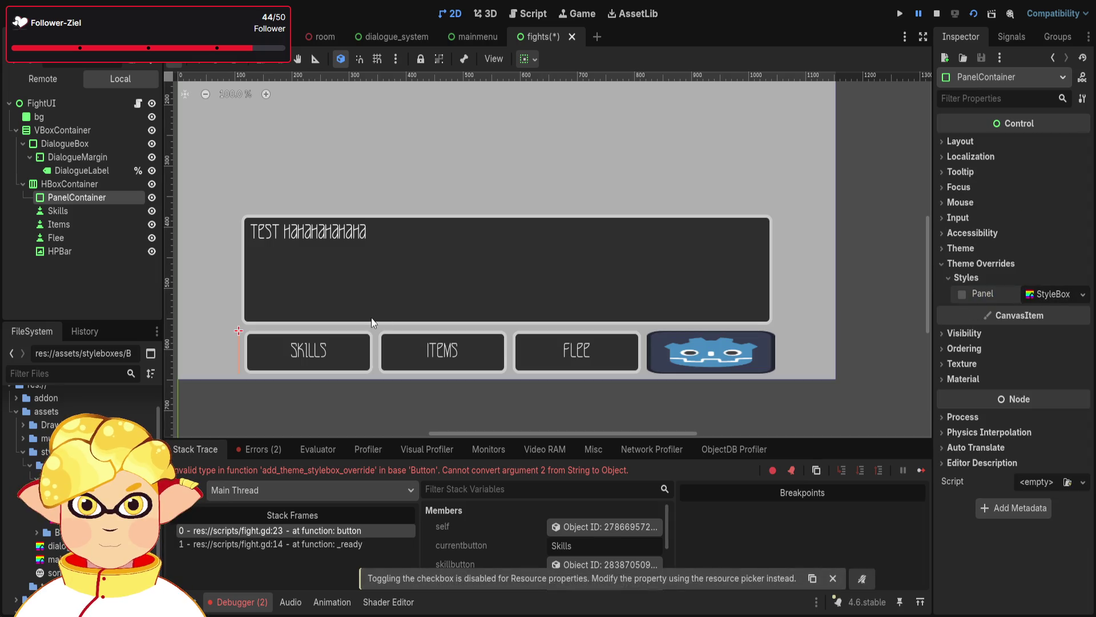
pyautogui.moveTo(63, 582)
pyautogui.mouseDown()
pyautogui.moveTo(400, 399)
pyautogui.moveTo(713, 336)
pyautogui.moveTo(1035, 296)
pyautogui.mouseUp()
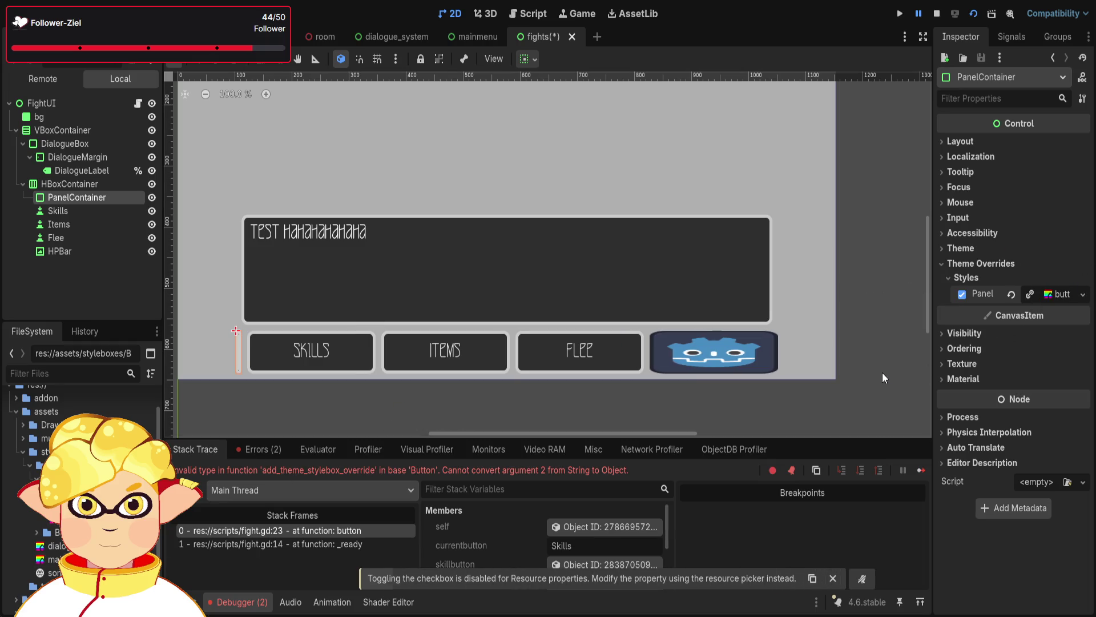
pyautogui.click(969, 155)
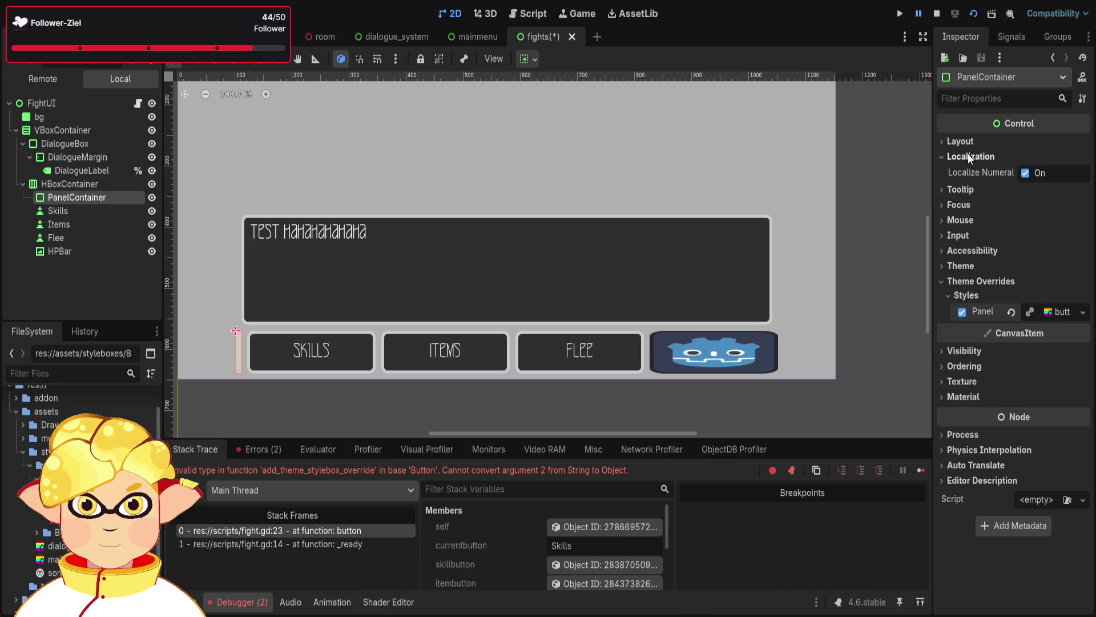
pyautogui.click(968, 141)
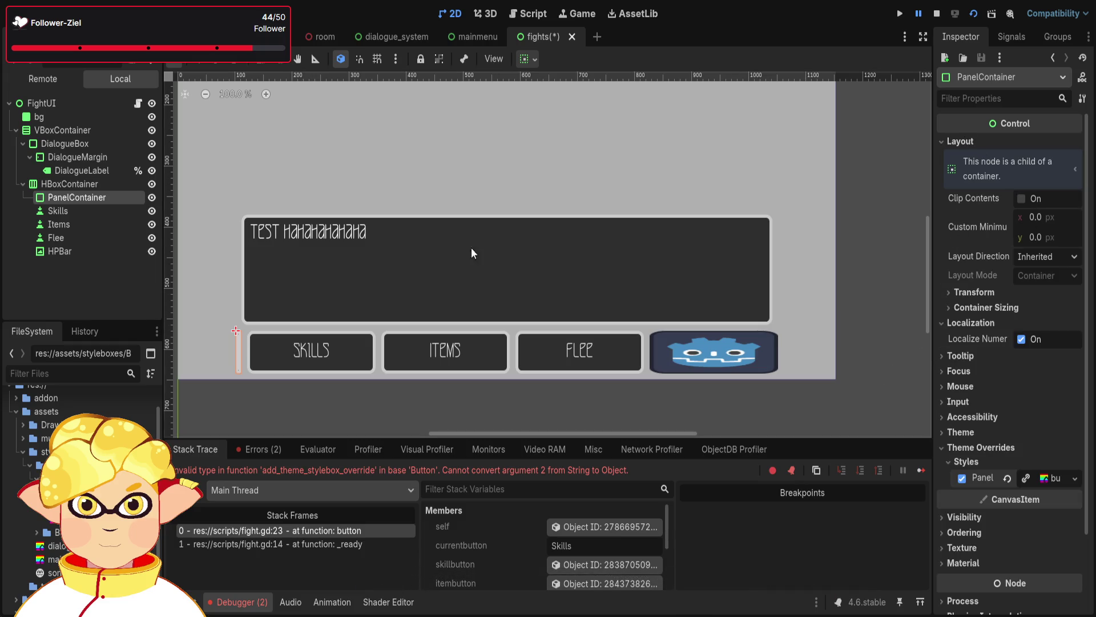
pyautogui.click(67, 213)
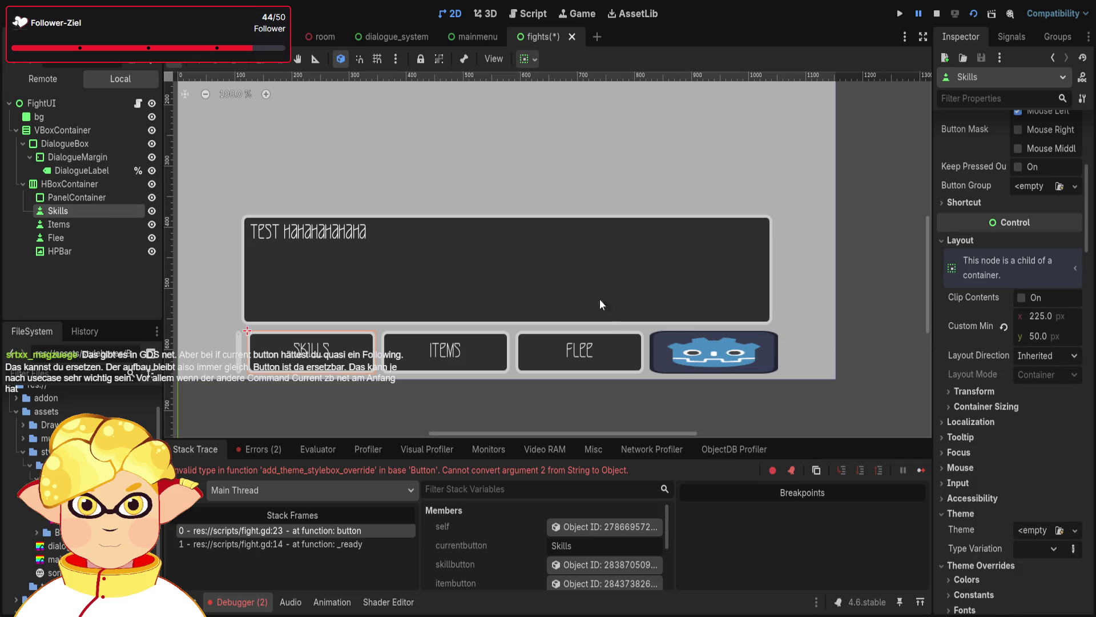
# Give the PanelContainer a custom minimum width of 225 px
pyautogui.click(91, 195)
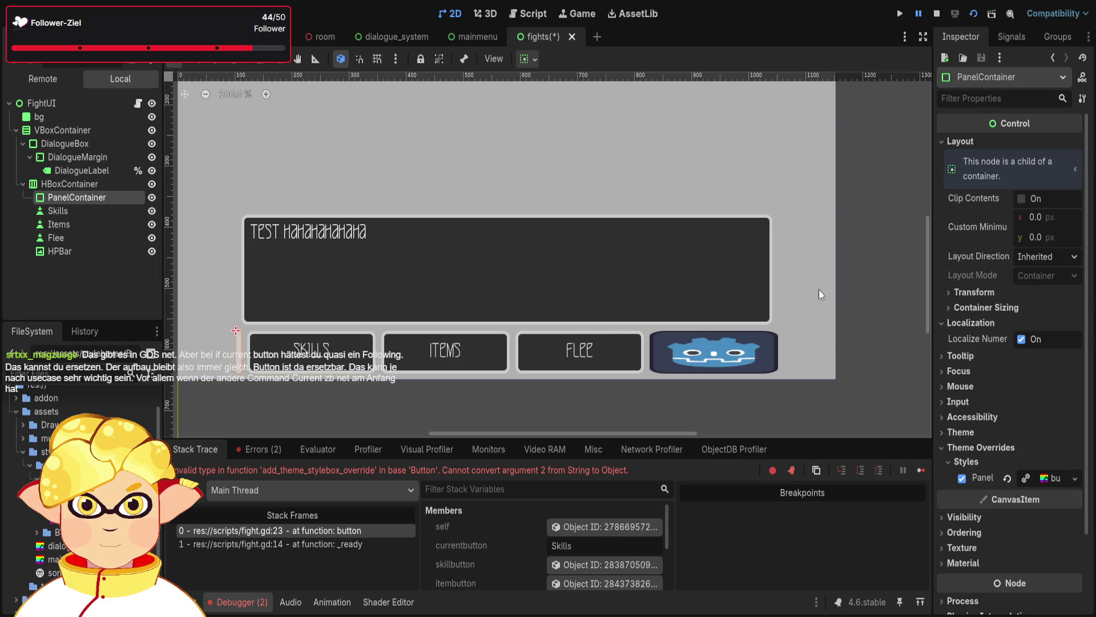
pyautogui.click(1036, 217)
pyautogui.write('225')
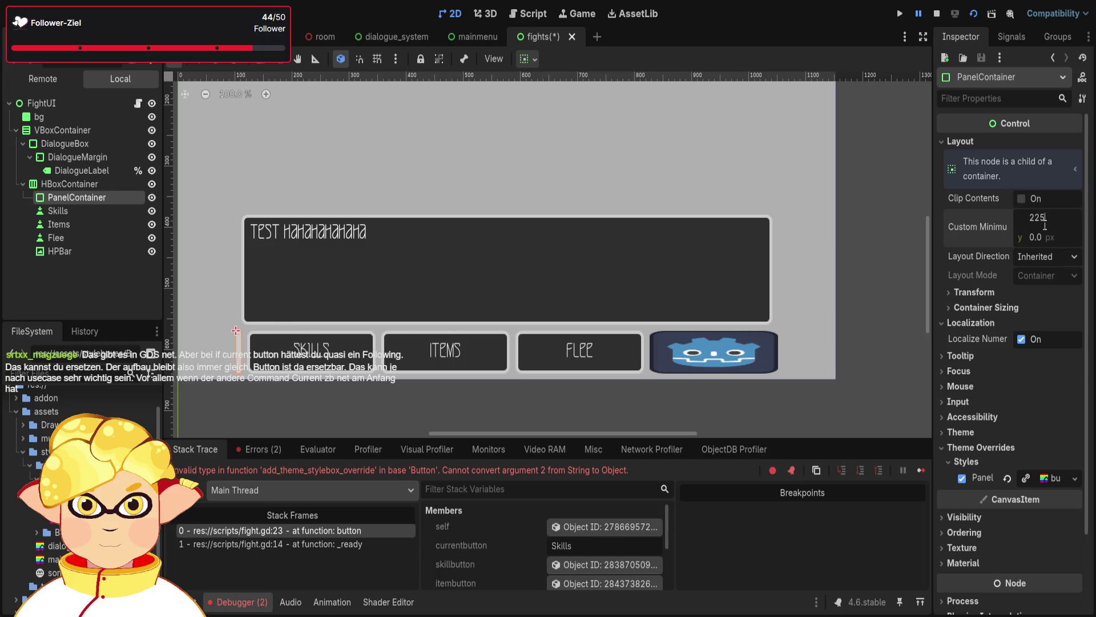
pyautogui.click(1050, 236)
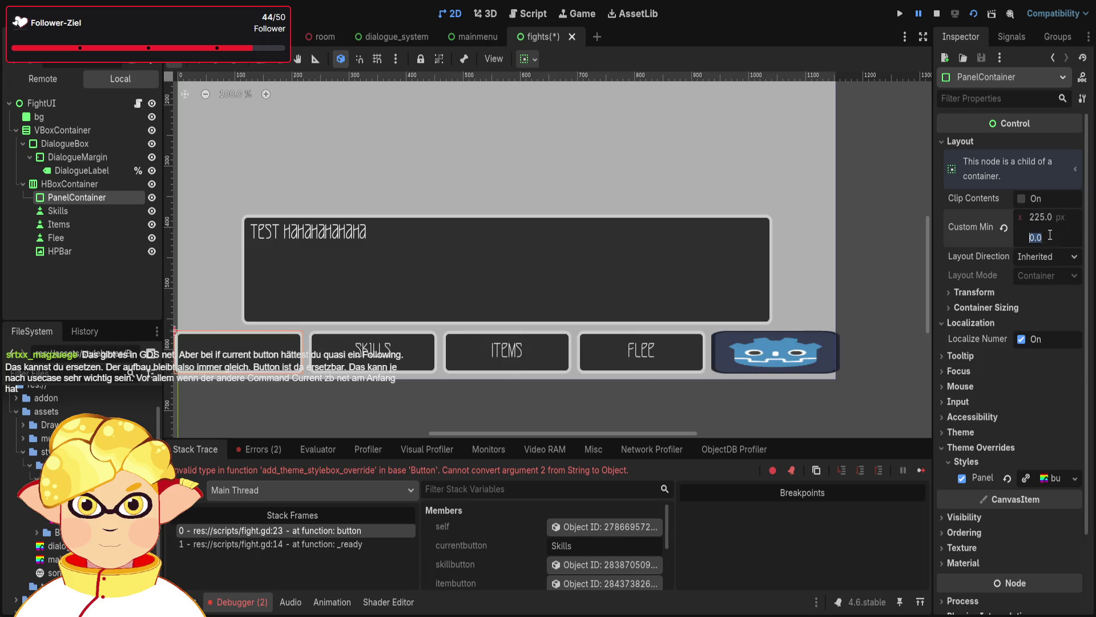
pyautogui.click(66, 211)
pyautogui.click(67, 194)
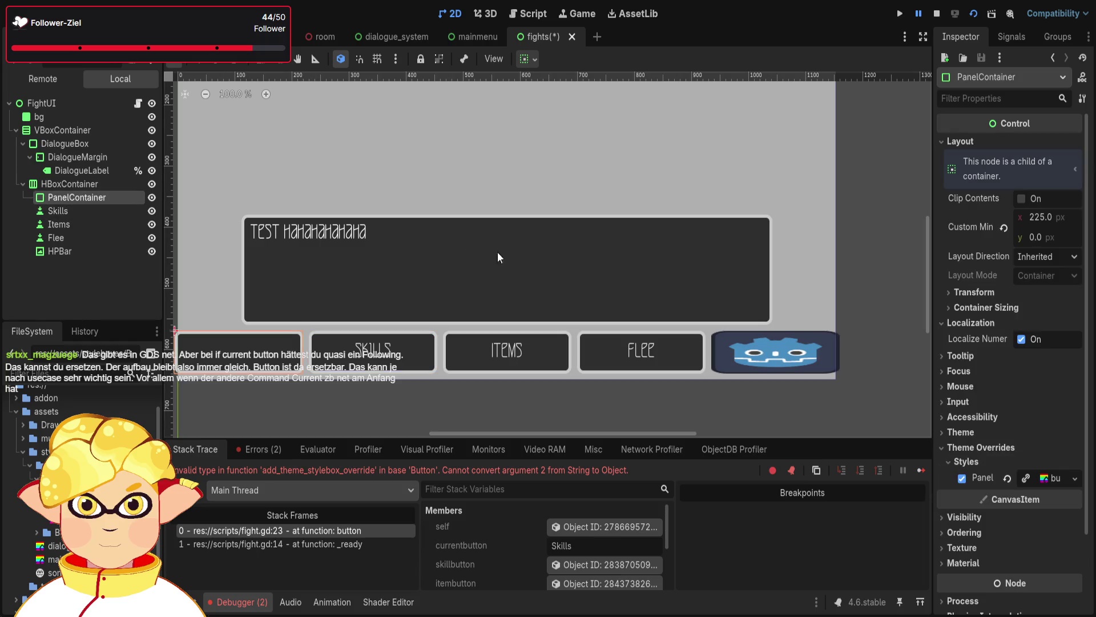
# Set the PanelContainer's custom minimum height to 50 px, checking the row's 70 px height
pyautogui.click(57, 182)
pyautogui.click(1036, 280)
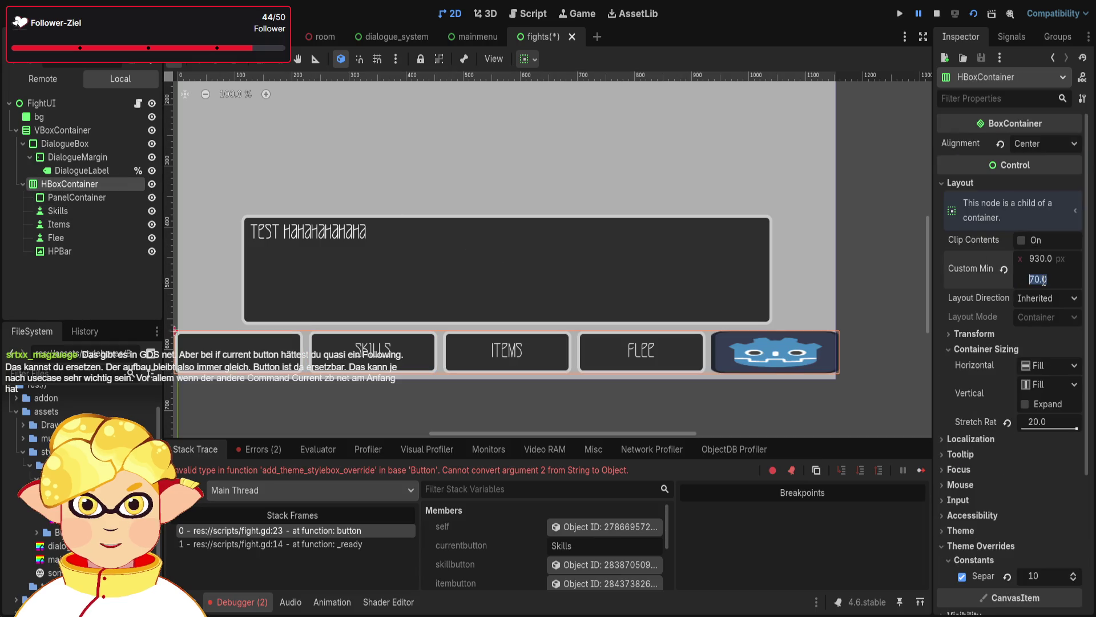
pyautogui.click(96, 200)
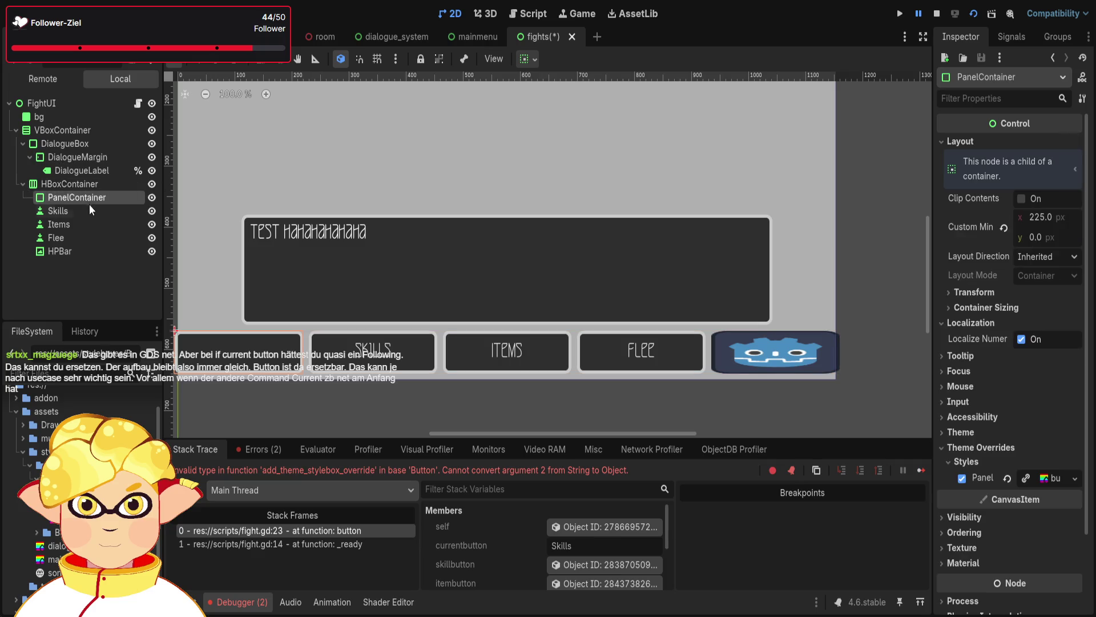
pyautogui.click(1053, 239)
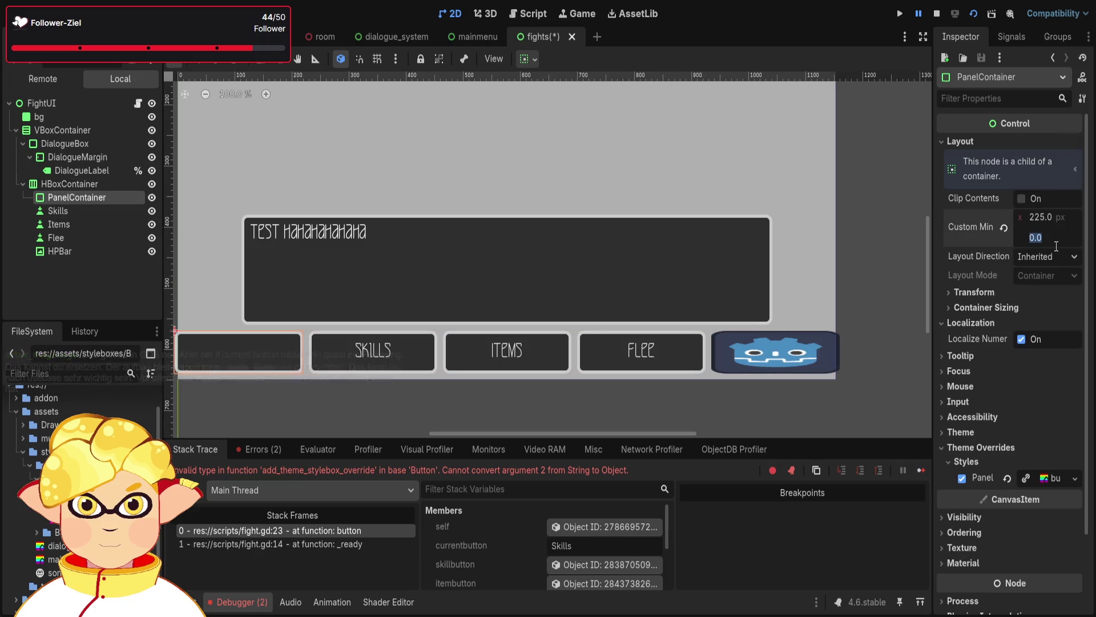
pyautogui.write('50')
pyautogui.press('Return')
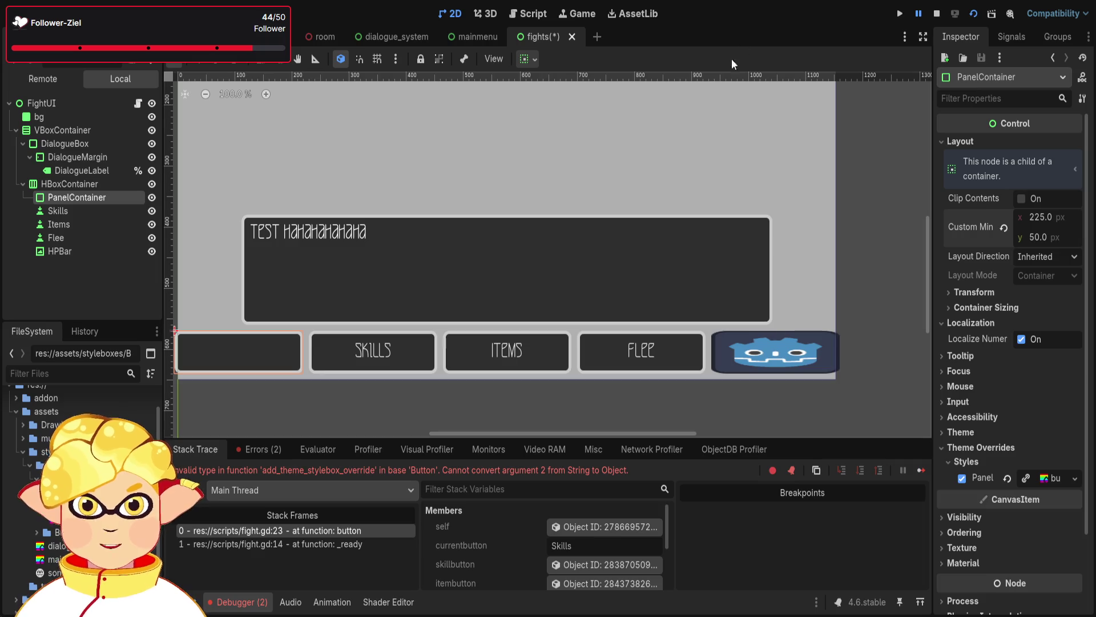
pyautogui.click(528, 13)
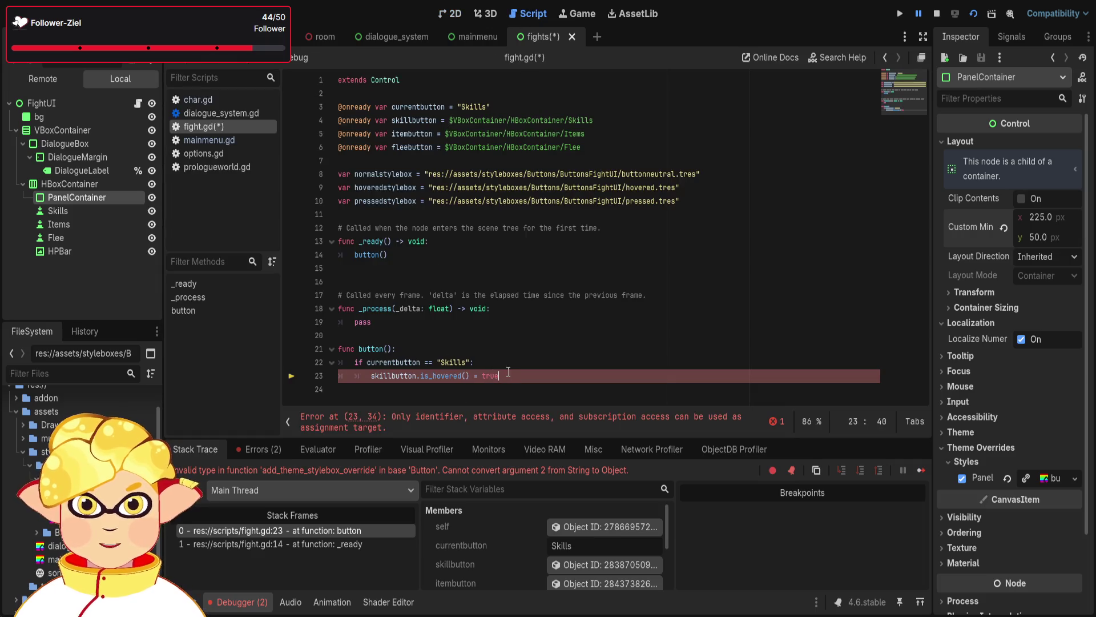
# Select and delete 'skillbutton.is_hovered() = true' on line 23 of fight.gd
pyautogui.click(417, 363)
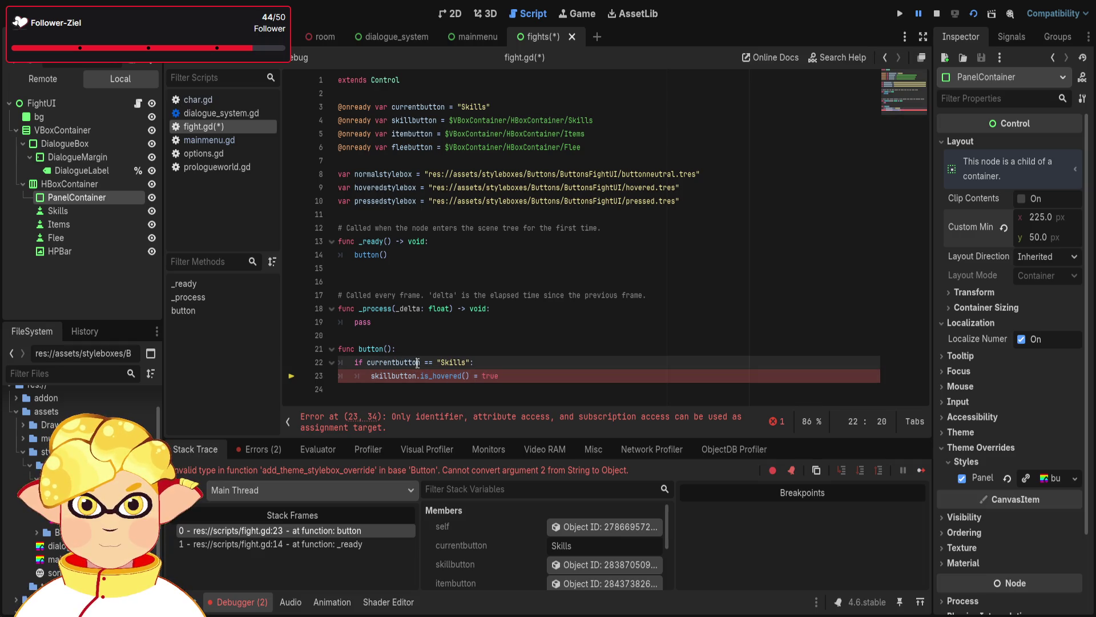
pyautogui.doubleClick(399, 363)
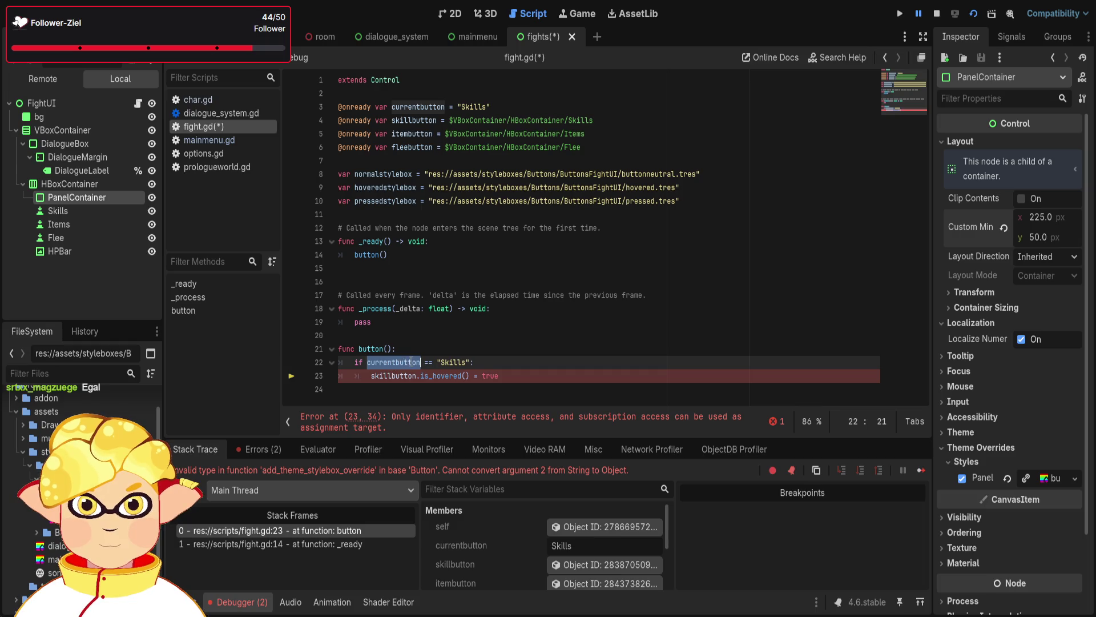
pyautogui.click(551, 376)
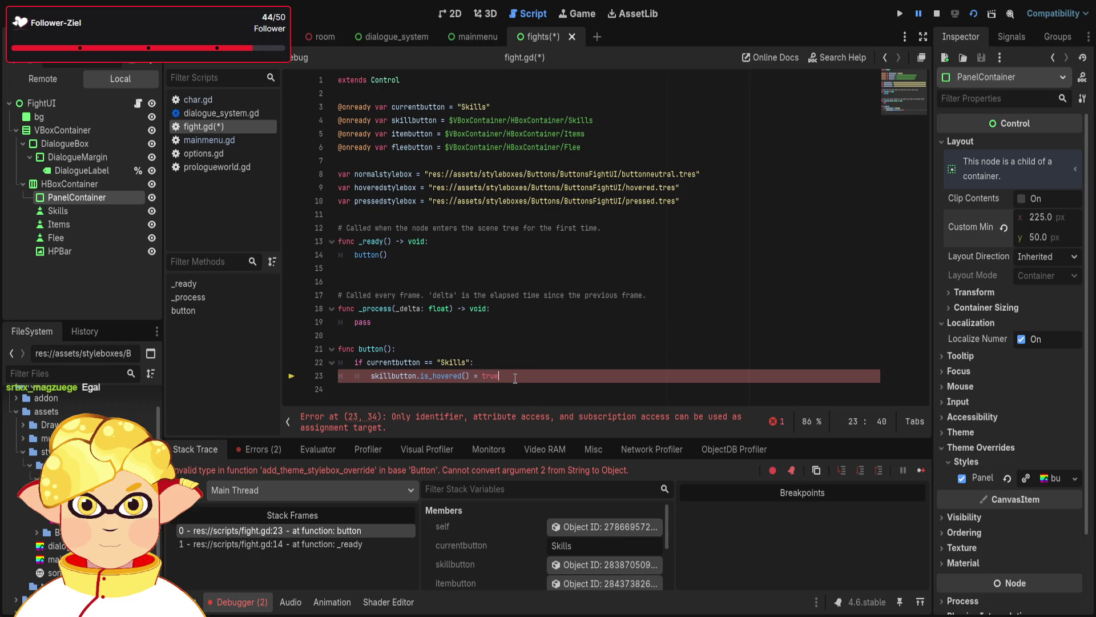
pyautogui.moveTo(503, 376); pyautogui.dragTo(368, 376)
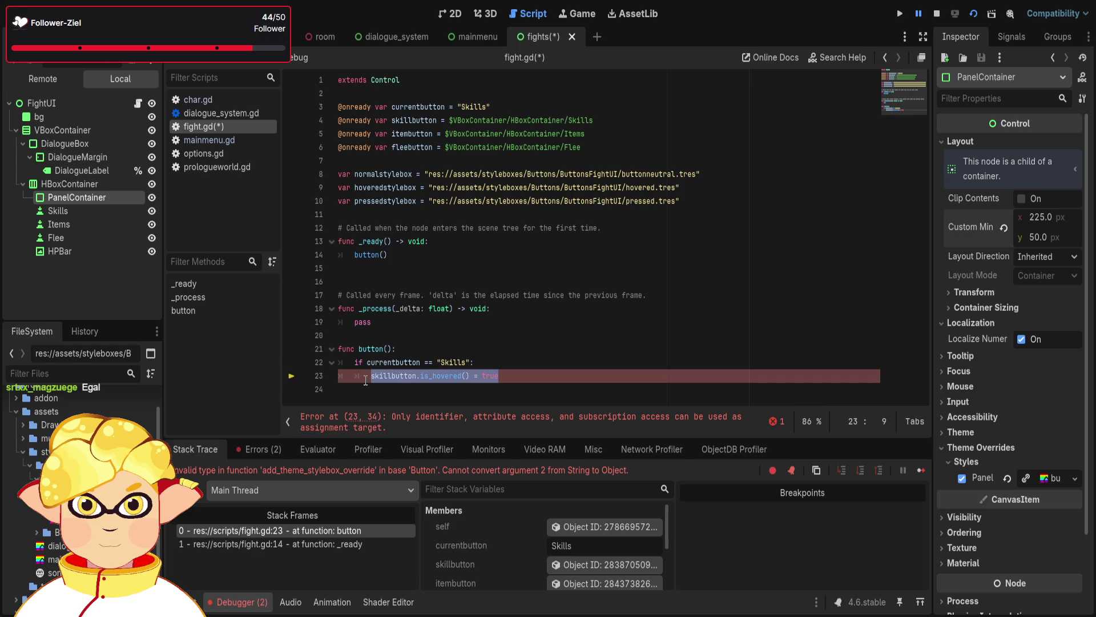
pyautogui.press('BackSpace')
pyautogui.click(348, 335)
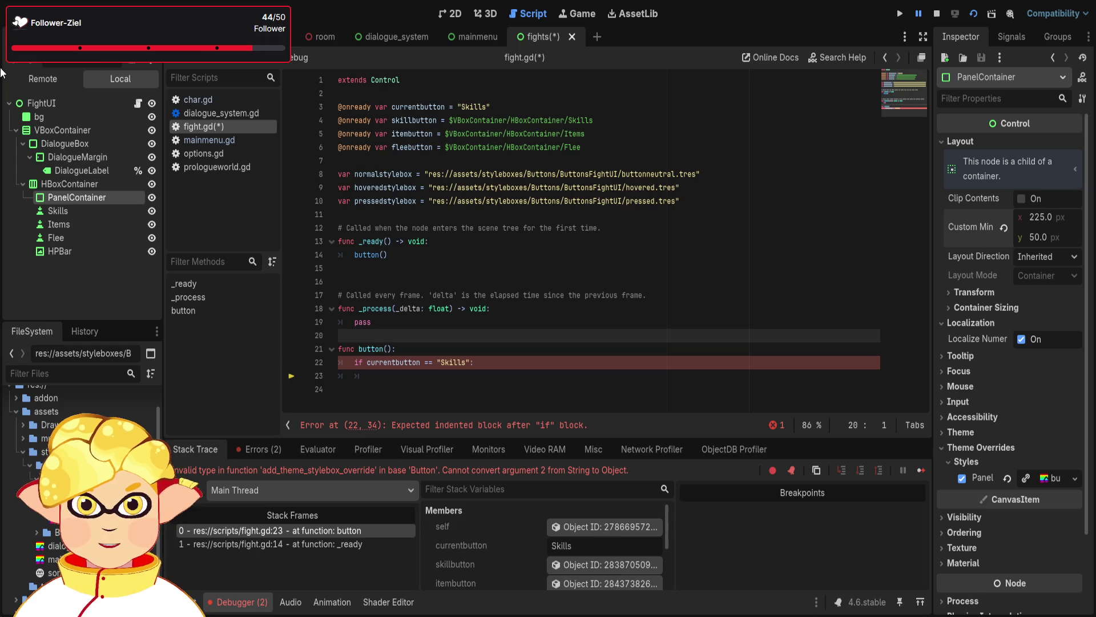
# Create a Label child under the PanelContainer and expand its Theme Overrides > Styles
pyautogui.hotkey('ctrl', 'v')
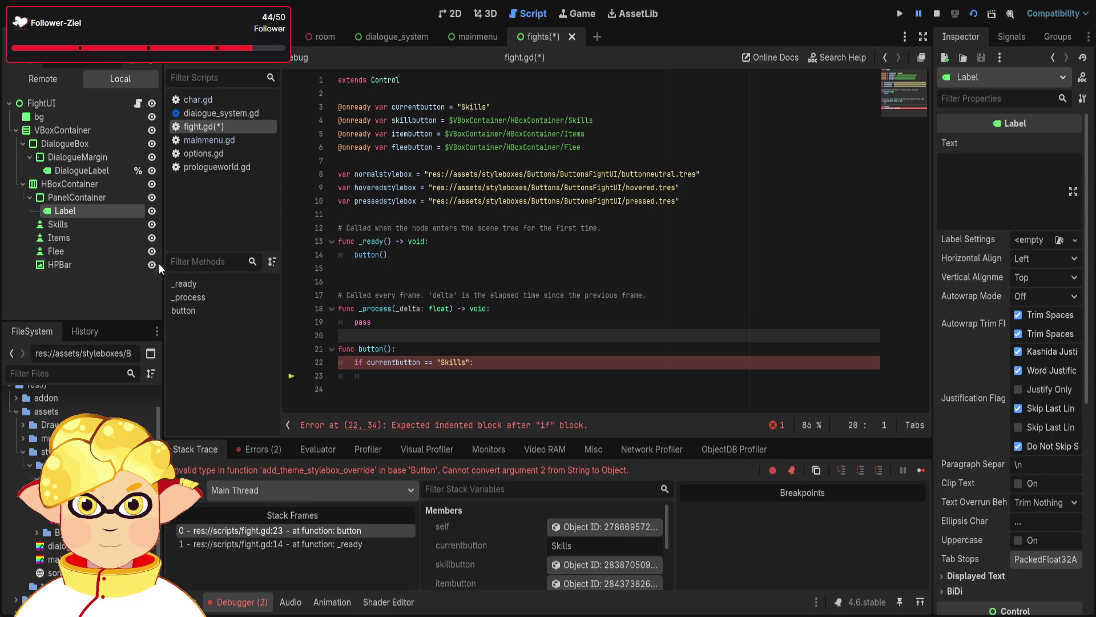
pyautogui.click(114, 297)
pyautogui.click(108, 215)
pyautogui.click(59, 203)
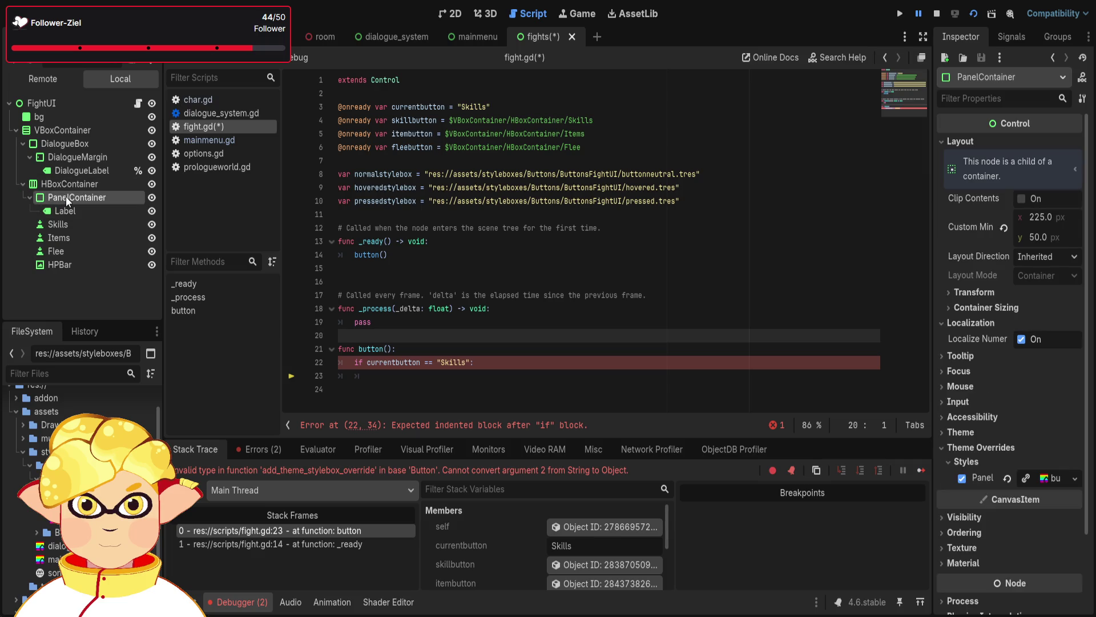
pyautogui.click(64, 210)
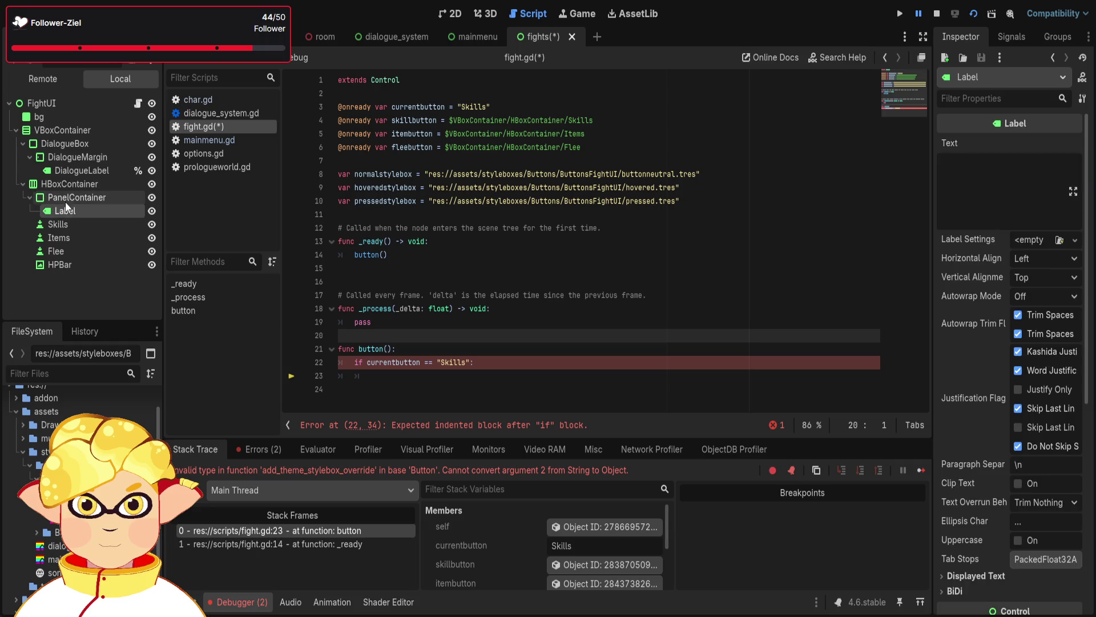
pyautogui.scroll(-5, 1038, 423)
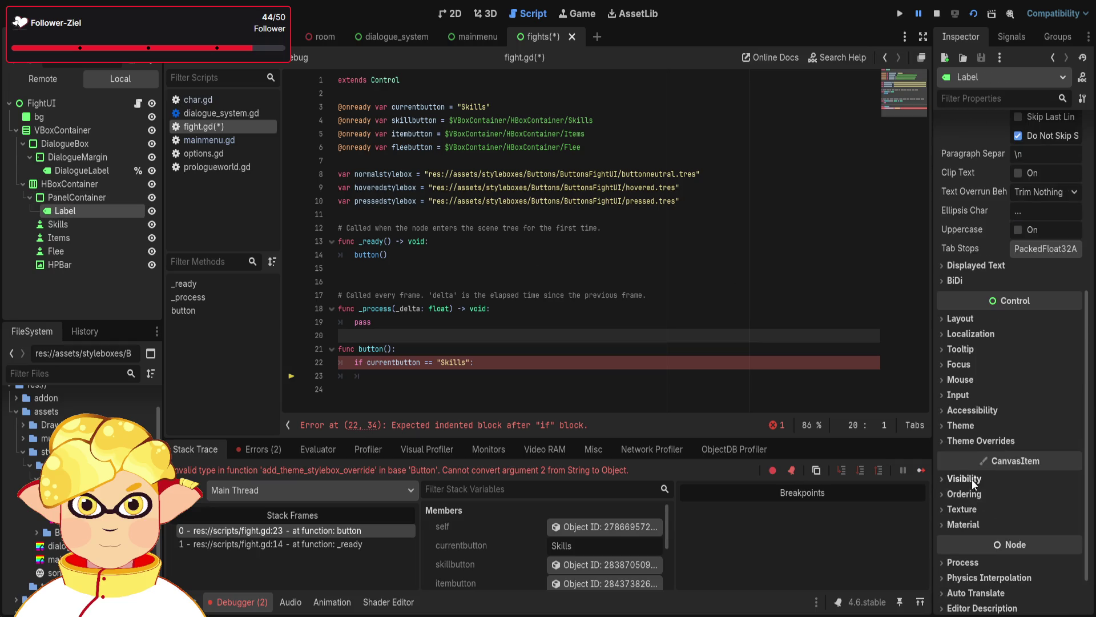
pyautogui.click(971, 444)
pyautogui.scroll(-2, 971, 443)
pyautogui.click(967, 454)
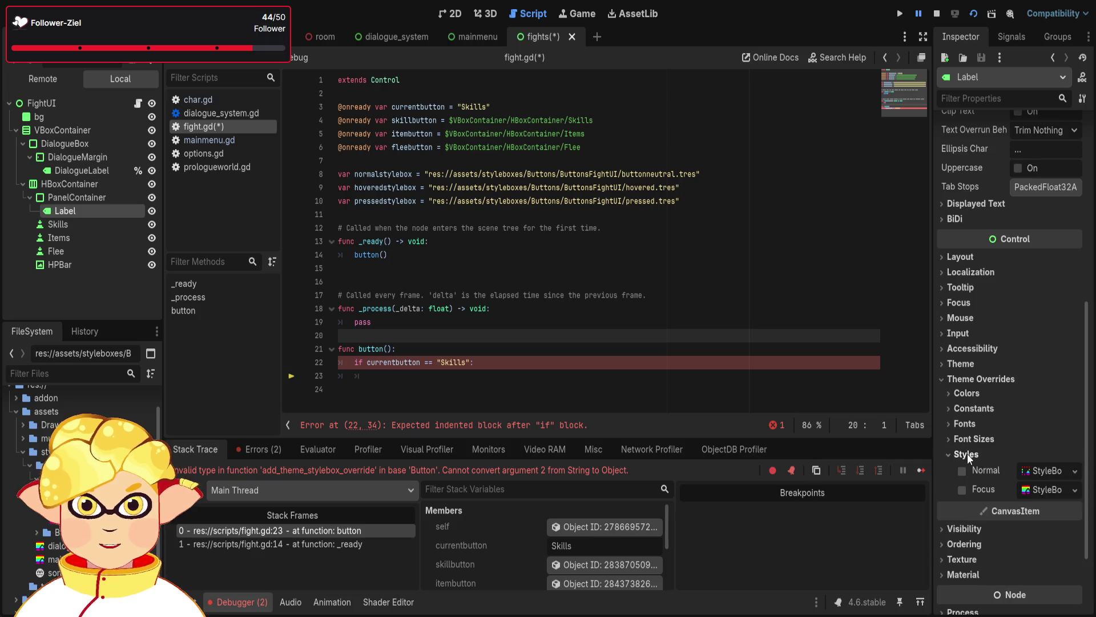
# Add a pass placeholder on line 23 inside fight.gd's Skills if-block
pyautogui.scroll(-1, 1005, 445)
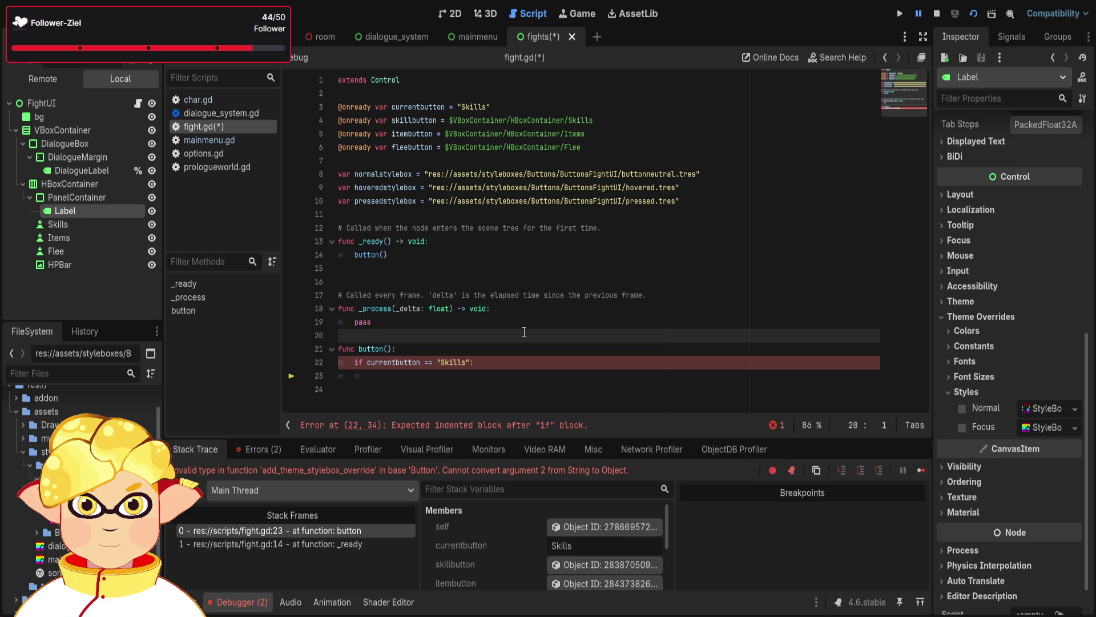
pyautogui.click(490, 378)
pyautogui.write('pass')
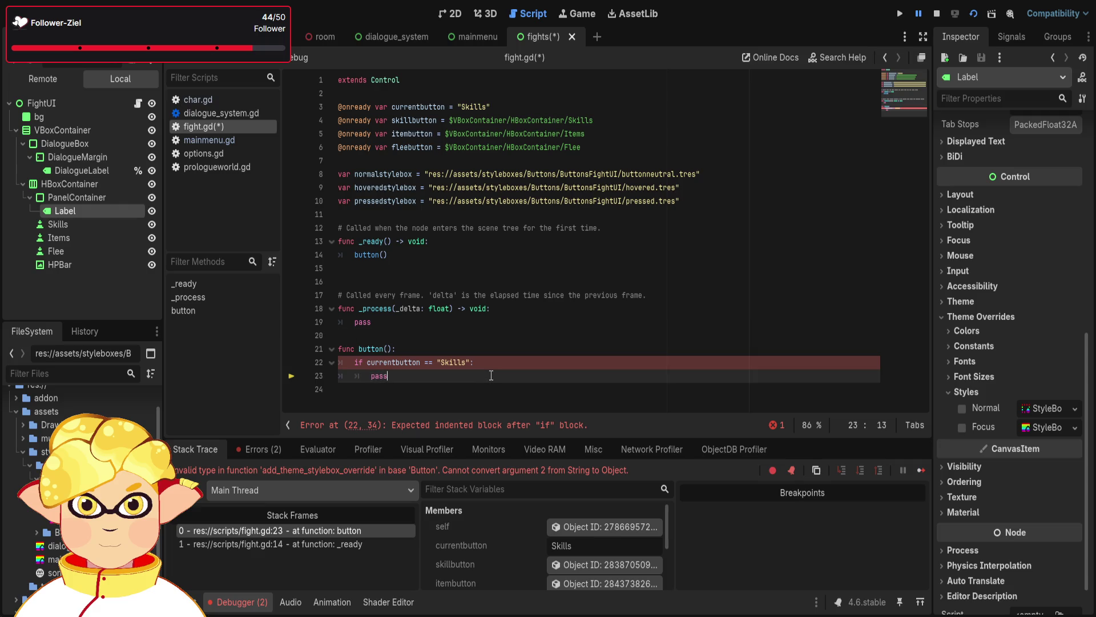
# Set the new Label's text to Skills with centered horizontal alignment
pyautogui.click(449, 13)
pyautogui.scroll(-2, 303, 389)
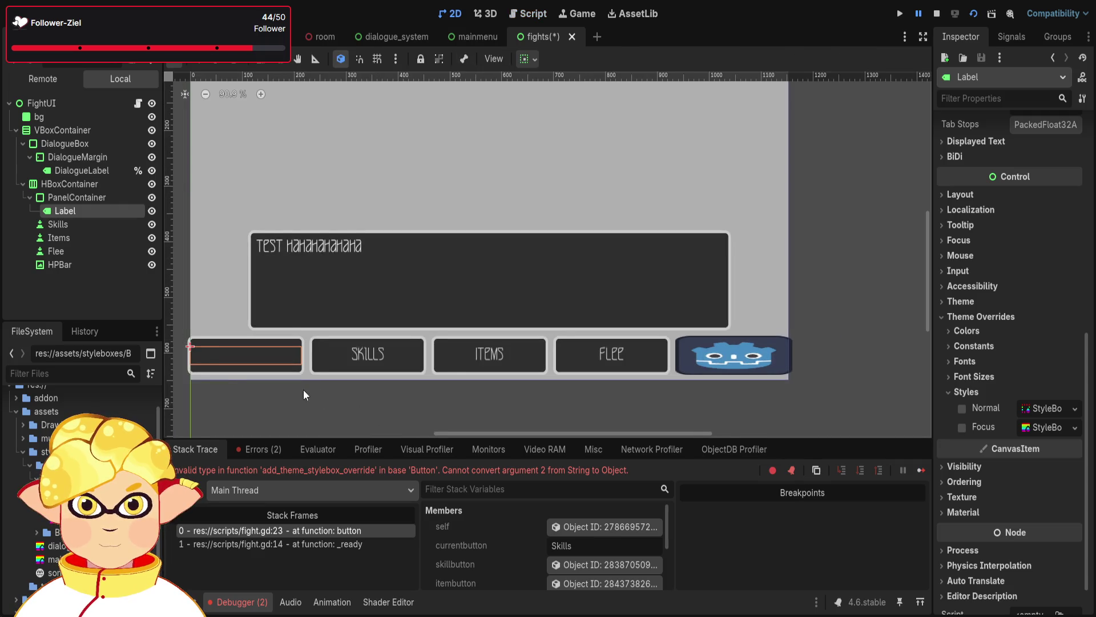
pyautogui.scroll(5, 1020, 201)
pyautogui.scroll(3, 1019, 201)
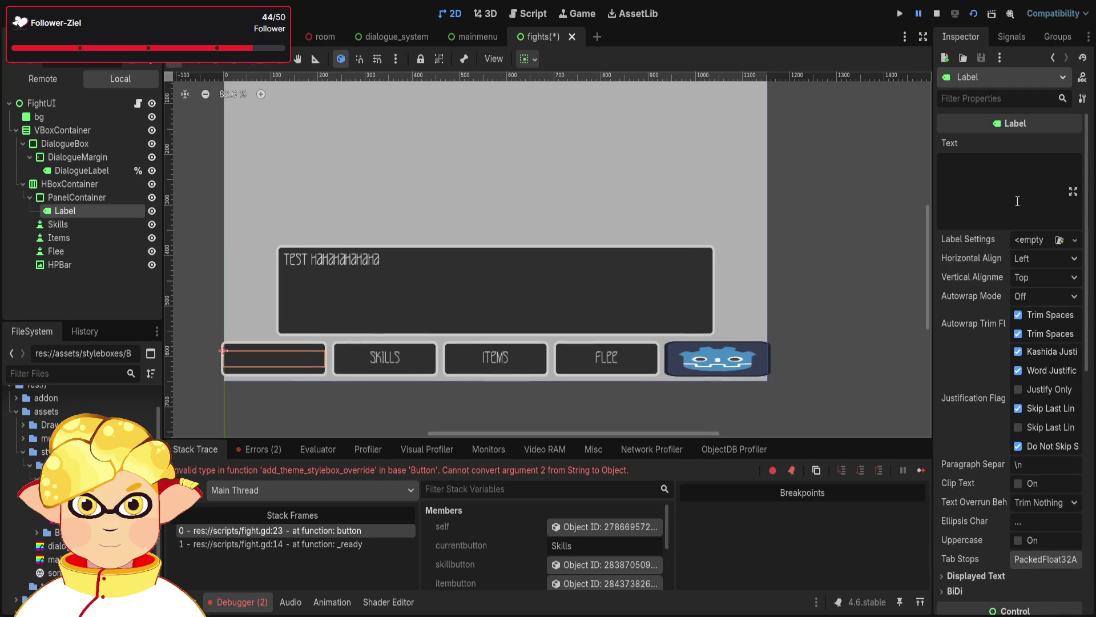
pyautogui.click(1002, 193)
pyautogui.write('Skills')
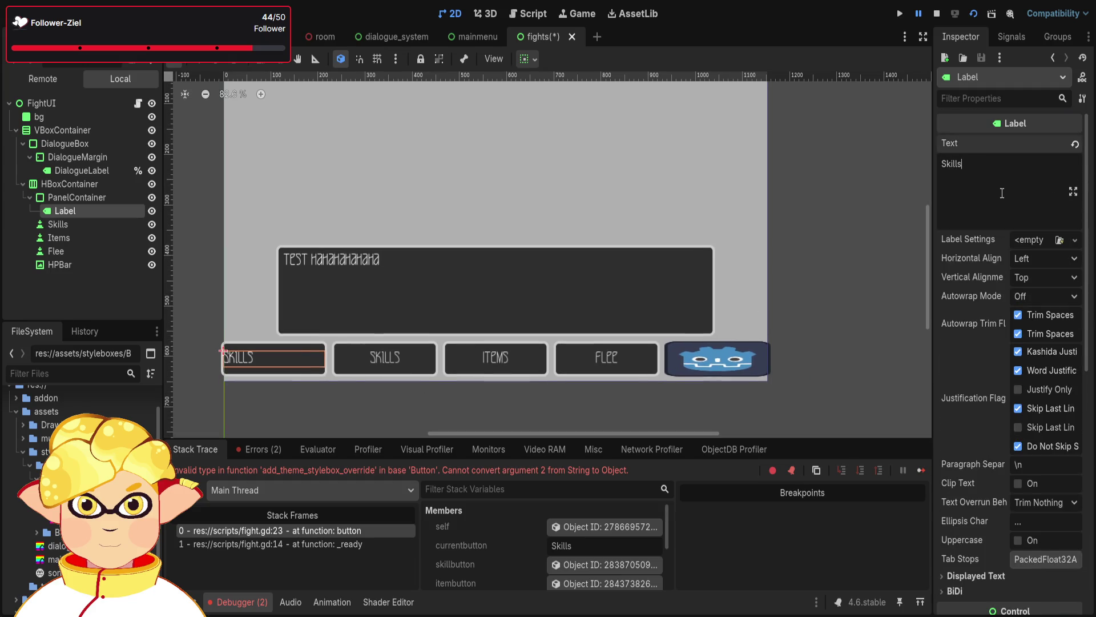
pyautogui.click(1034, 264)
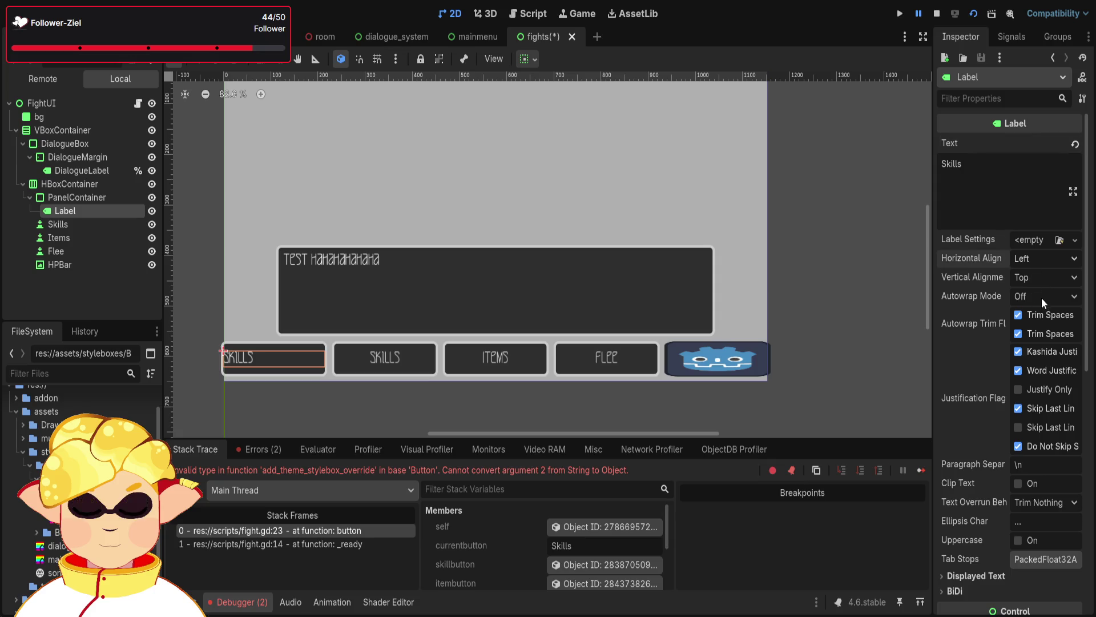
pyautogui.click(1042, 297)
pyautogui.click(347, 406)
pyautogui.scroll(2, 343, 403)
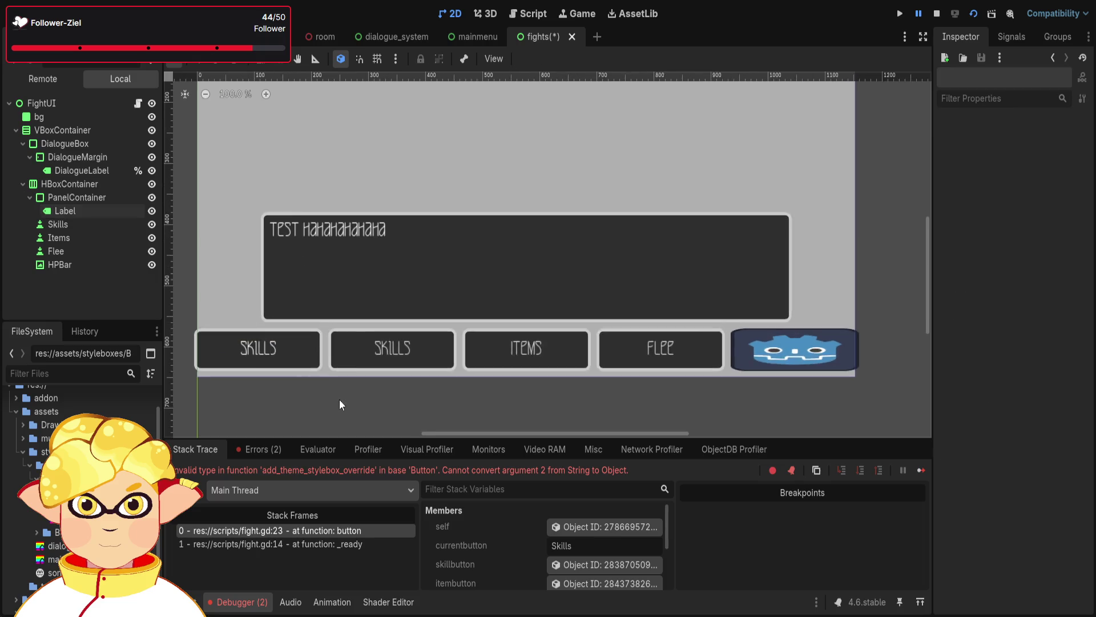
# Delete the old Skills button from the bottom row, keeping the new Skills panel
pyautogui.scroll(3, 340, 402)
pyautogui.moveTo(253, 365); pyautogui.dragTo(349, 380)
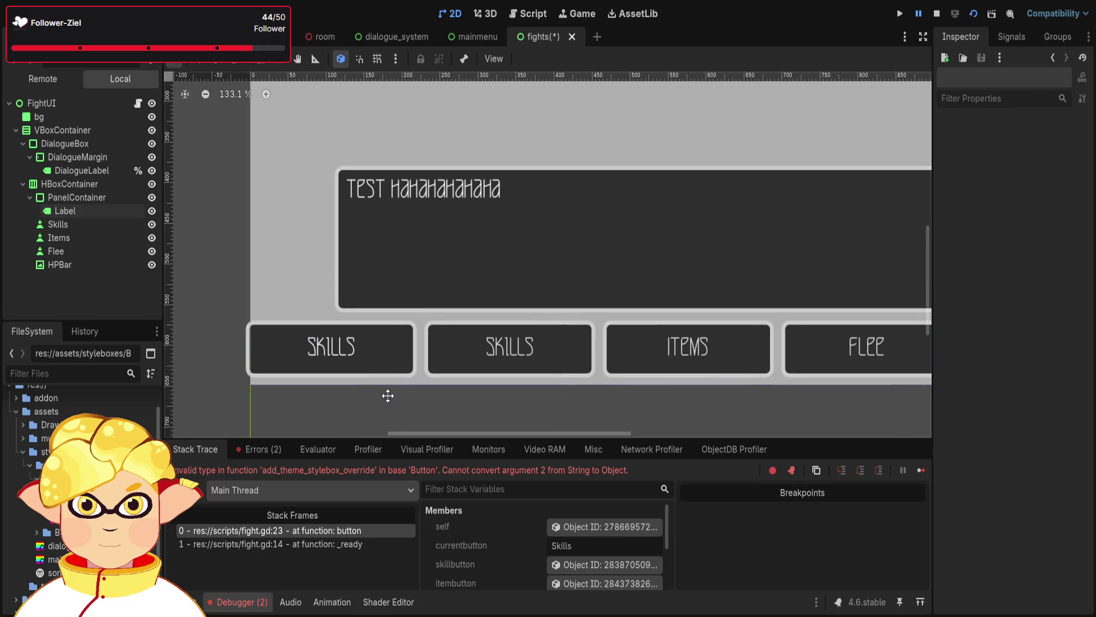
pyautogui.click(378, 357)
pyautogui.click(476, 355)
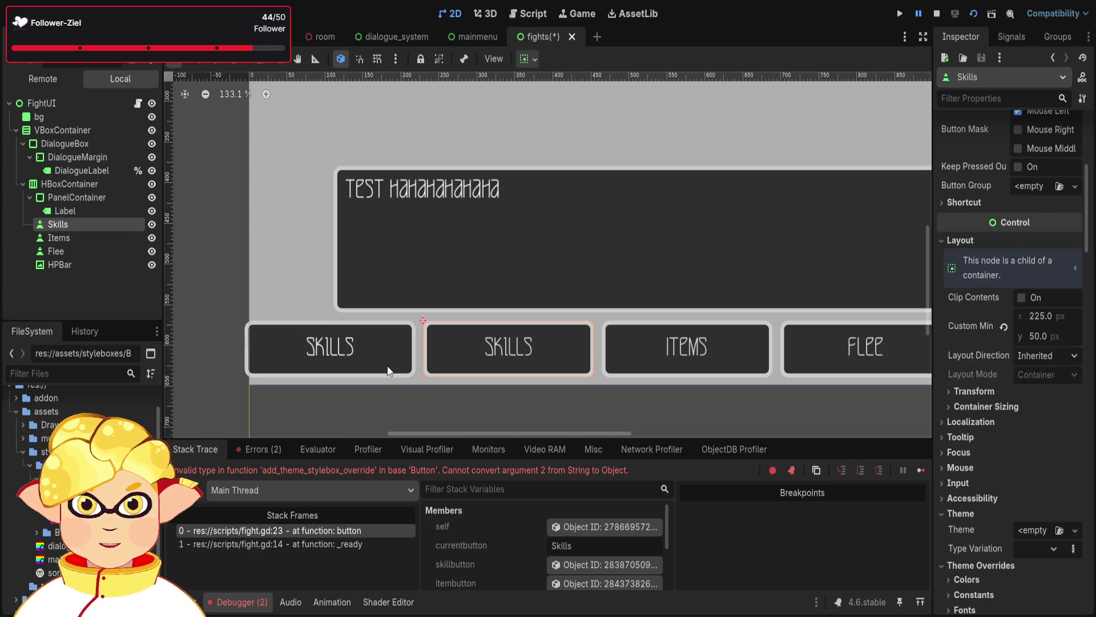
pyautogui.click(454, 361)
pyautogui.click(398, 369)
pyautogui.click(459, 368)
pyautogui.click(459, 368)
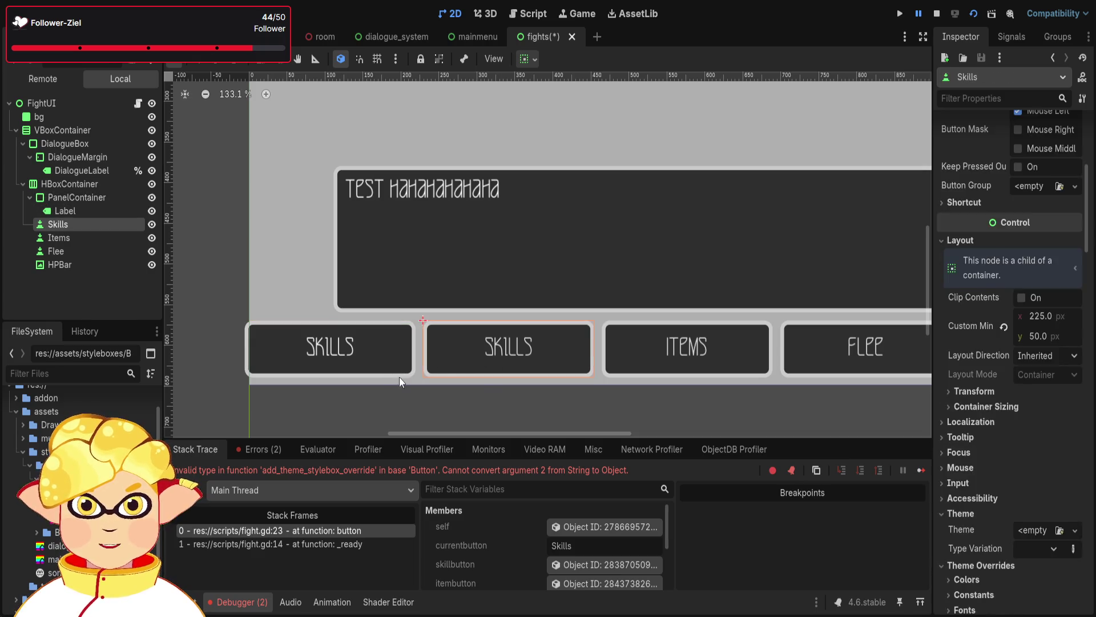
pyautogui.click(399, 377)
pyautogui.click(481, 375)
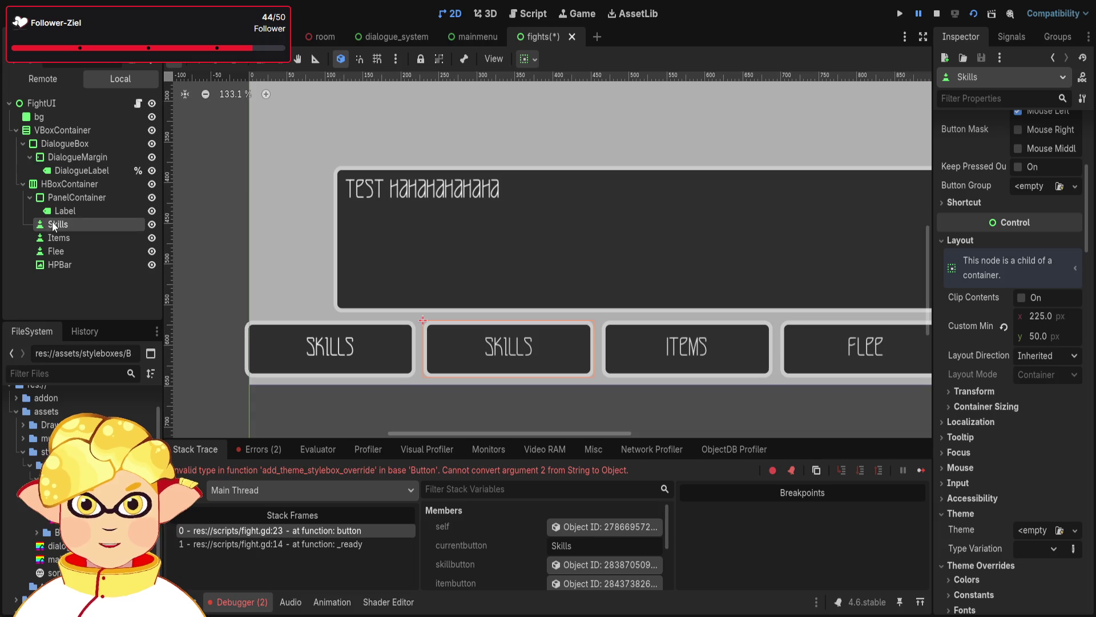
pyautogui.press('Delete')
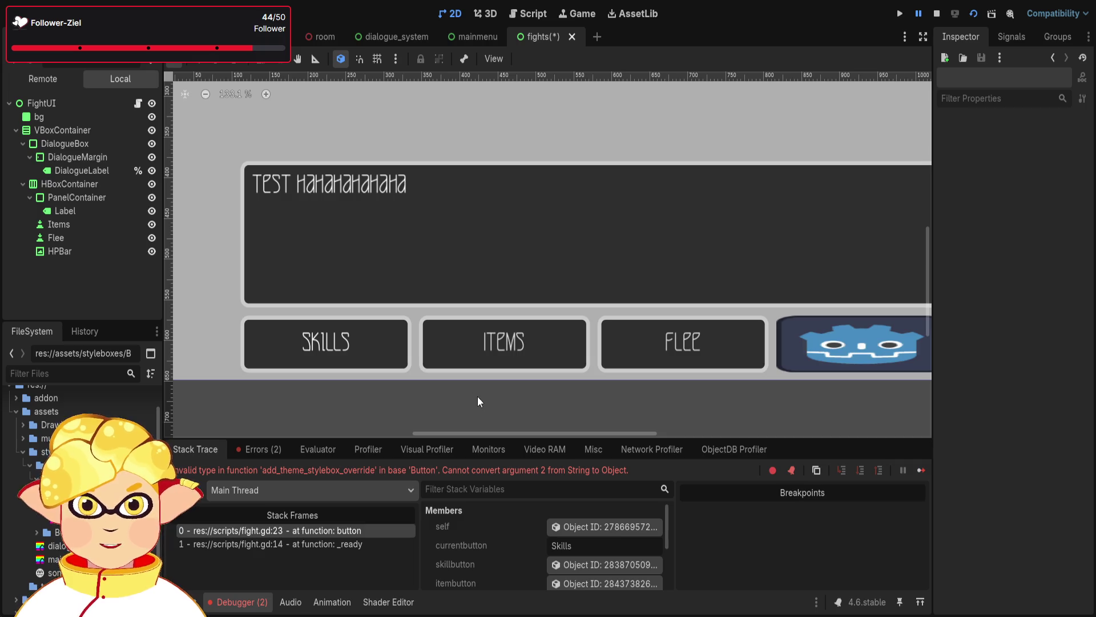
# Duplicate the first PanelContainer with its Label and rename the original to Skills
pyautogui.click(58, 196)
pyautogui.click(31, 197)
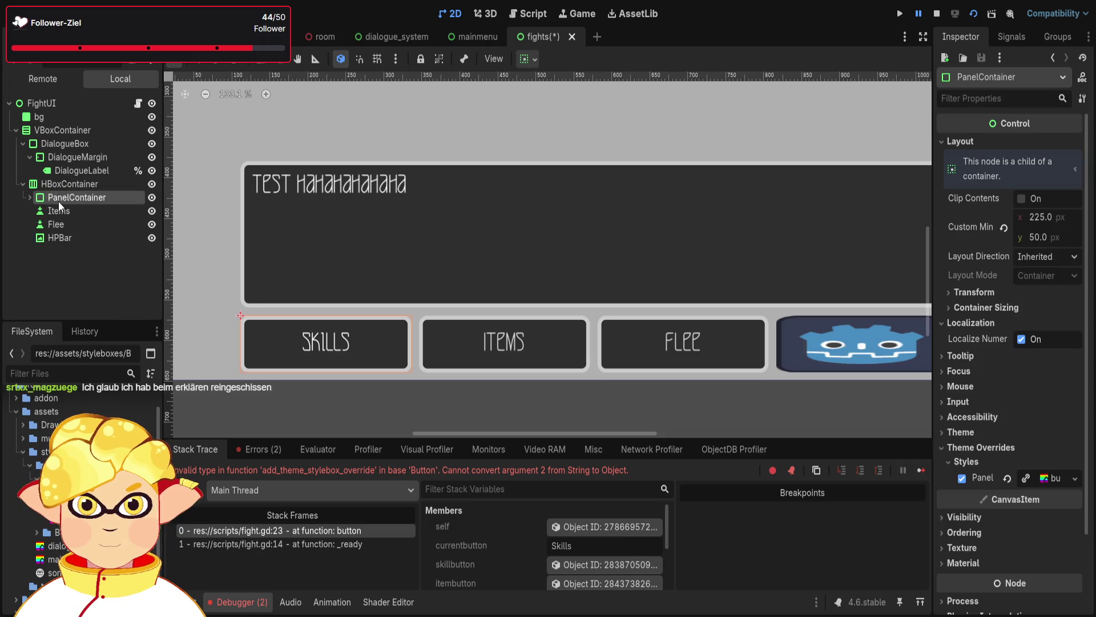
pyautogui.click(70, 183)
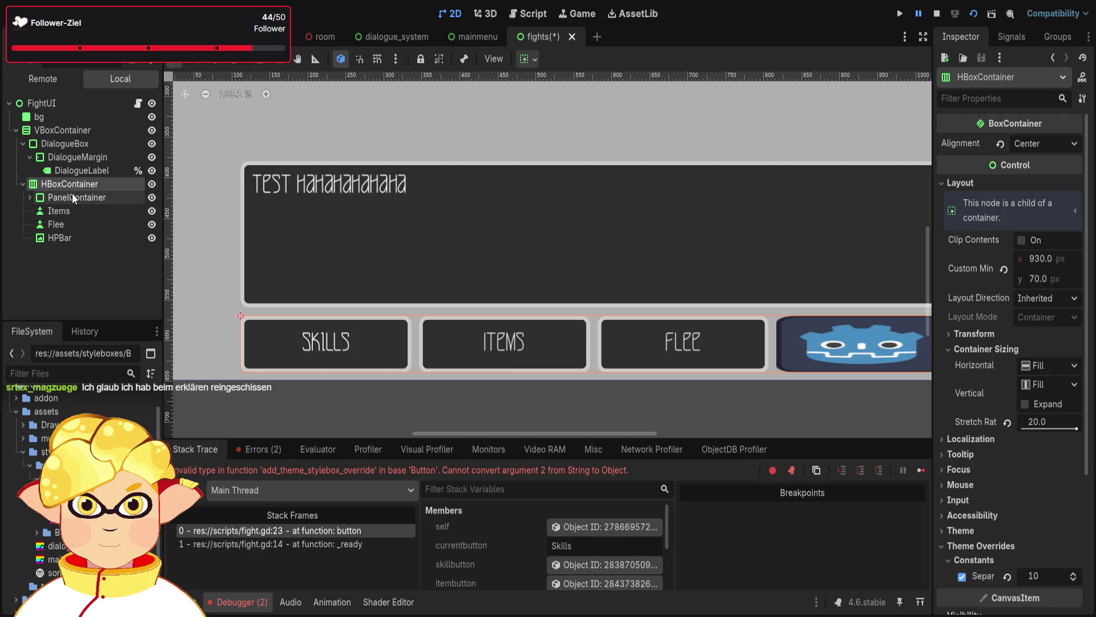
pyautogui.click(72, 194)
pyautogui.hotkey('ctrl', 'd')
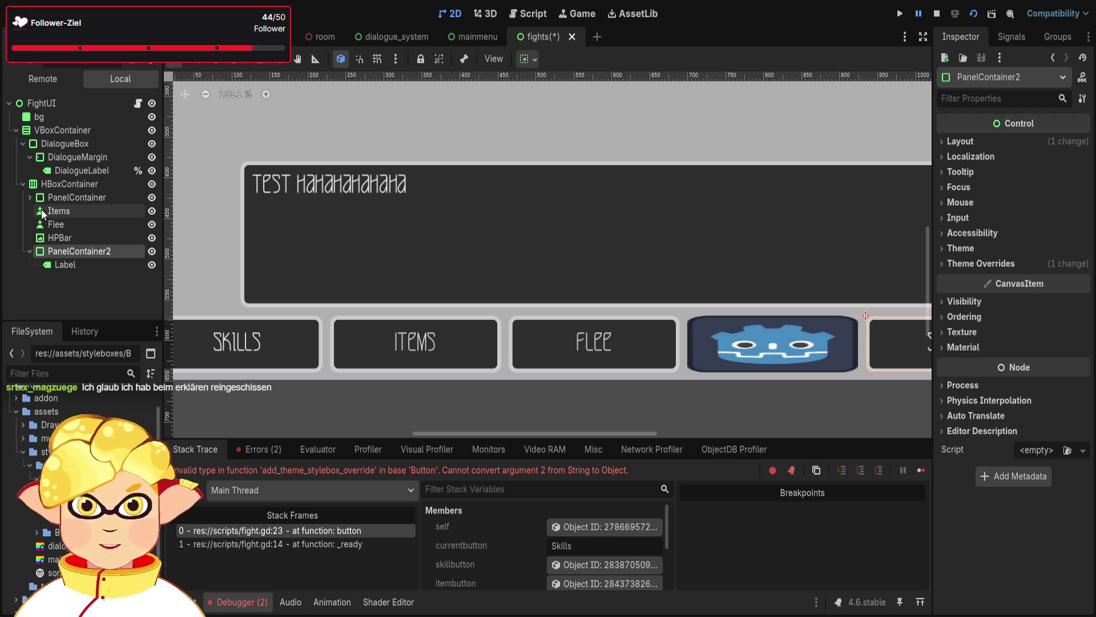
pyautogui.click(55, 198)
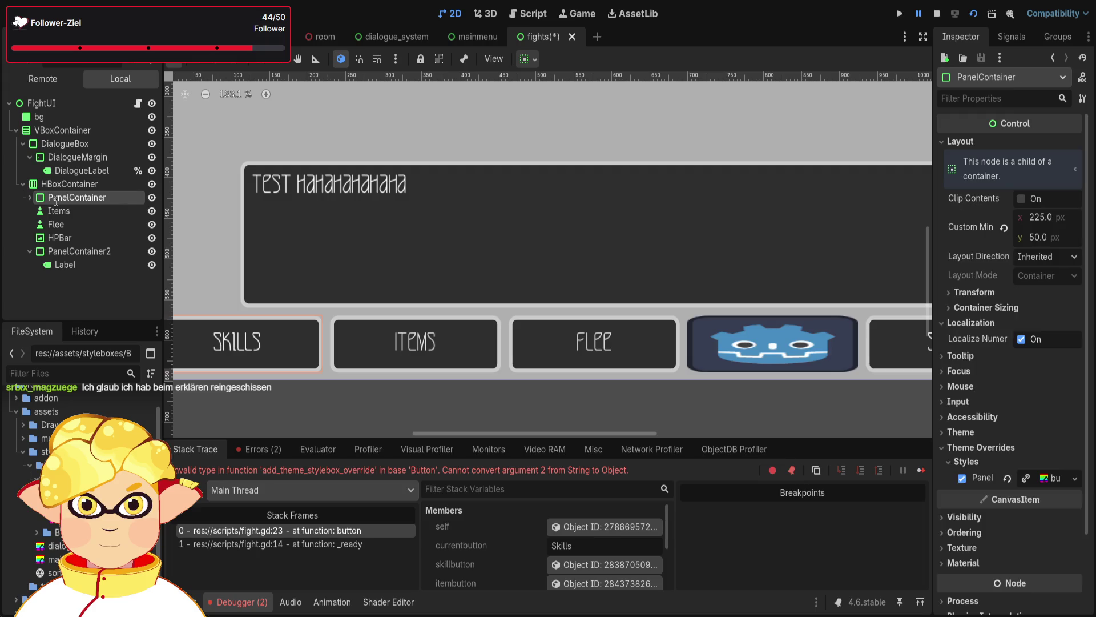
pyautogui.hotkey('ctrl', 'z')
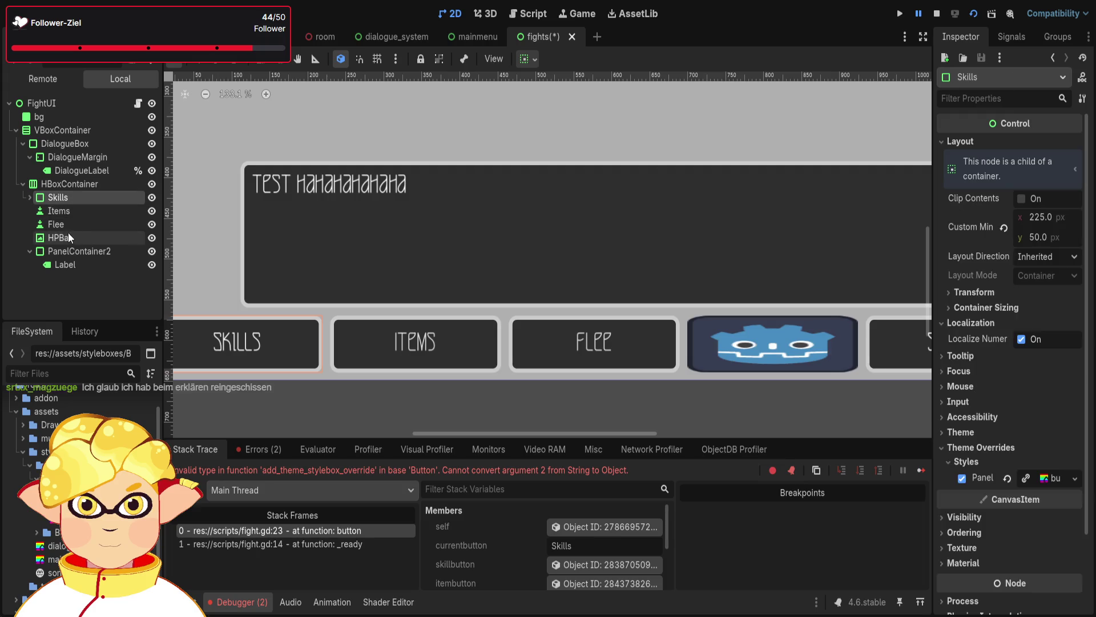
# Rename the duplicated panel to Items
pyautogui.click(58, 252)
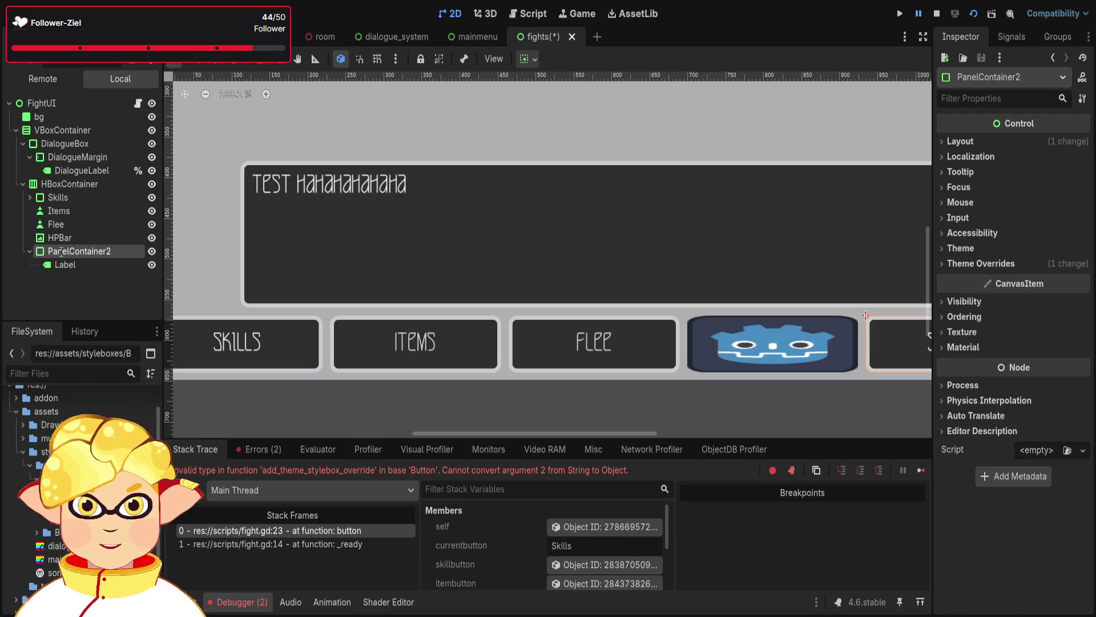
pyautogui.write('Items')
pyautogui.press('Return')
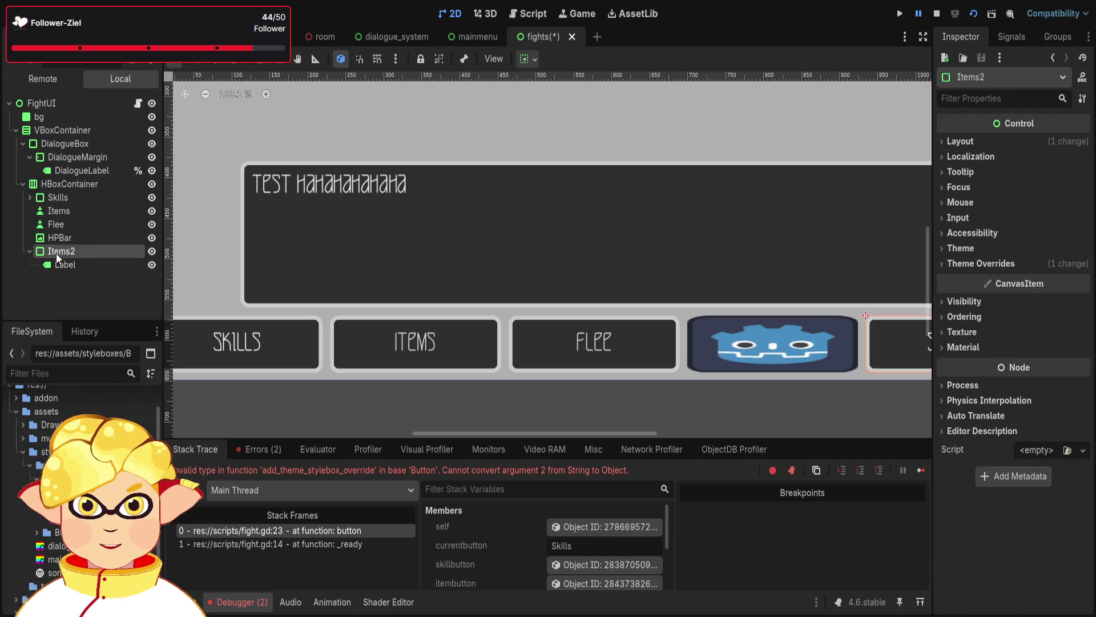
pyautogui.click(81, 215)
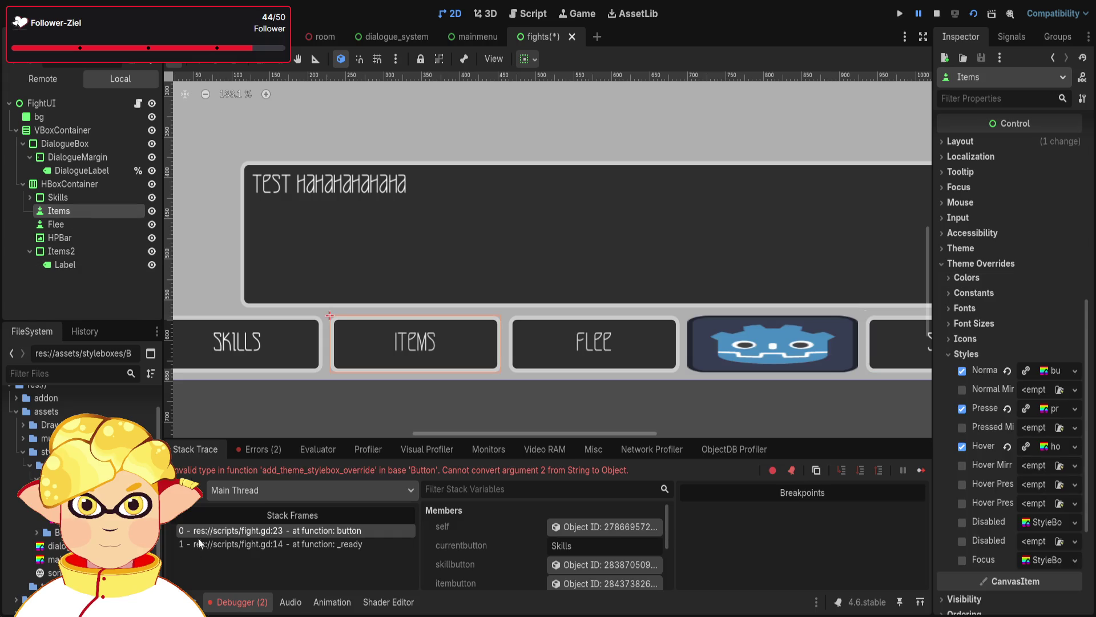
pyautogui.click(73, 254)
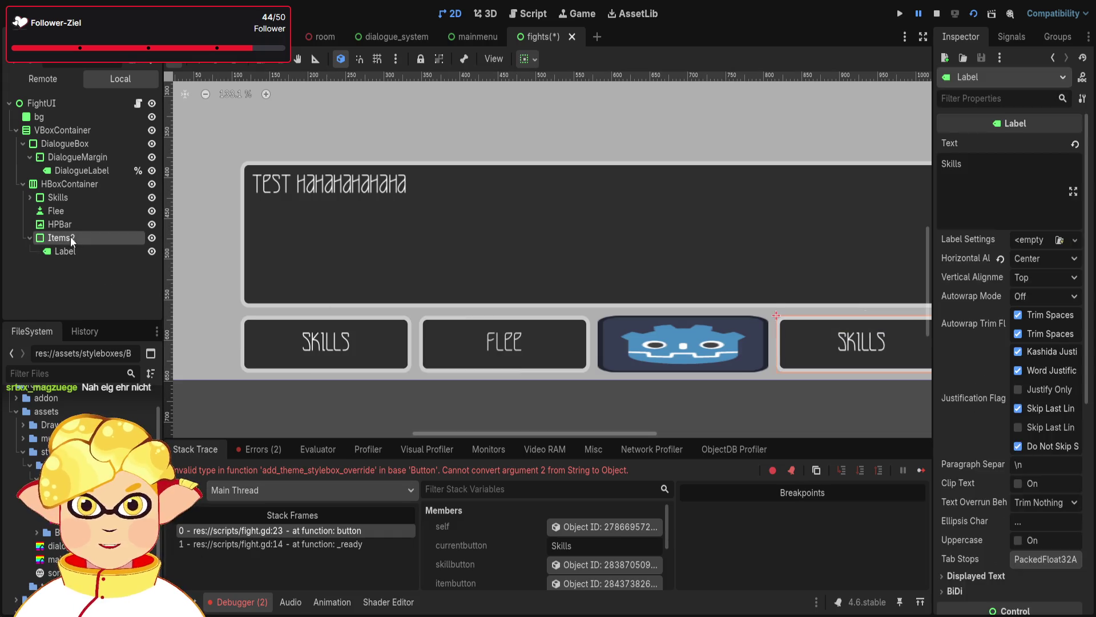
pyautogui.click(86, 239)
pyautogui.press('BackSpace')
pyautogui.press('Return')
# Change the Items panel's label text to Items and move the panel right after Skills
pyautogui.click(65, 251)
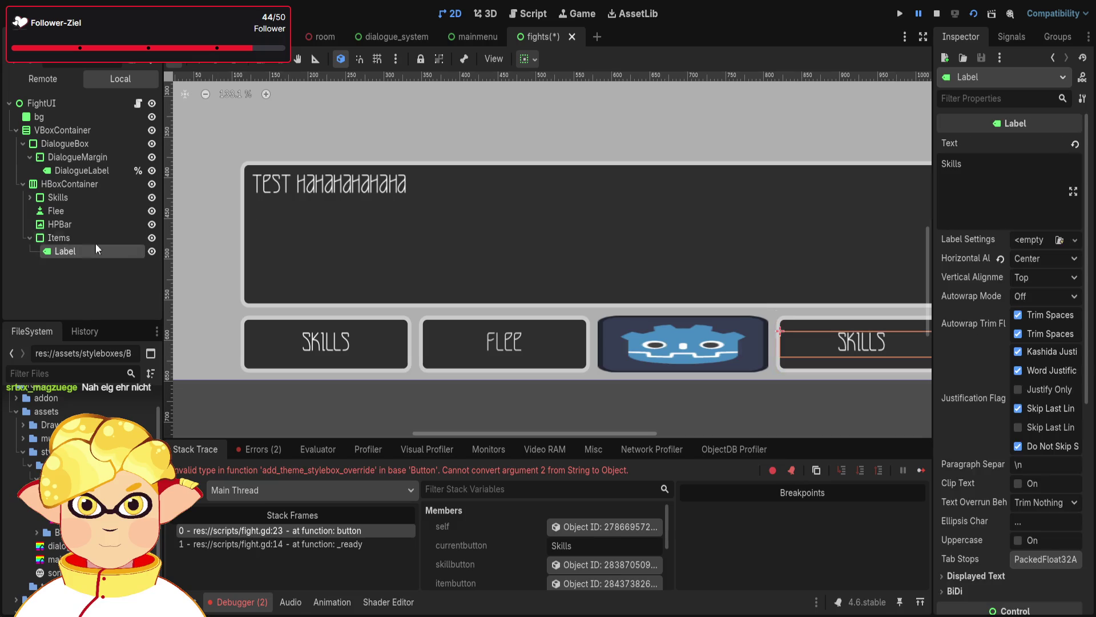
pyautogui.click(976, 165)
pyautogui.hotkey('ctrl', 'a')
pyautogui.write('Items')
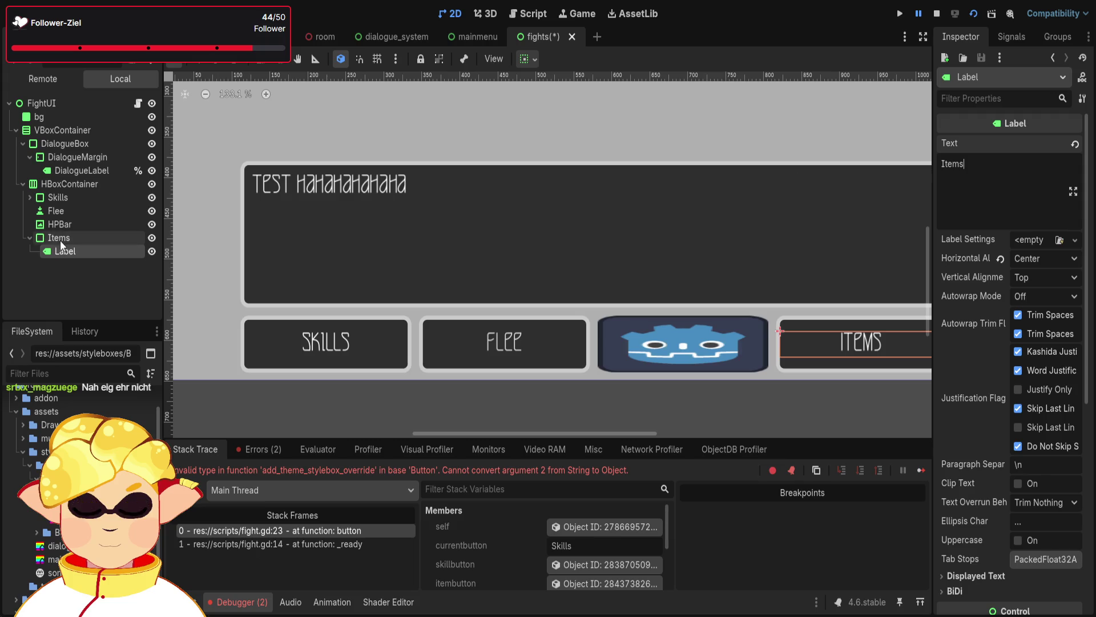
pyautogui.click(29, 237)
pyautogui.moveTo(68, 239); pyautogui.dragTo(63, 206)
pyautogui.click(68, 226)
pyautogui.click(59, 184)
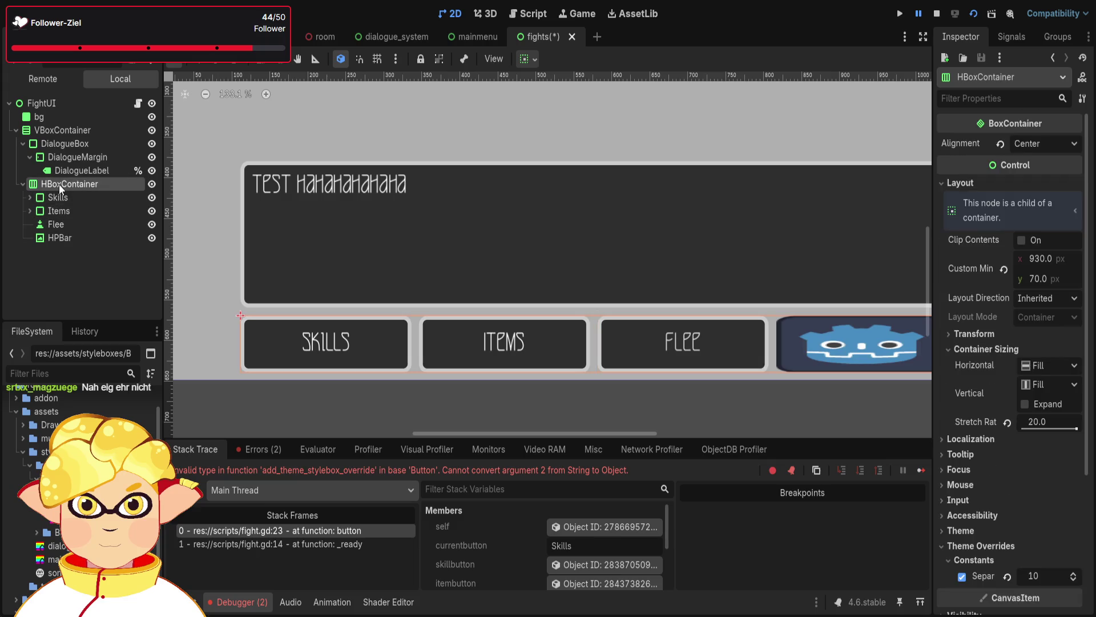
# Duplicate the Skills panel, place the copy after Items, and delete the old Flee button
pyautogui.hotkey('ctrl', 'v')
pyautogui.moveTo(78, 250); pyautogui.dragTo(69, 219)
pyautogui.click(69, 252)
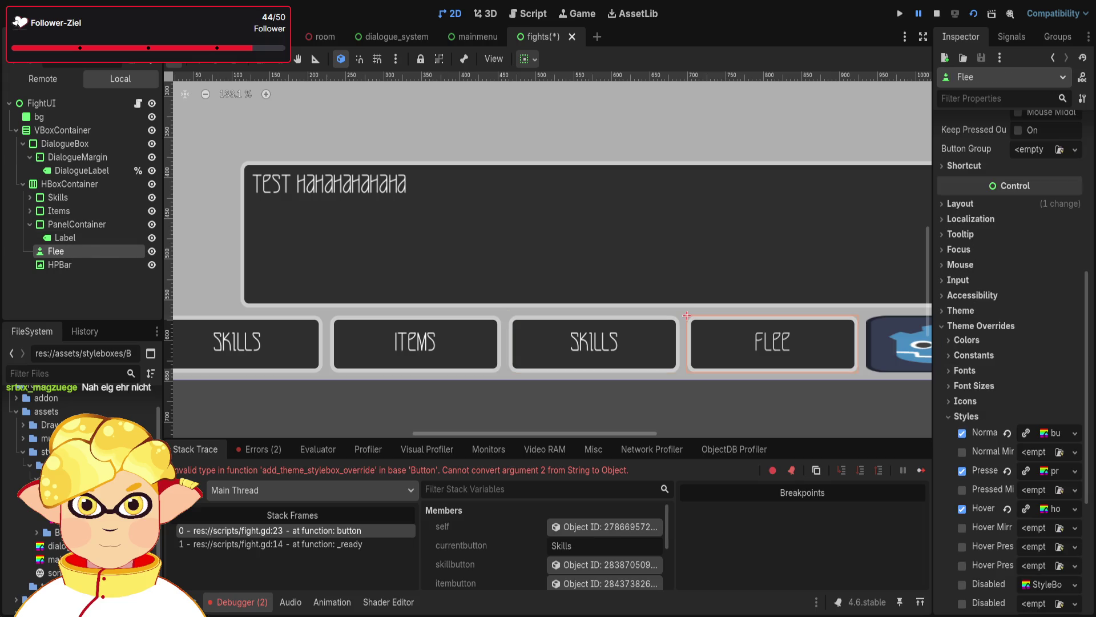
pyautogui.press('Delete')
# Rename the copied panel to Flee and set its Label text to Flee
pyautogui.click(64, 223)
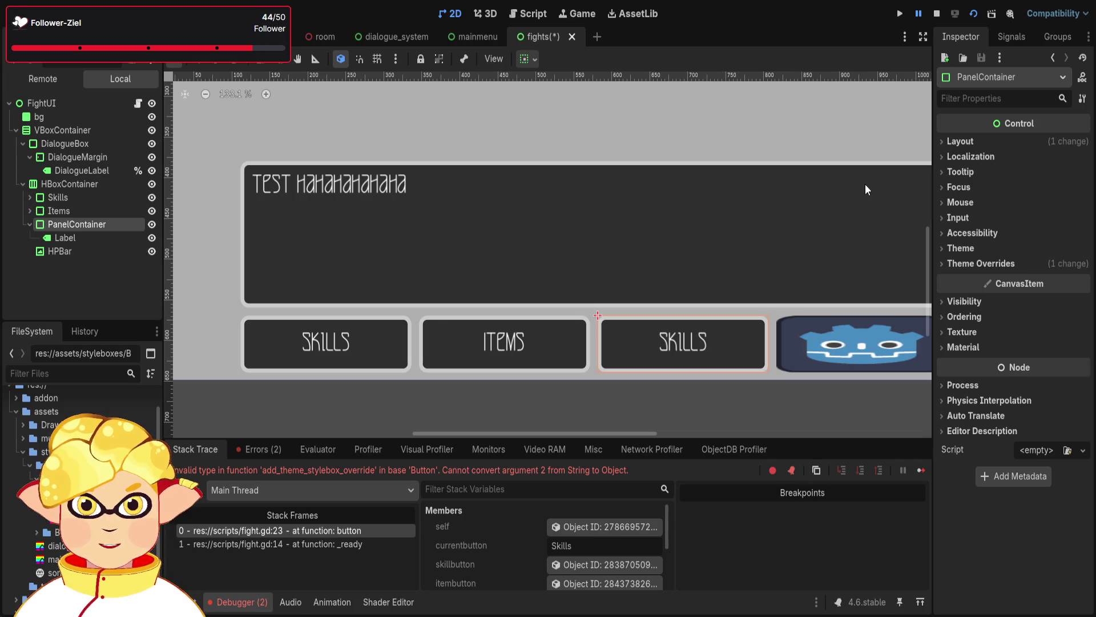
pyautogui.hotkey('ctrl', 'z')
pyautogui.click(65, 238)
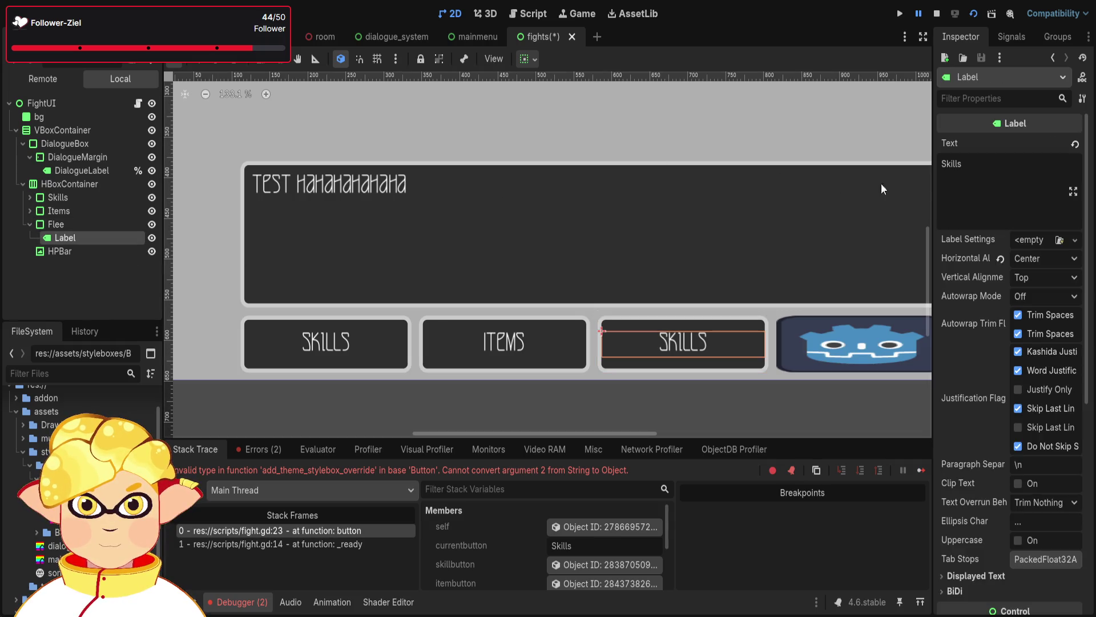
pyautogui.moveTo(971, 165); pyautogui.dragTo(899, 165)
pyautogui.write('Flee')
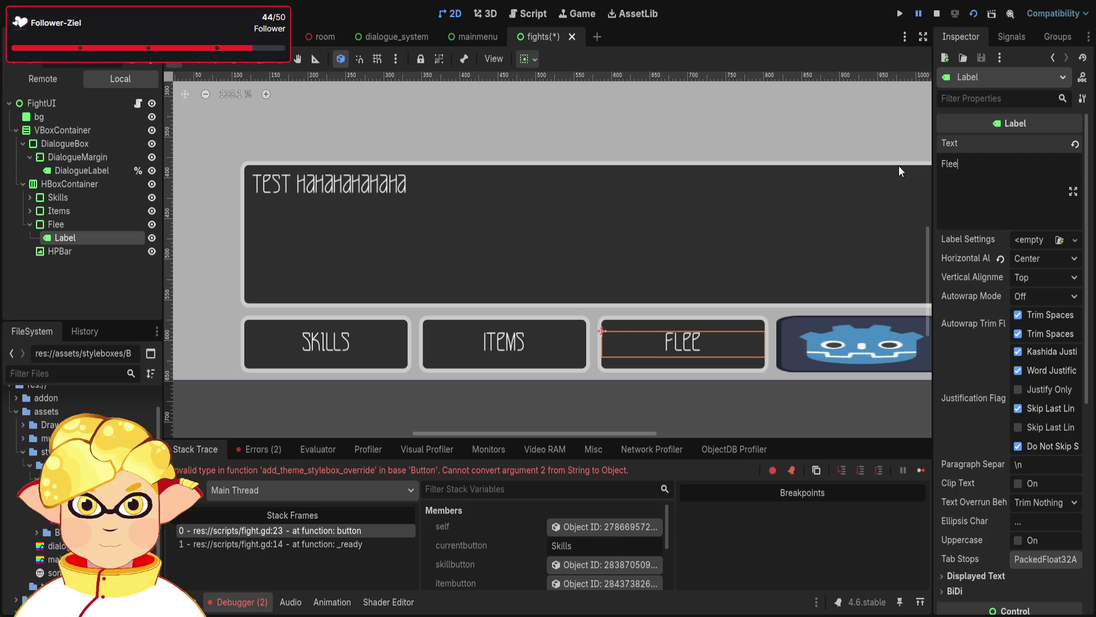
pyautogui.click(396, 389)
pyautogui.scroll(-2, 575, 363)
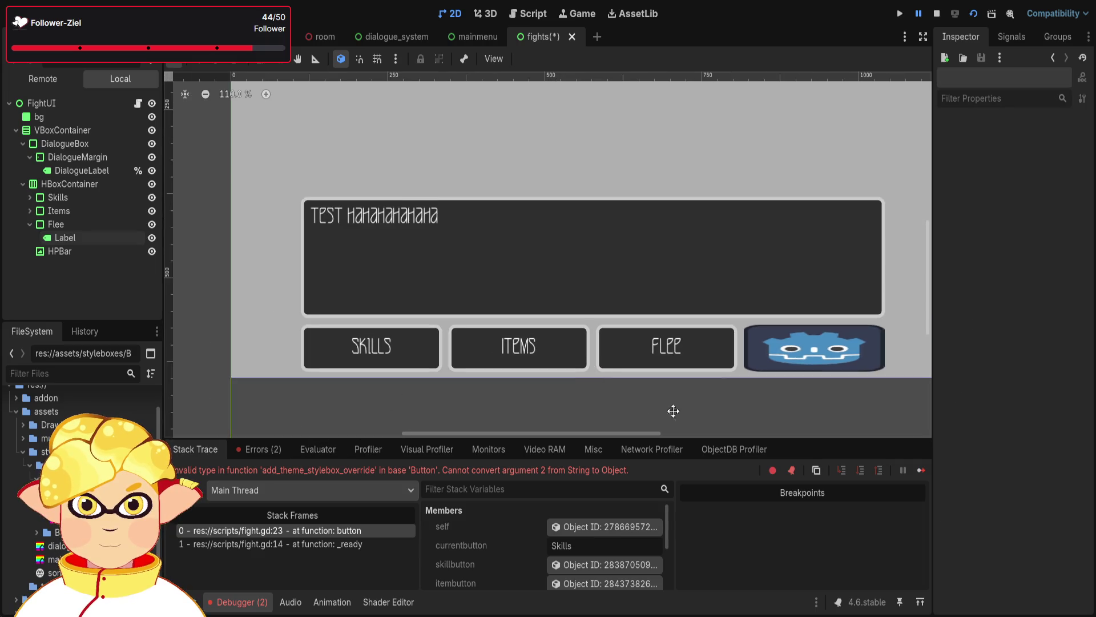
pyautogui.hscroll(3, 572, 398)
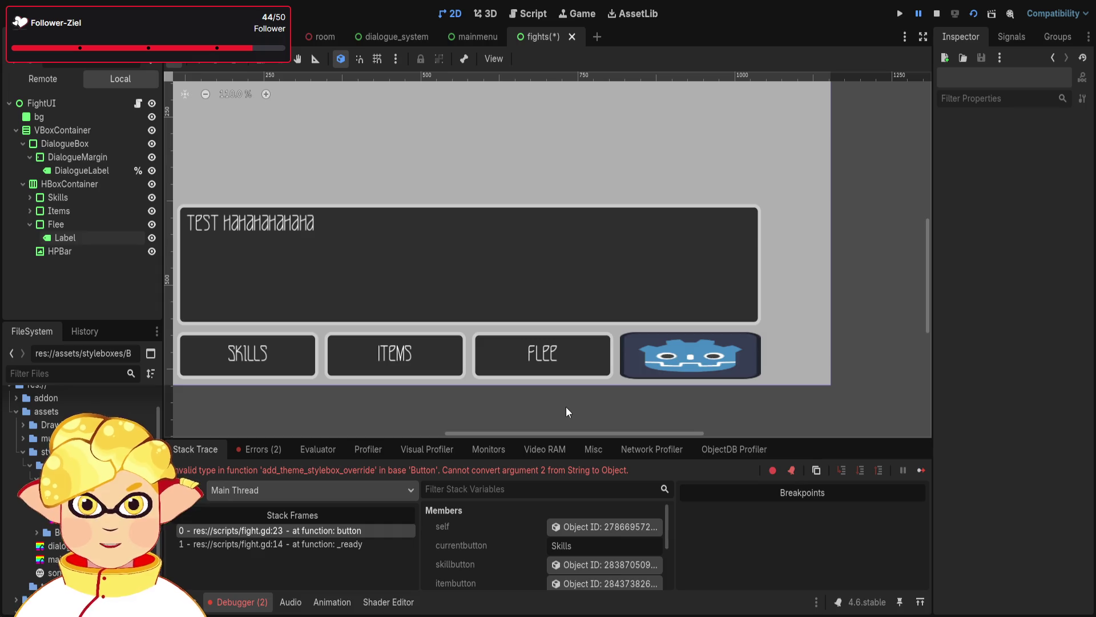
# Save the fight scene and test-run it, then close the game window
pyautogui.hotkey('ctrl', 's')
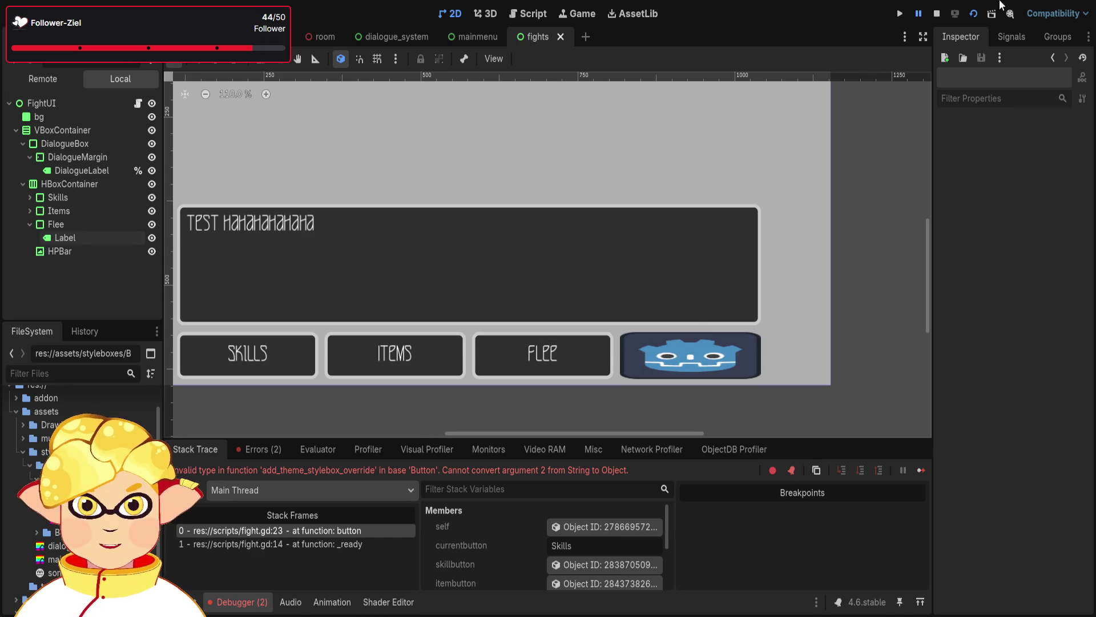
pyautogui.press('F6')
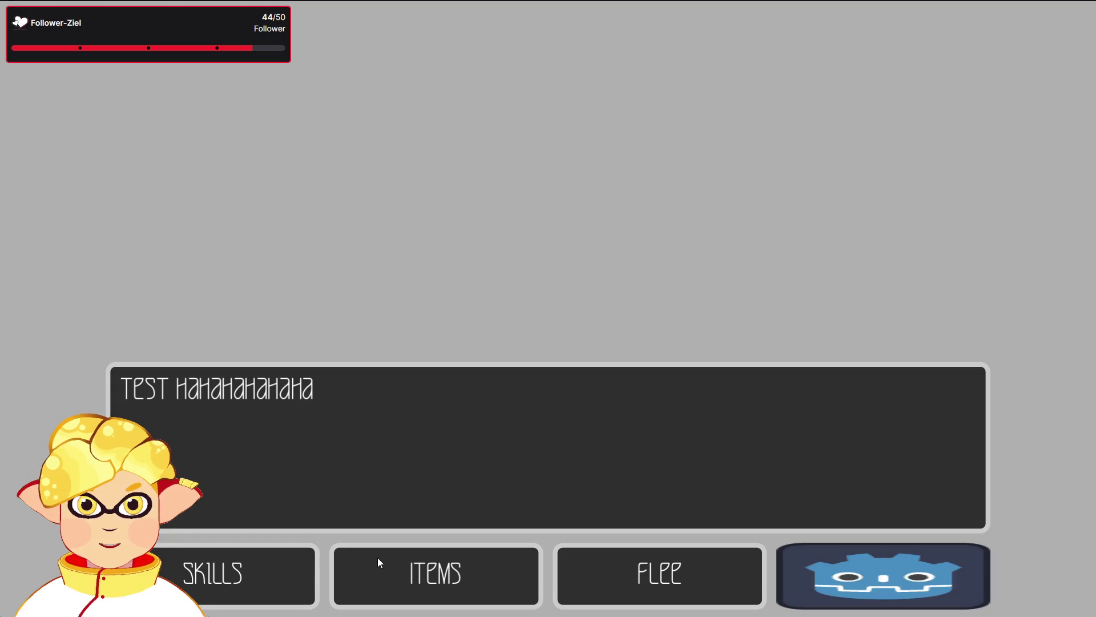
pyautogui.click(719, 570)
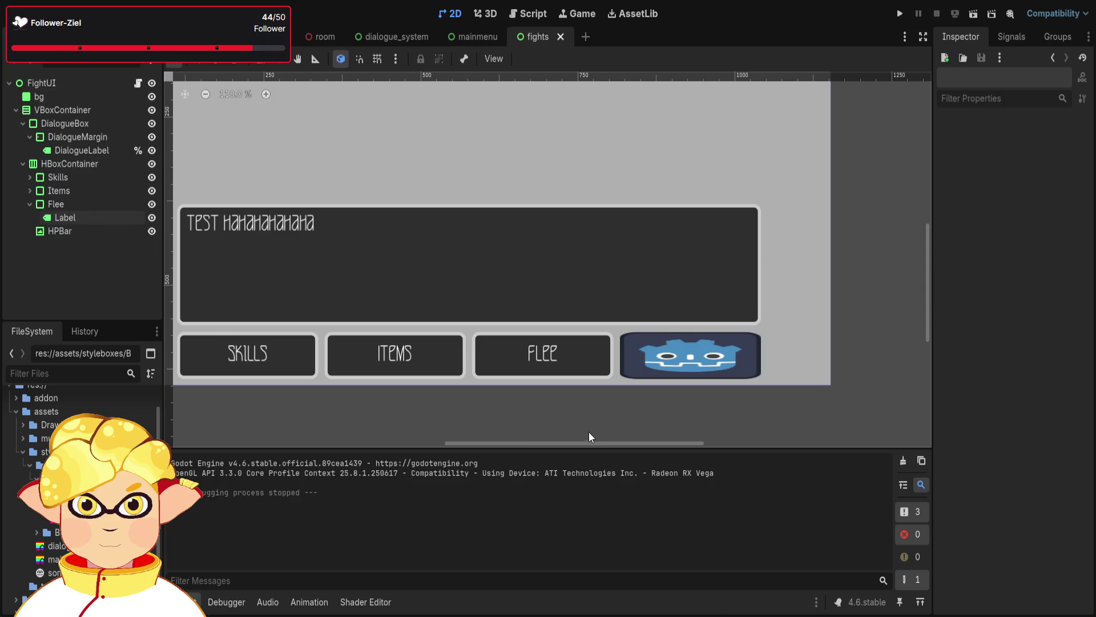
# Collapse the Flee panel's children, open fight.gd and select the pass placeholder on line 23
pyautogui.scroll(-3, 588, 432)
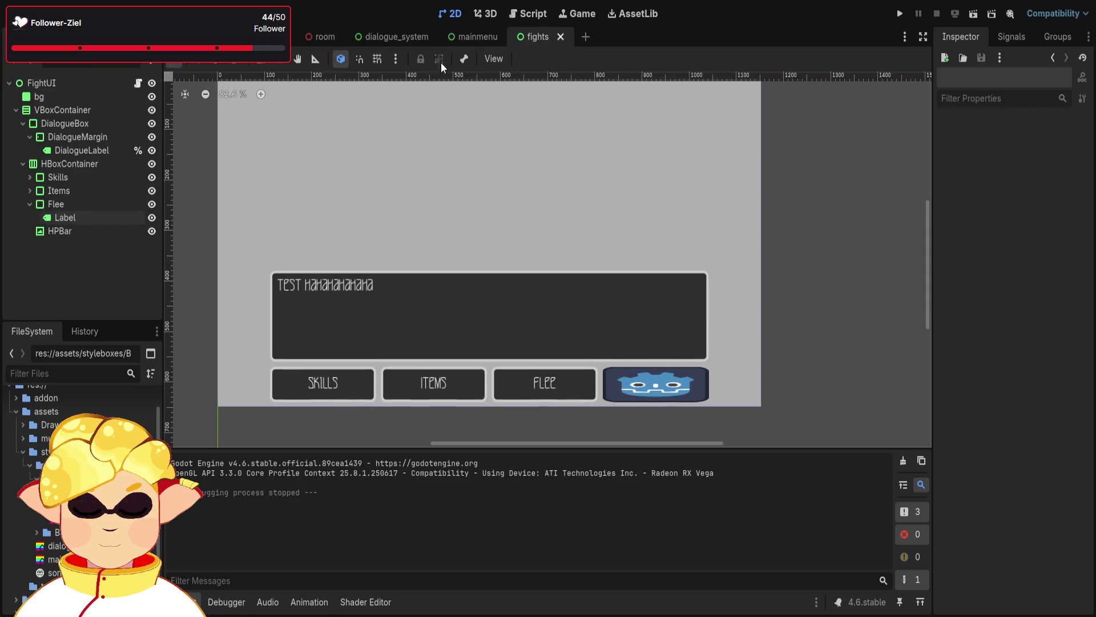
pyautogui.scroll(-1, 533, 263)
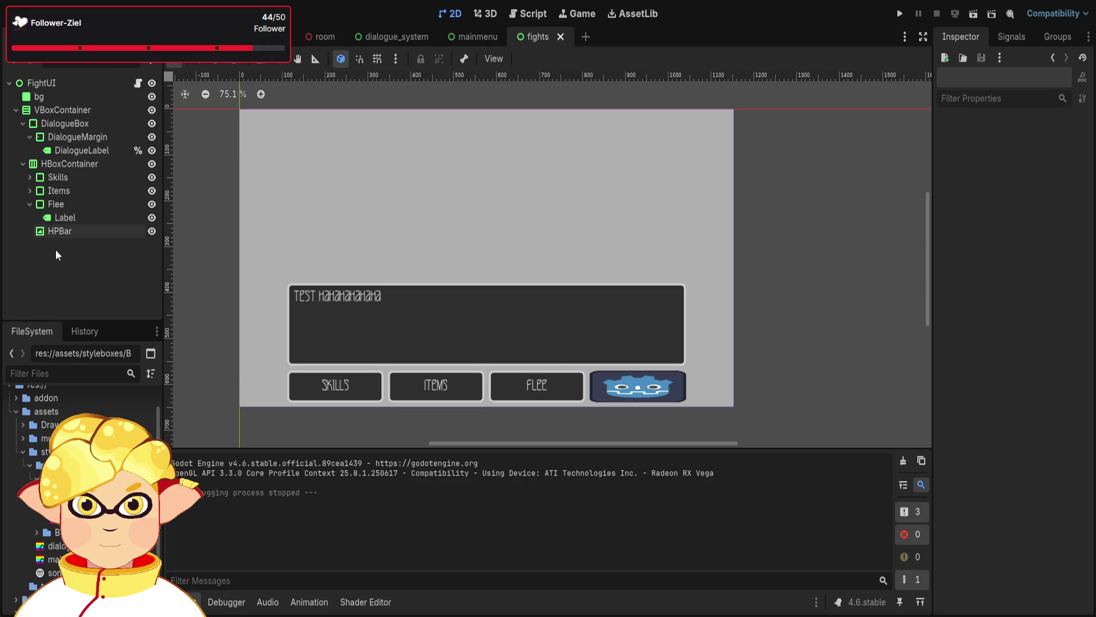
pyautogui.click(29, 204)
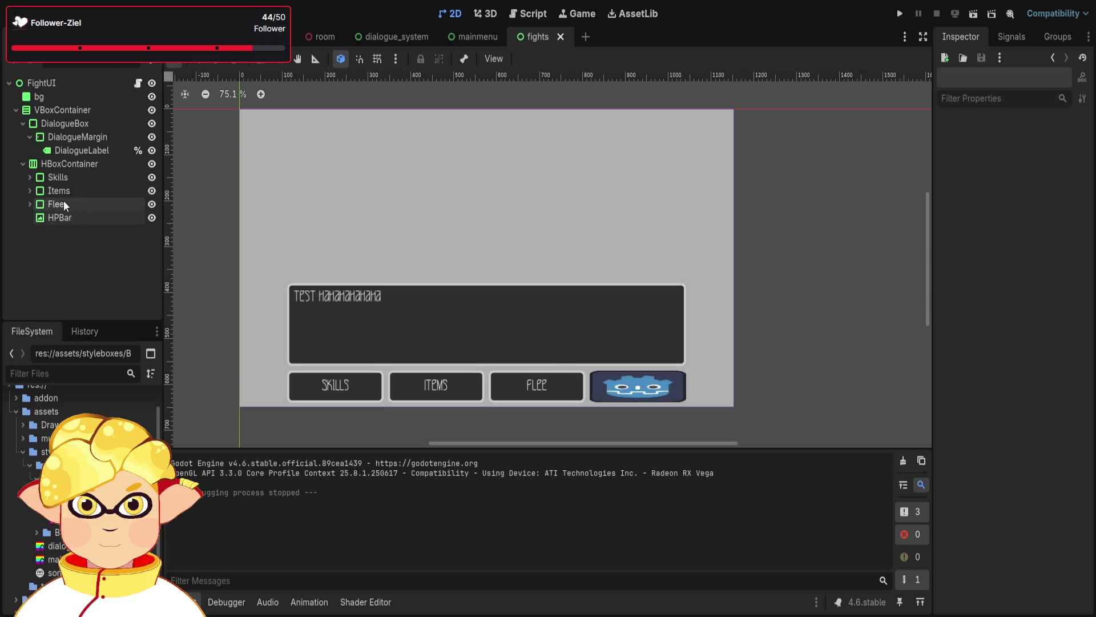
pyautogui.click(527, 13)
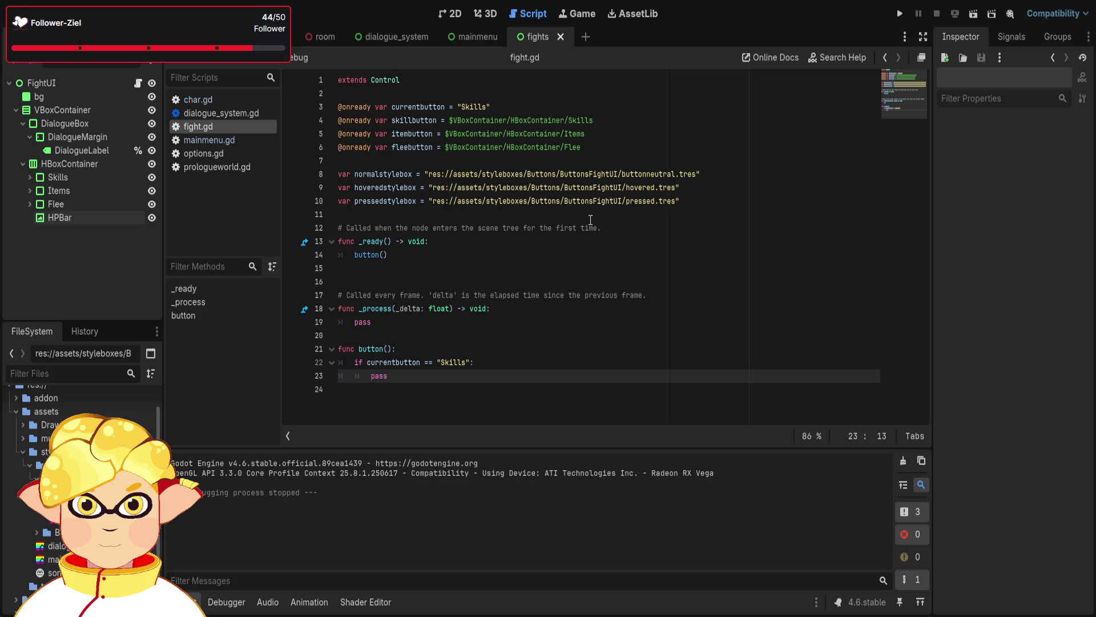
pyautogui.moveTo(413, 377); pyautogui.dragTo(371, 377)
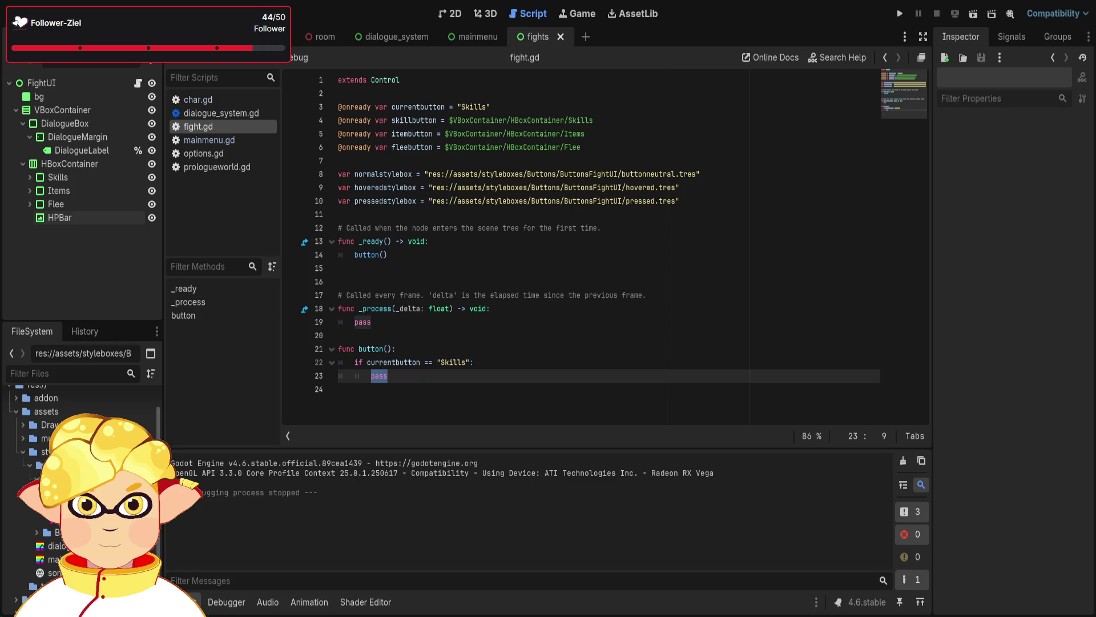
# Delete 'pass' from the Skills branch on line 23 and autocomplete skillbutton in its place
pyautogui.click(448, 379)
pyautogui.hotkey('shift', 'Up')
pyautogui.hotkey('shift', 'Home')
pyautogui.hotkey('shift', 'Home')
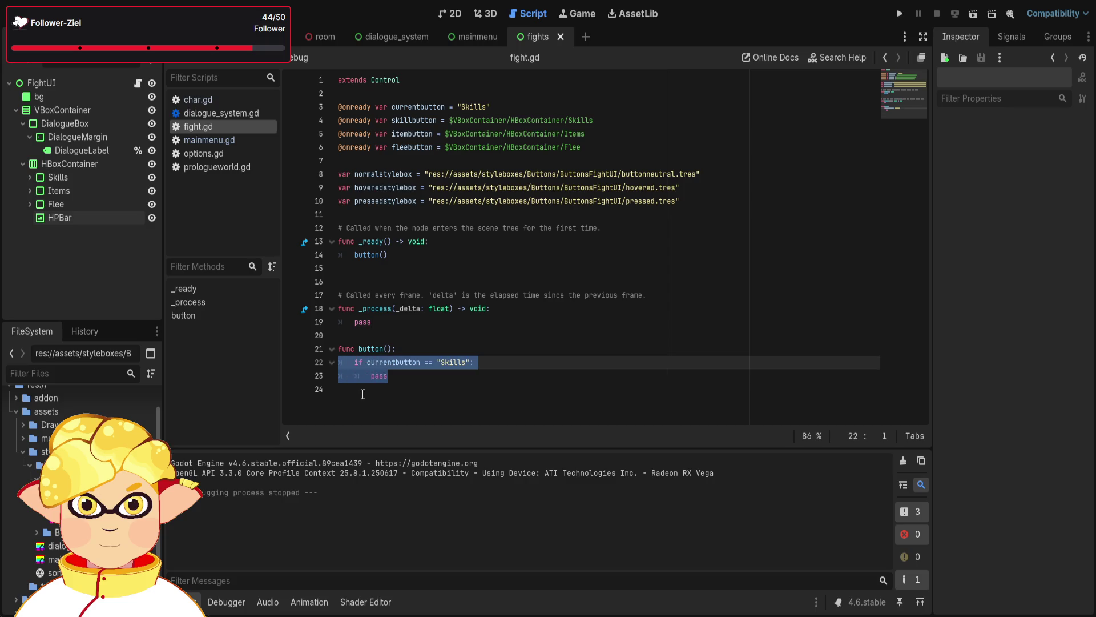
pyautogui.press('Right')
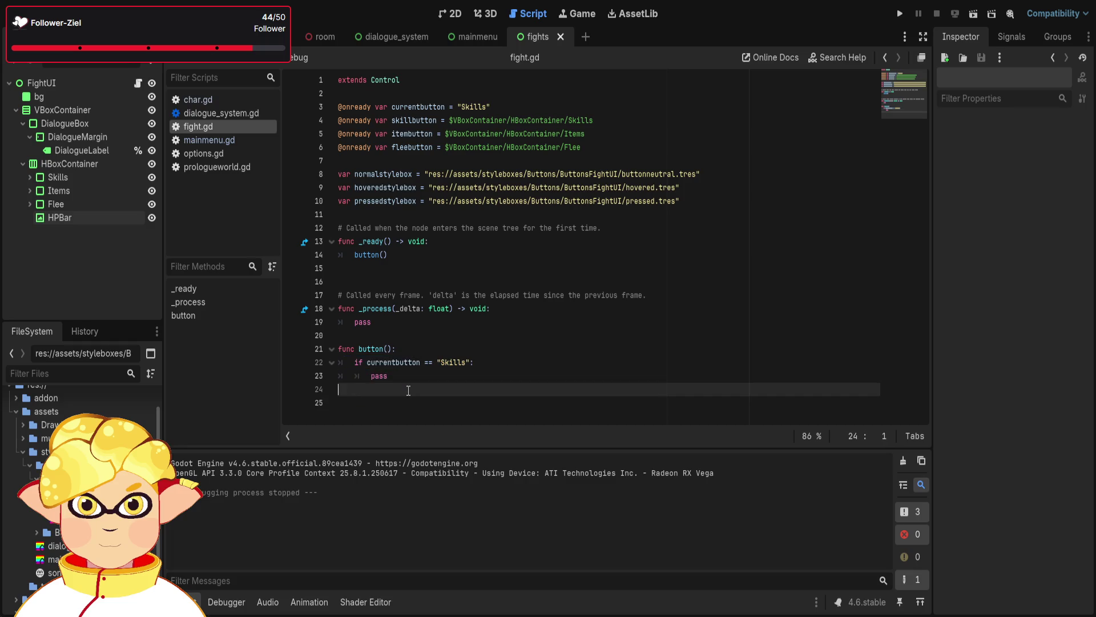
pyautogui.press('BackSpace')
pyautogui.press('BackSpace')
pyautogui.press('BackSpace')
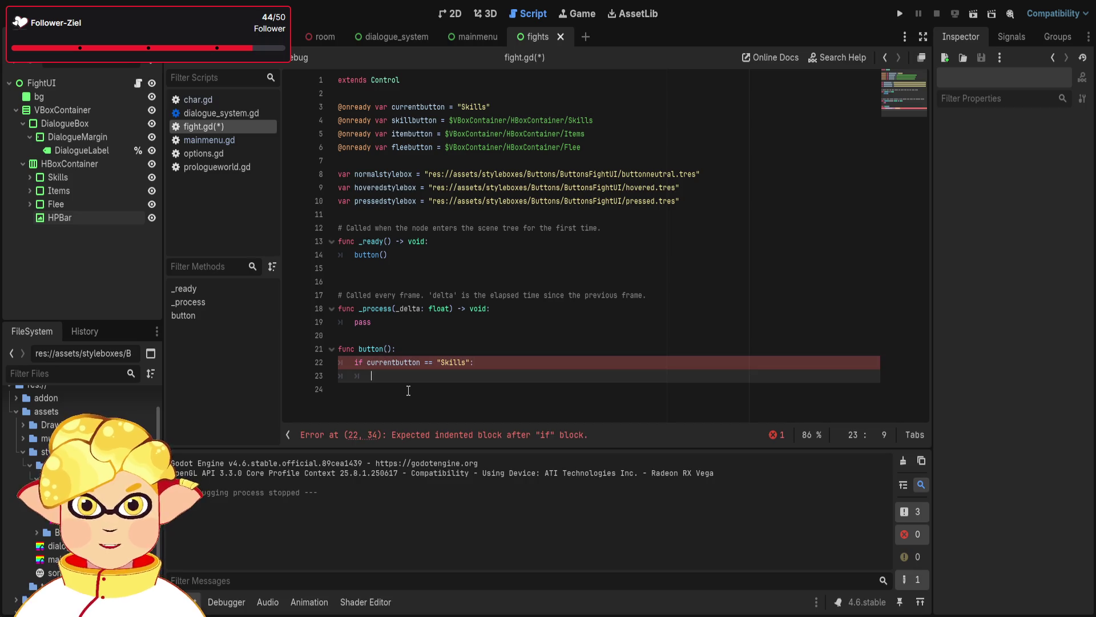
pyautogui.write('ski')
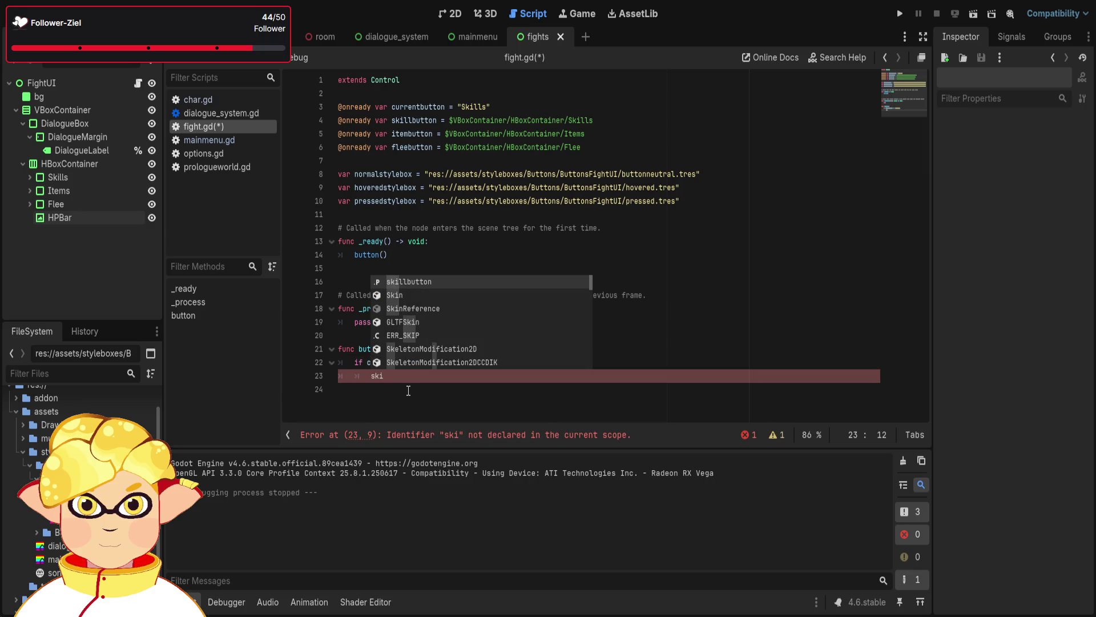
pyautogui.press('Return')
# Append .add_theme_stylebox_override() to skillbutton from the autocomplete suggestions
pyautogui.write('.')
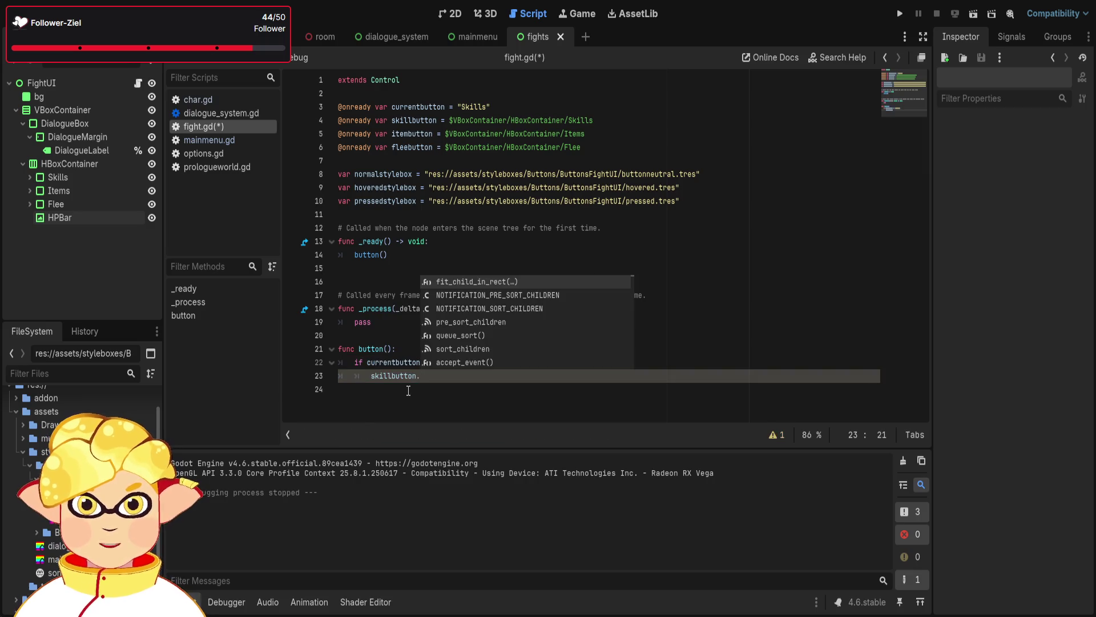
pyautogui.write('sty')
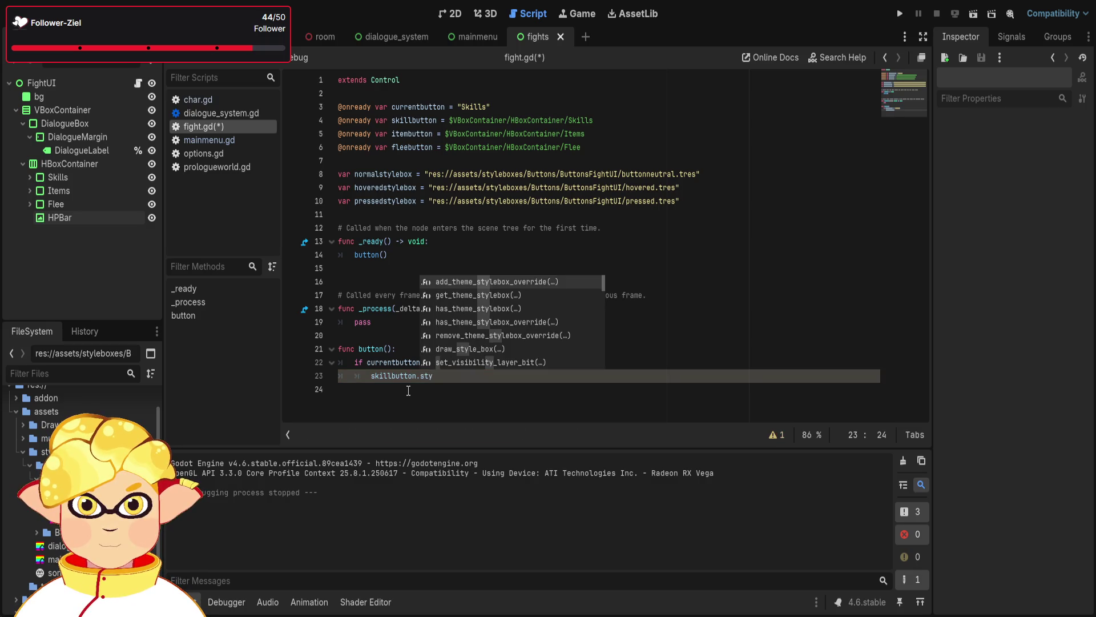
pyautogui.press('Down')
pyautogui.press('Down')
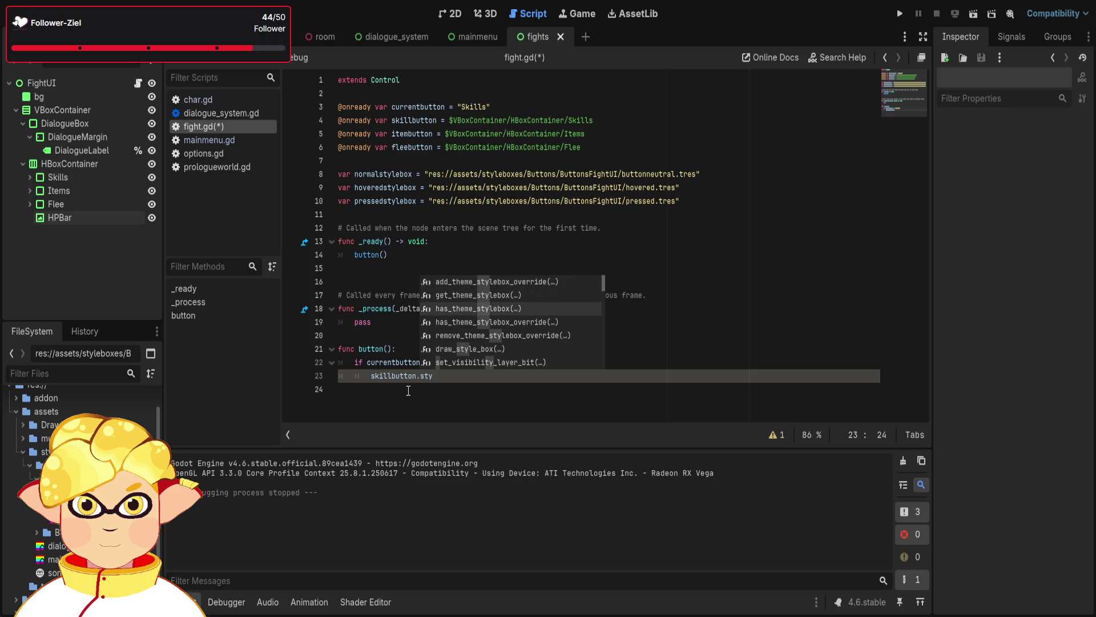
pyautogui.press('Down')
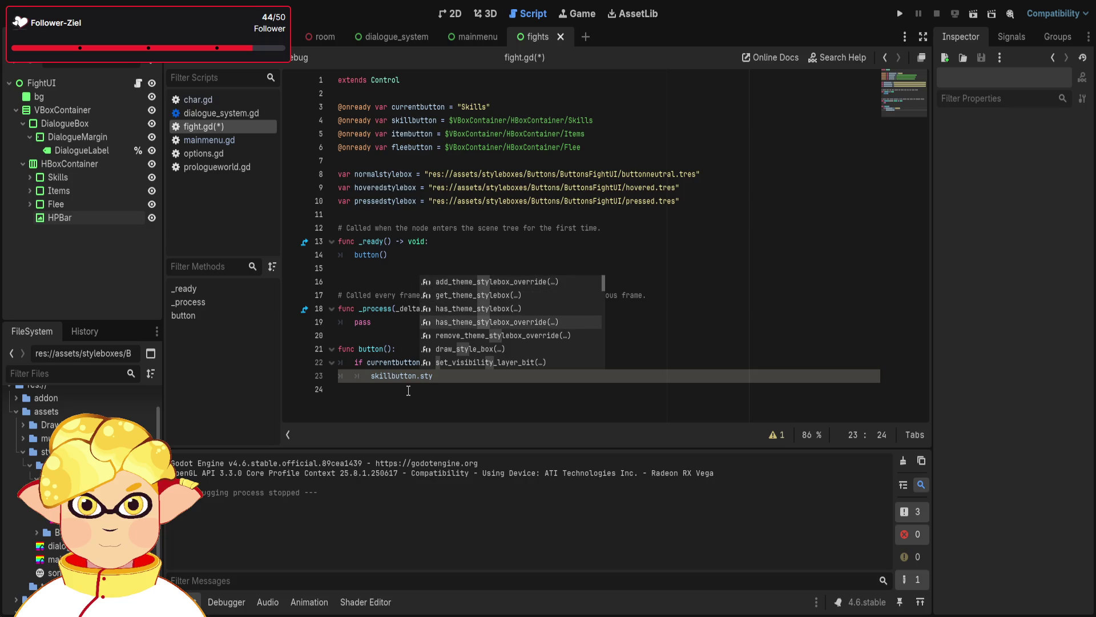
pyautogui.press('Up')
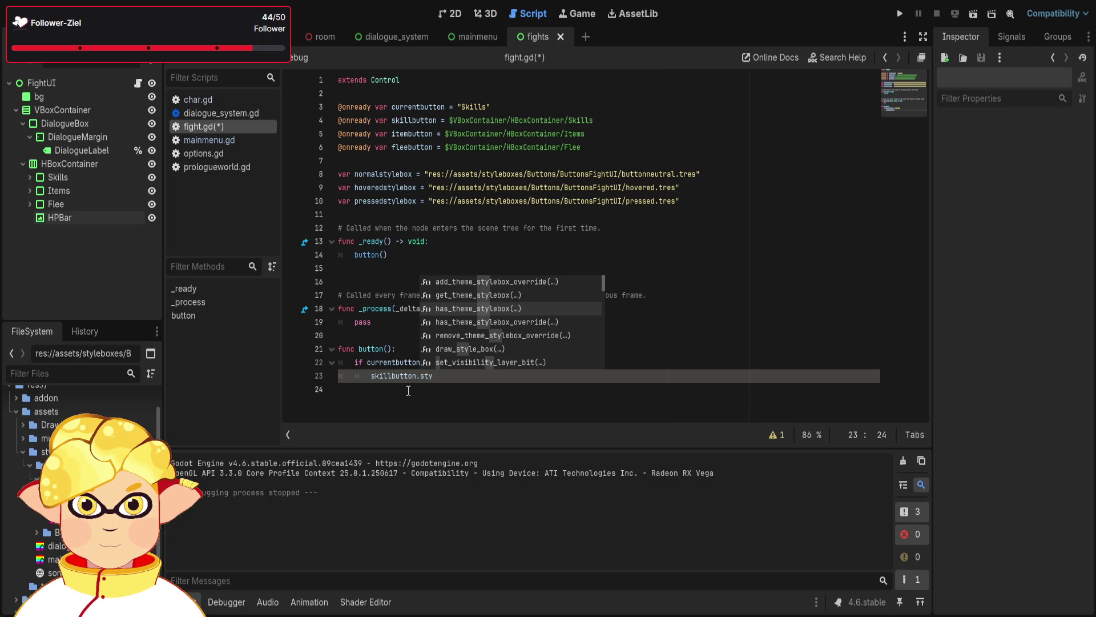
pyautogui.press('Up')
pyautogui.press('Up')
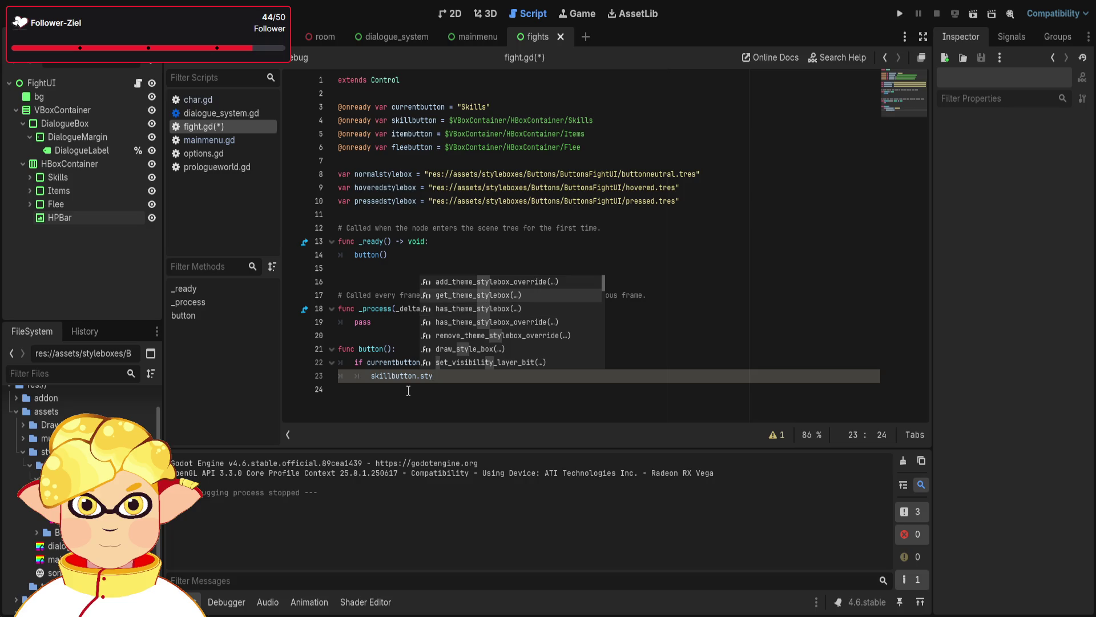
pyautogui.press('Return')
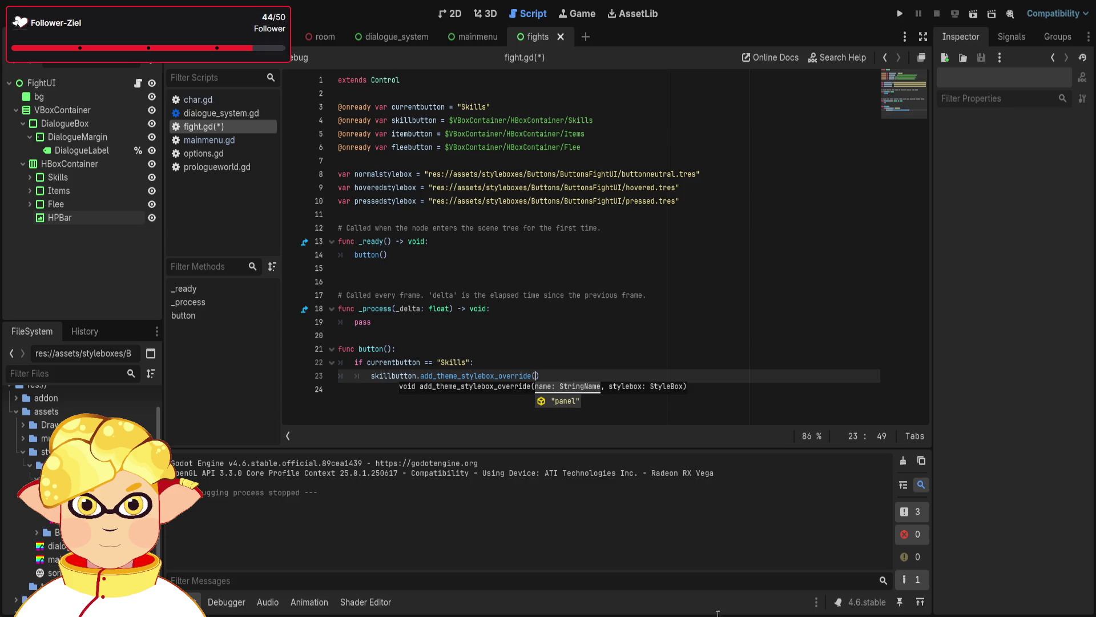
pyautogui.click(645, 373)
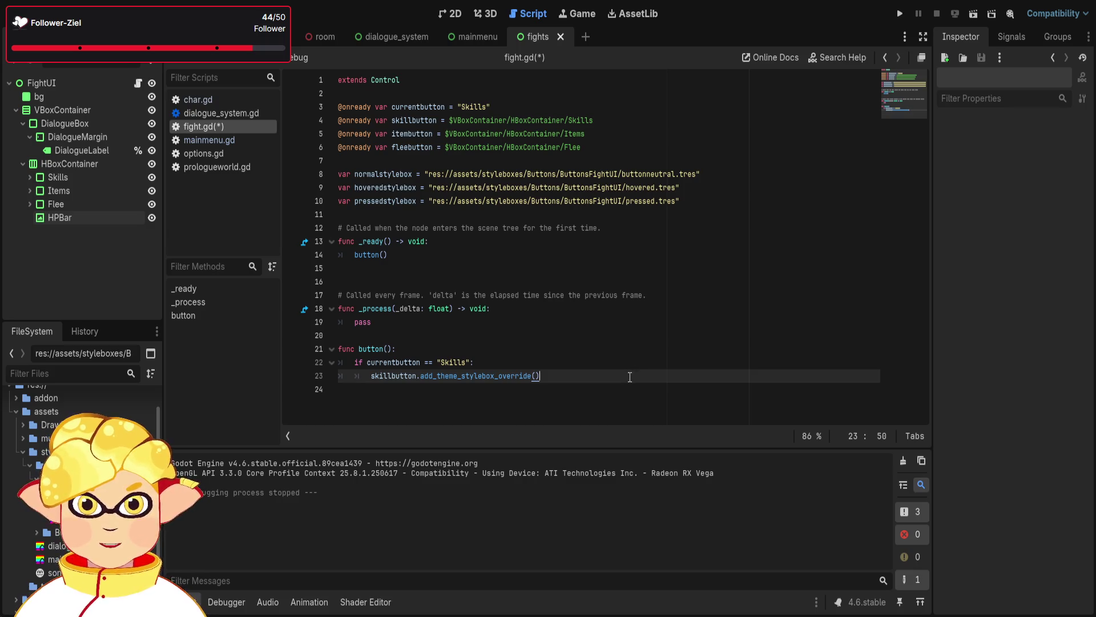
pyautogui.moveTo(488, 107); pyautogui.dragTo(457, 107)
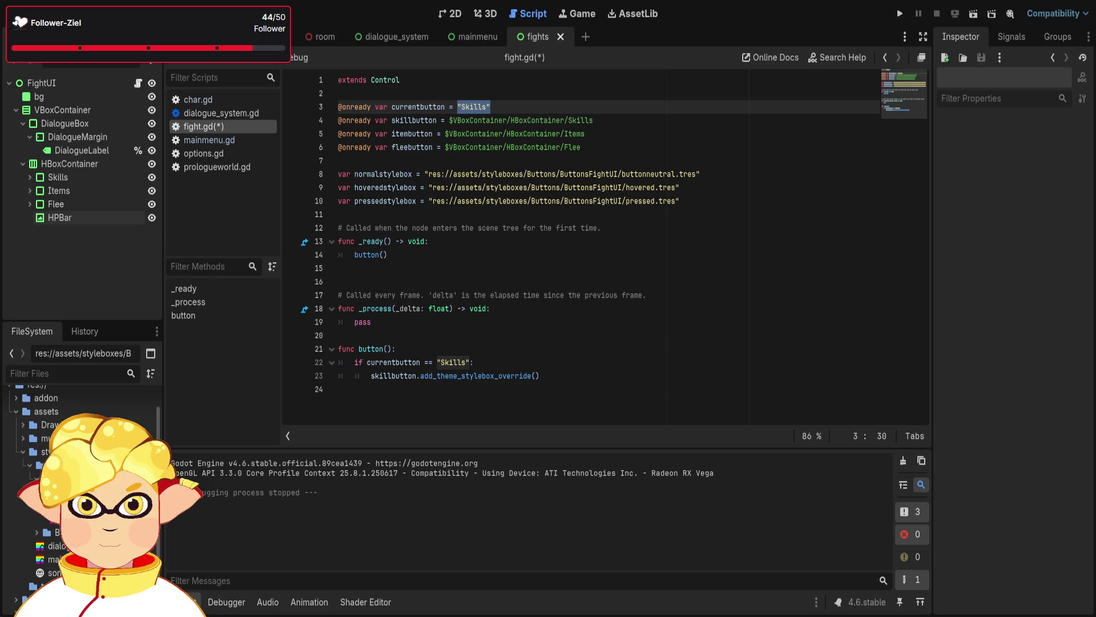
# Wrap the normalstylebox path in preload() and add the closing parenthesis
pyautogui.click(629, 272)
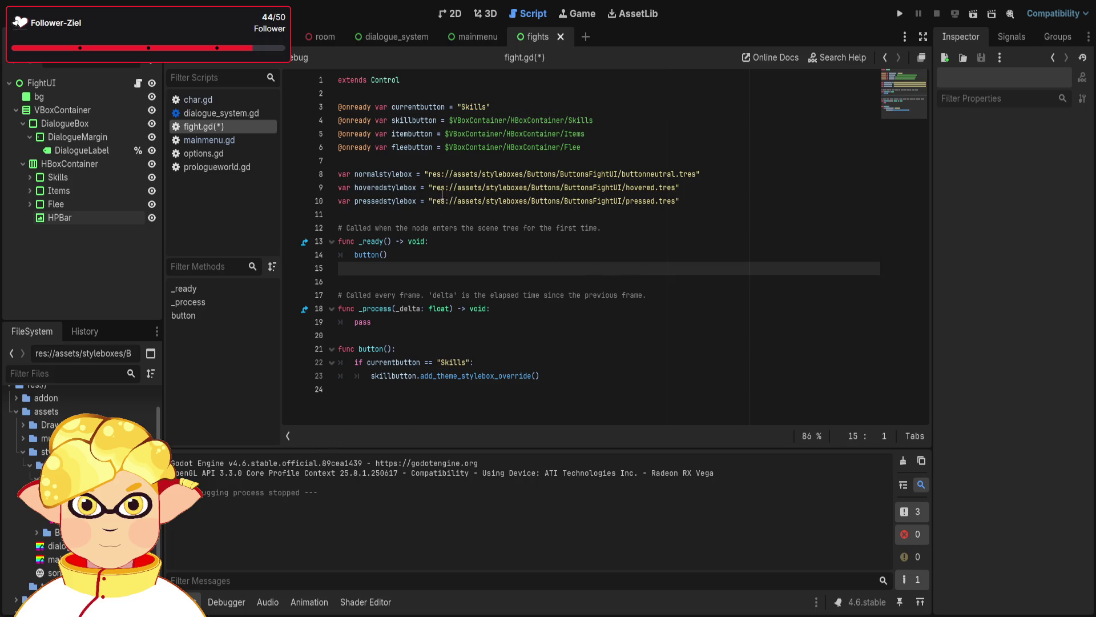
pyautogui.click(423, 172)
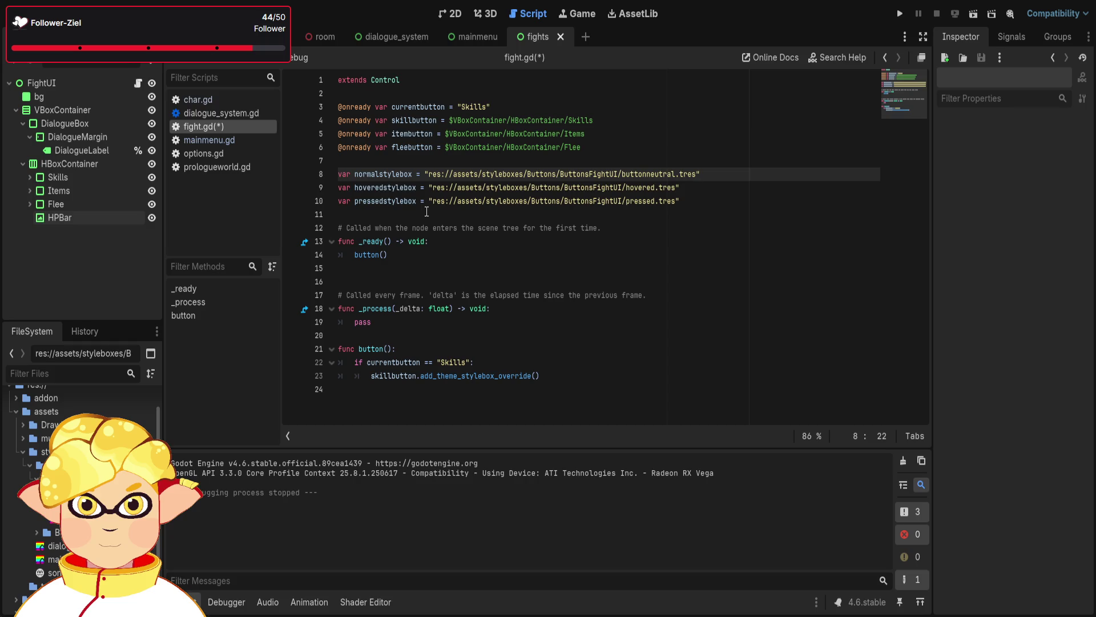
pyautogui.write('preload')
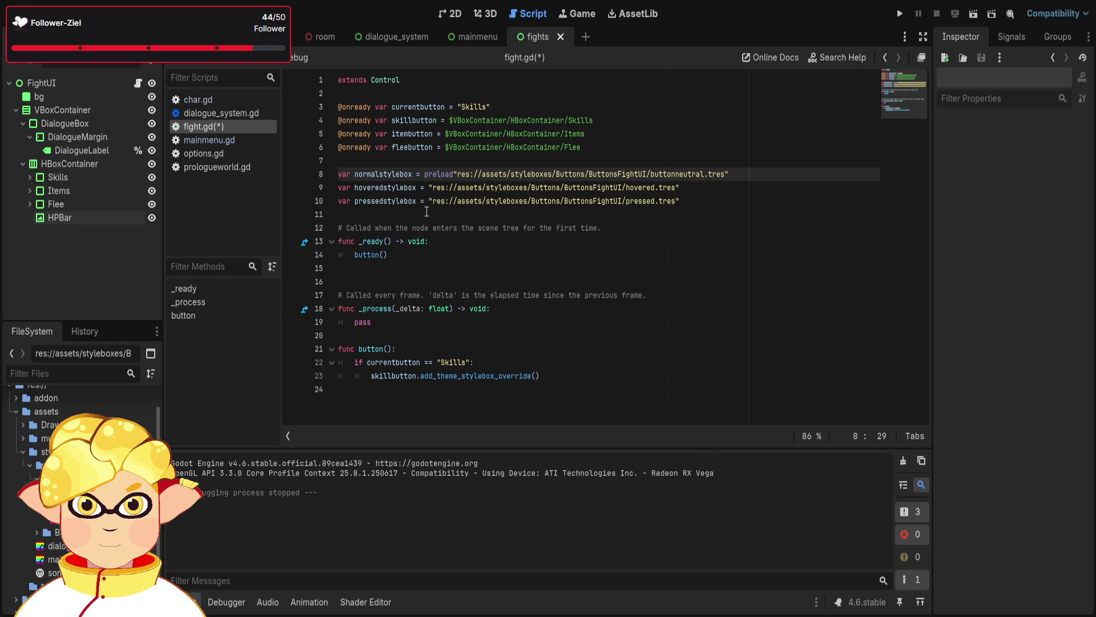
pyautogui.write('(')
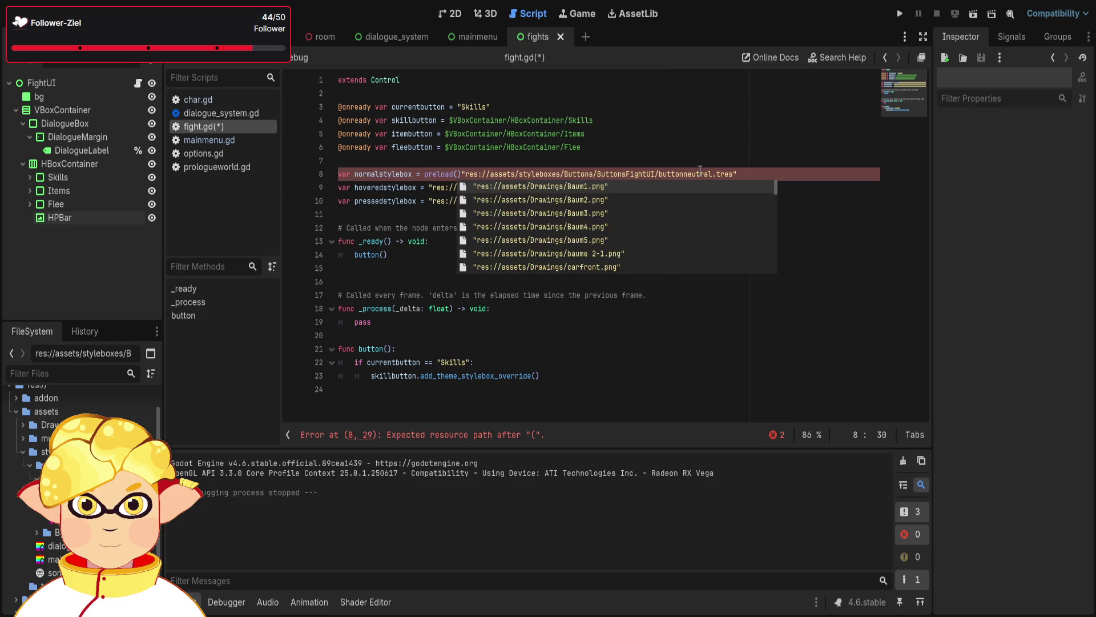
pyautogui.press('Delete')
pyautogui.click(729, 177)
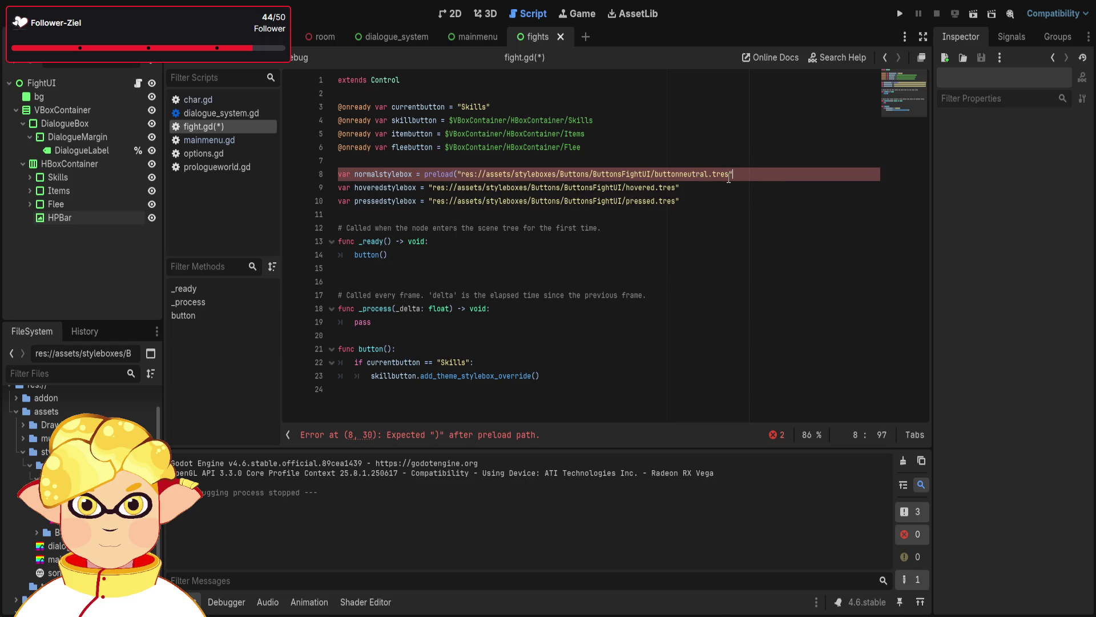
pyautogui.write(')')
pyautogui.click(691, 188)
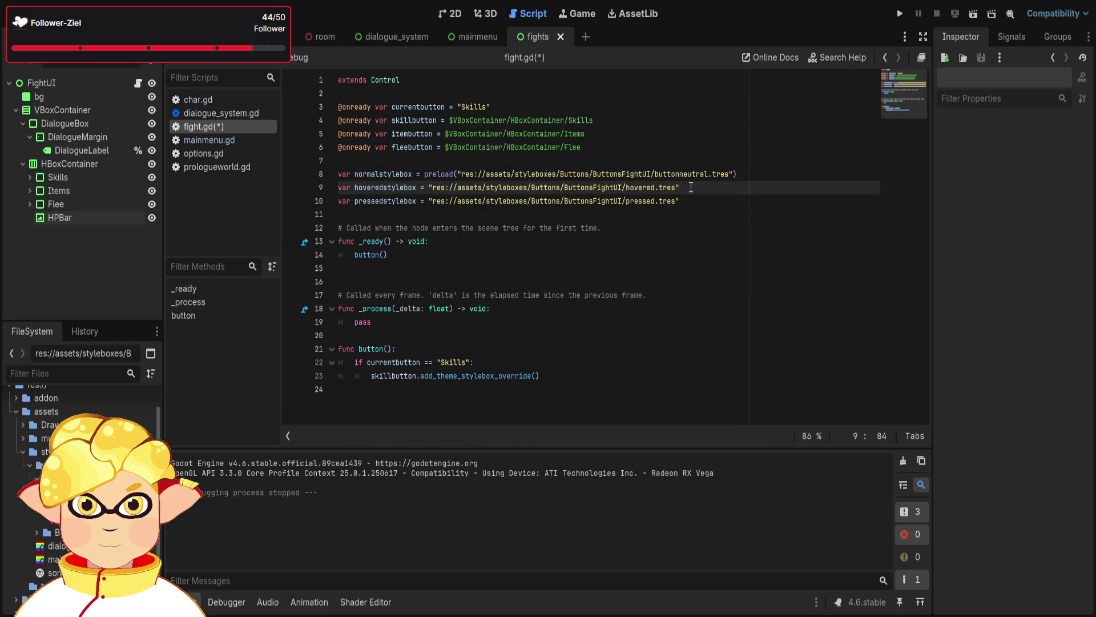
pyautogui.write(')')
pyautogui.click(685, 207)
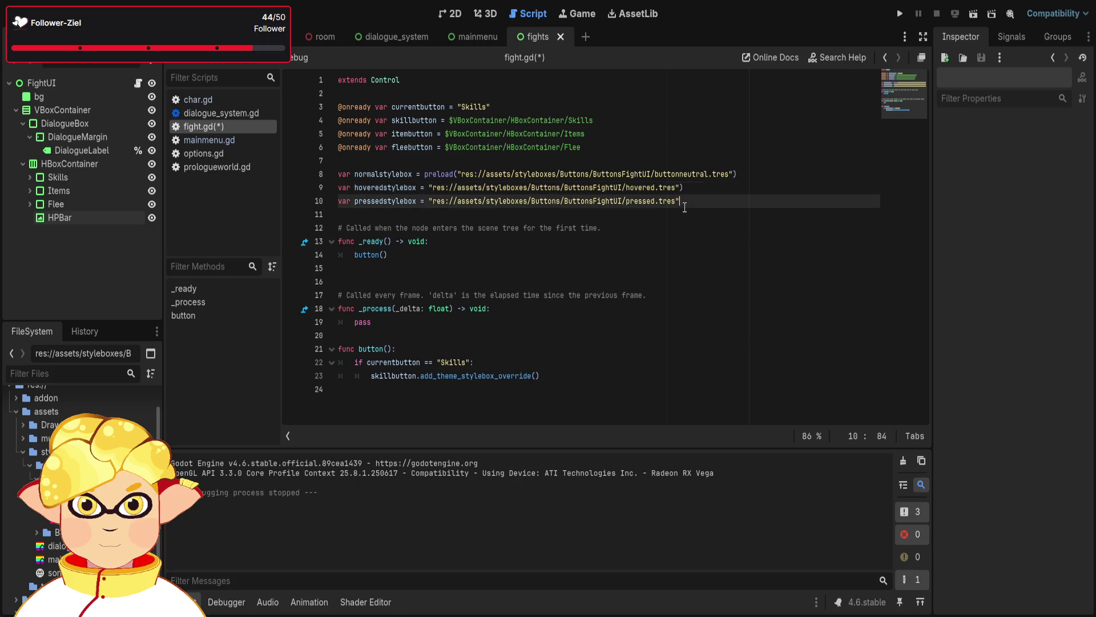
pyautogui.write(')')
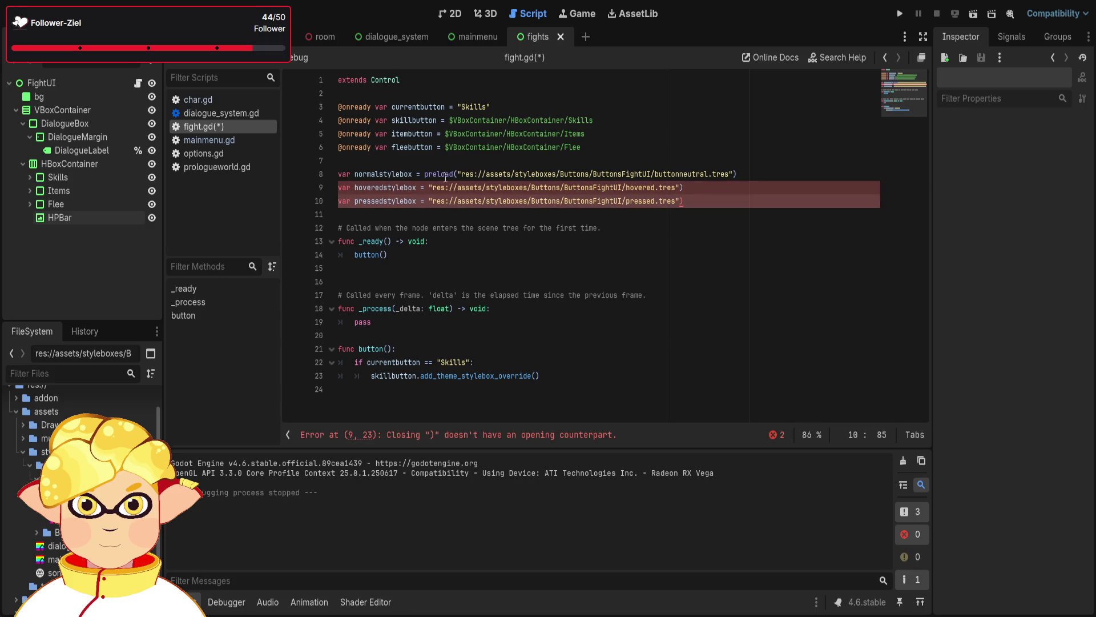
# Wrap the hoveredstylebox and pressedstylebox paths in preload(), fixing the stray parentheses
pyautogui.click(429, 187)
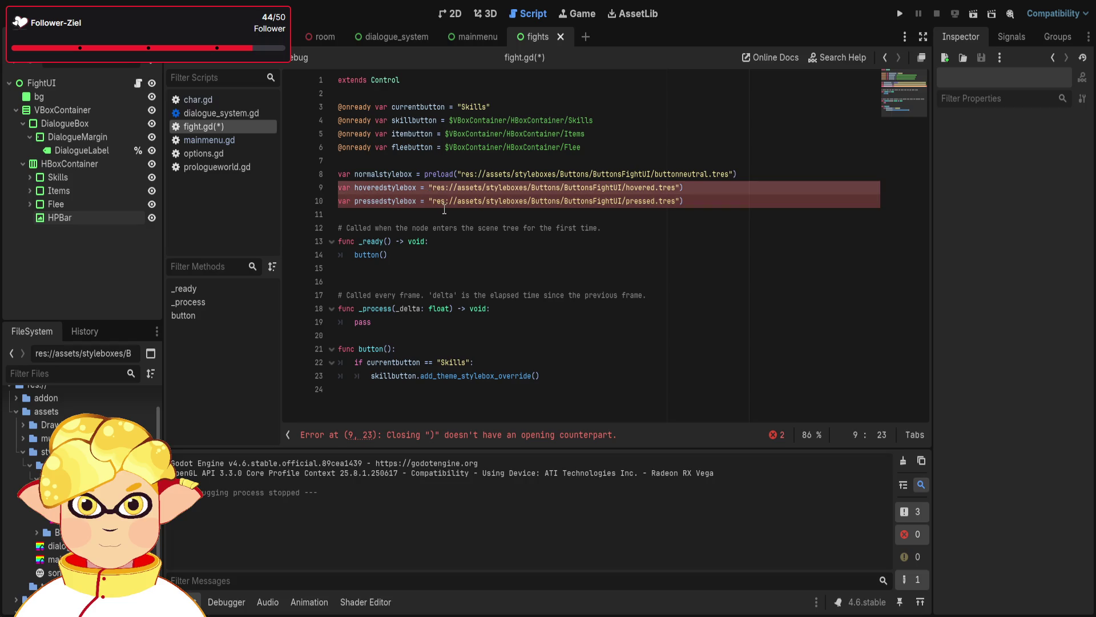
pyautogui.write('preload(')
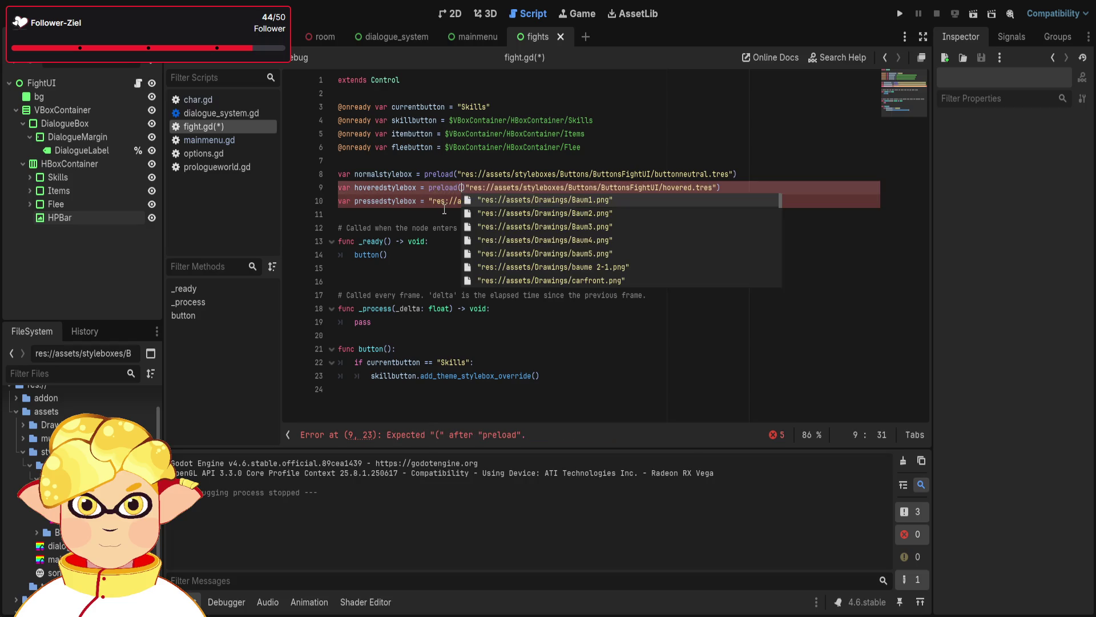
pyautogui.press('Delete')
pyautogui.press('Return')
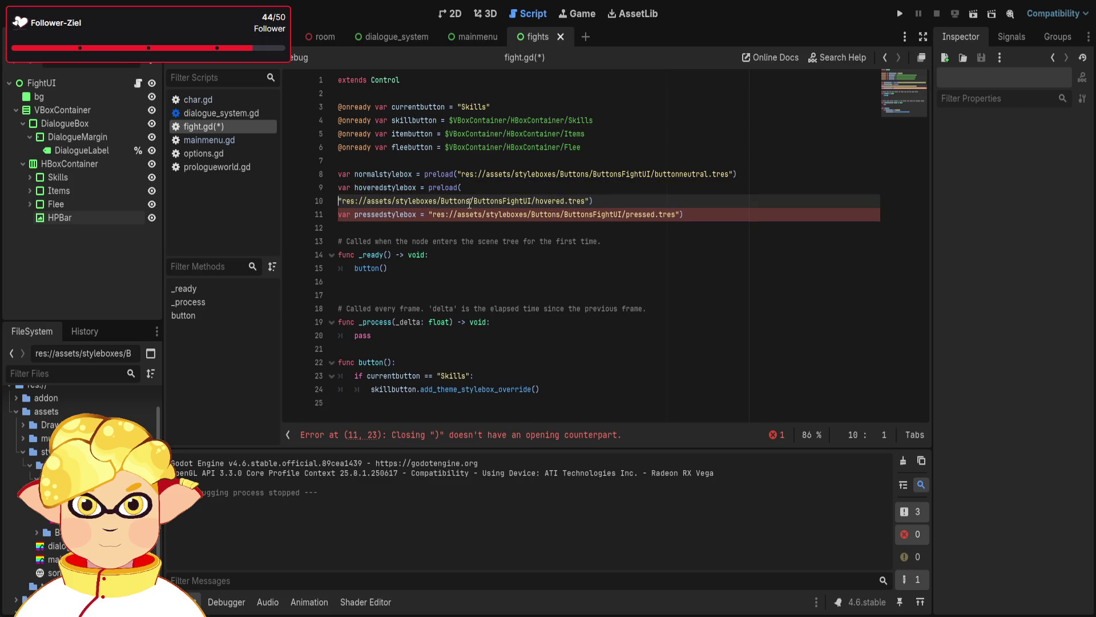
pyautogui.press('BackSpace')
pyautogui.click(428, 201)
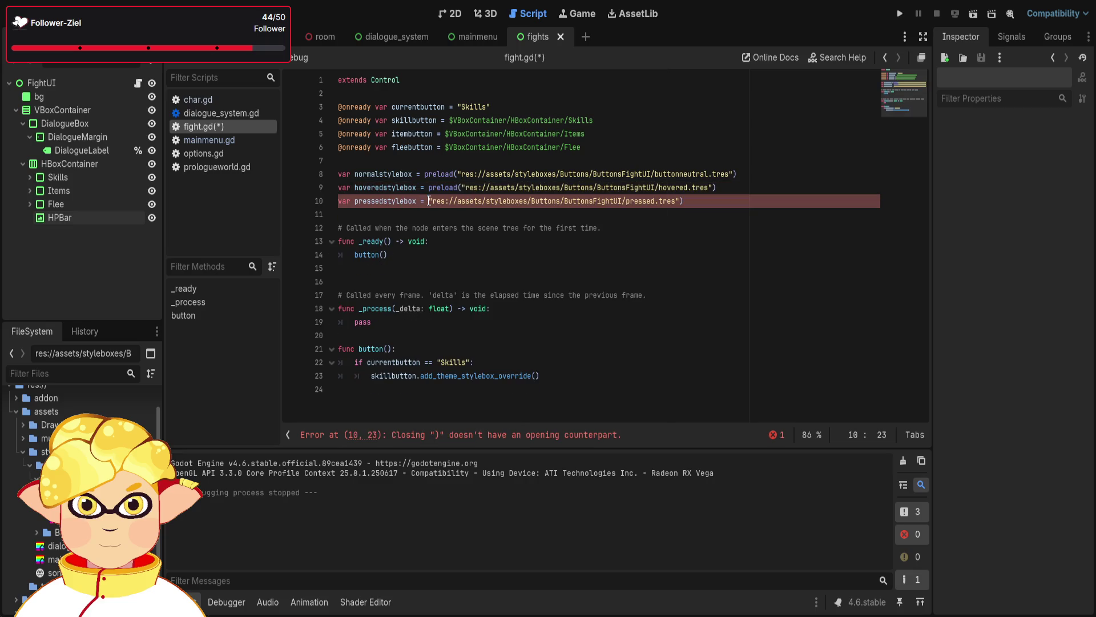
pyautogui.write('preload(')
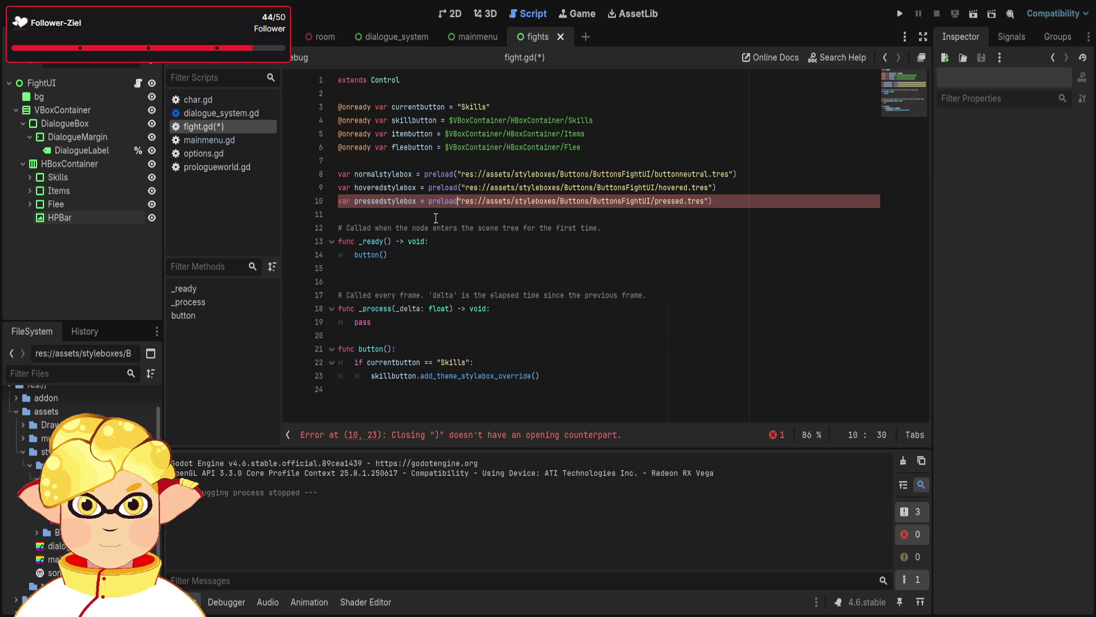
pyautogui.press('Delete')
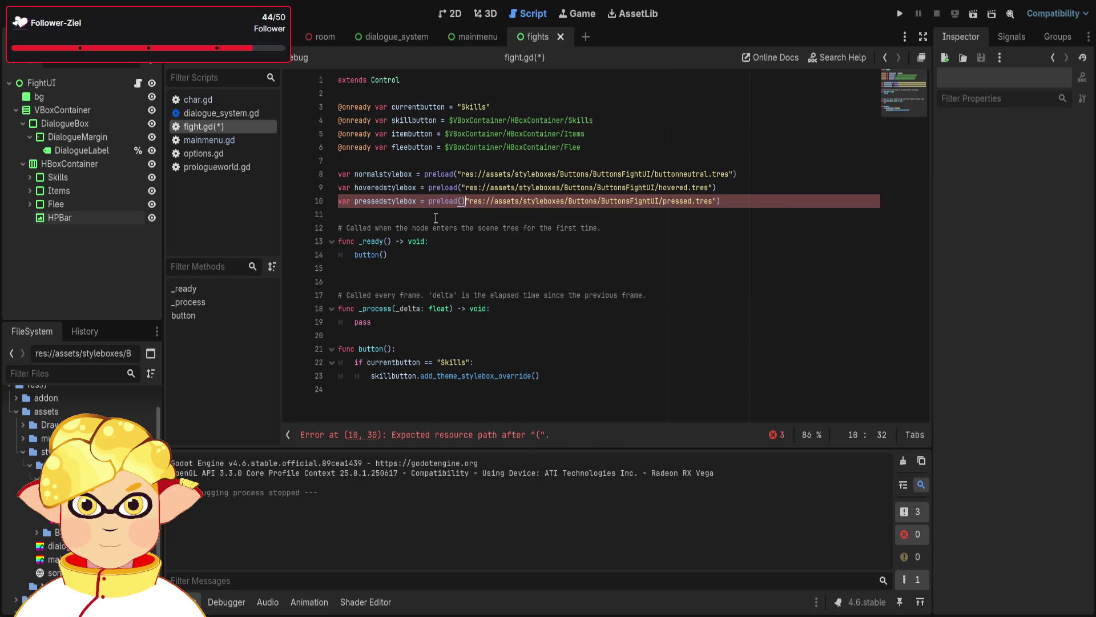
pyautogui.click(734, 242)
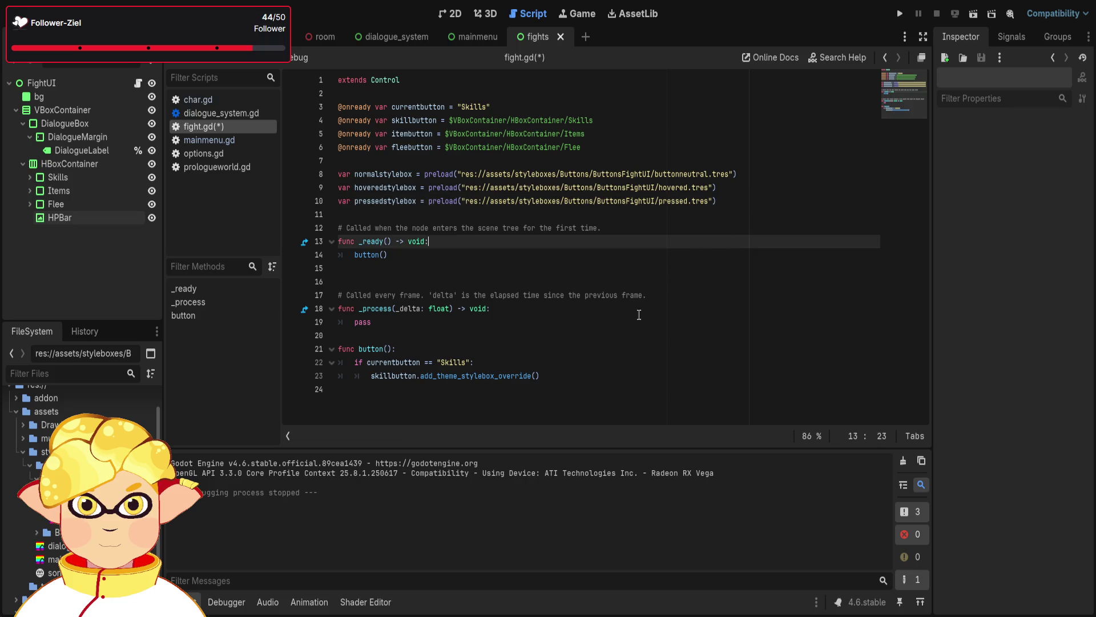
pyautogui.click(547, 375)
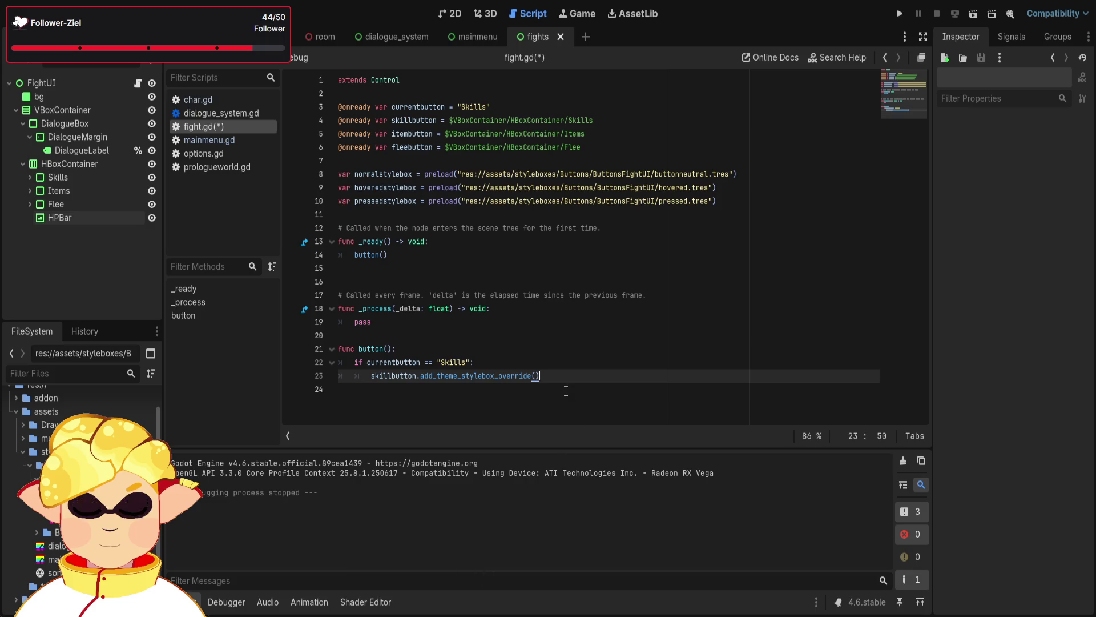
# Select the Skills node in the Scene tree to show its Theme Overrides > Styles panel
pyautogui.click(56, 177)
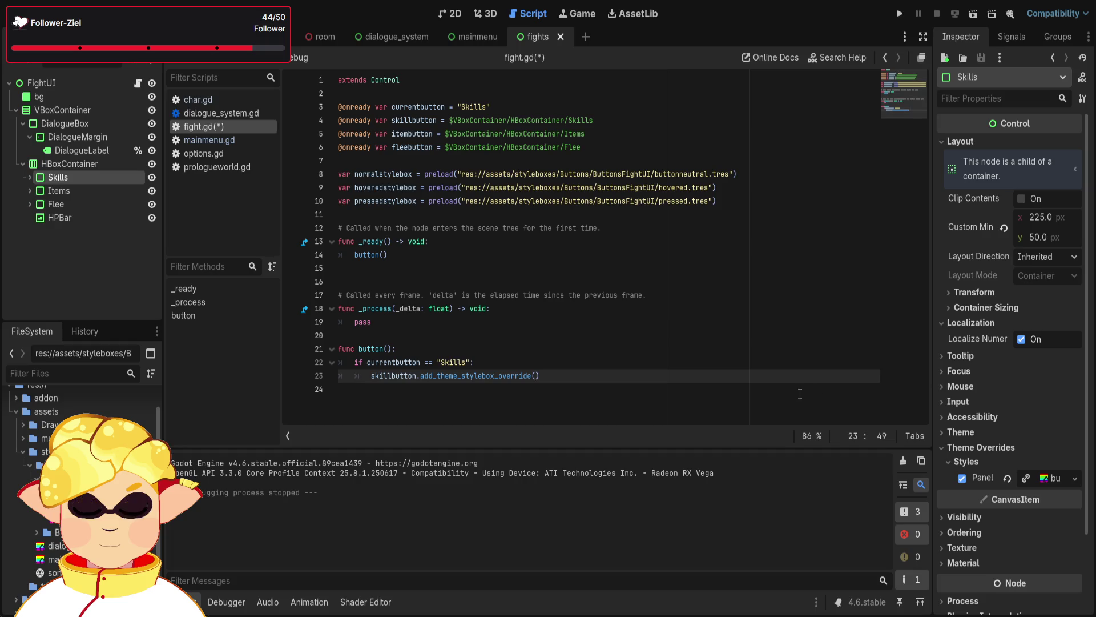
pyautogui.write('P')
# Complete the call as add_theme_stylebox_override("panel", hoveredstylebox) and run the current scene
pyautogui.hotkey('ctrl', 'space')
pyautogui.press('Escape')
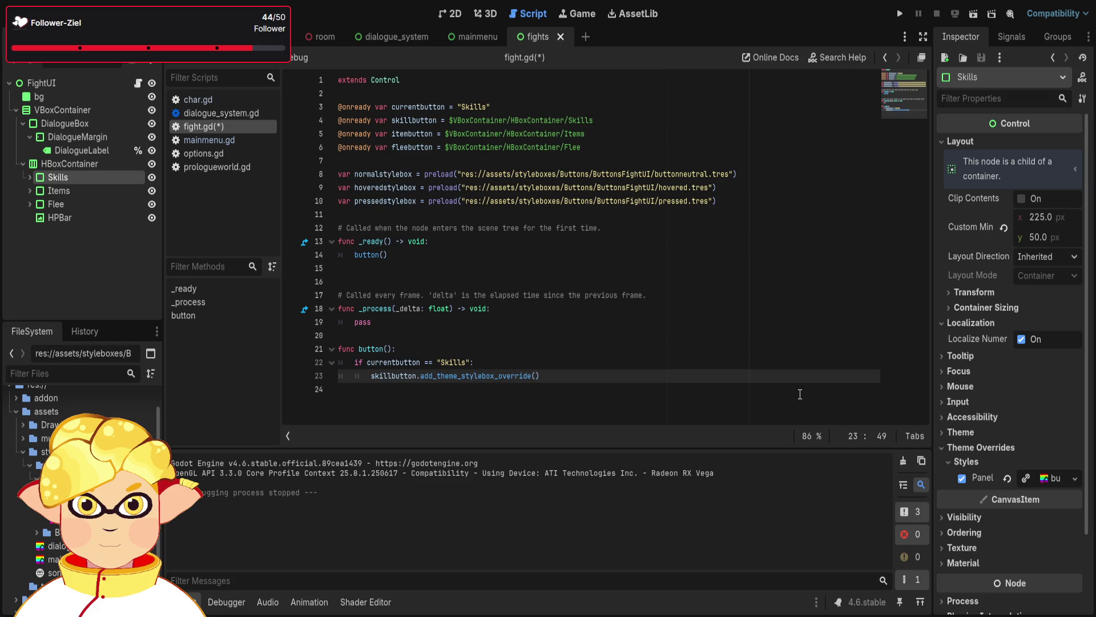
pyautogui.write('"panel"')
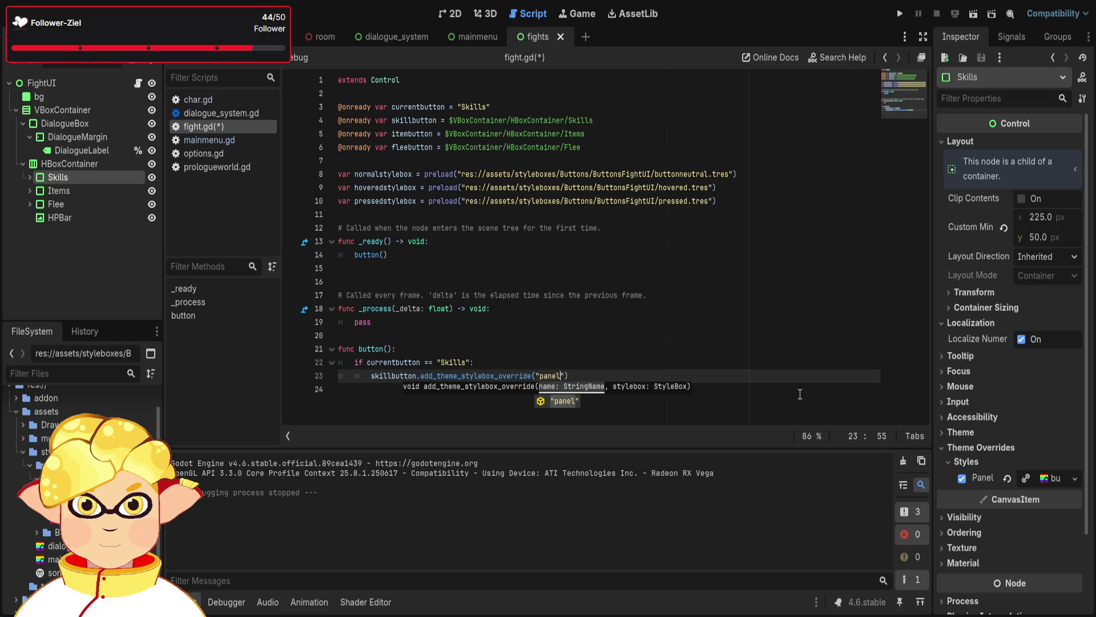
pyautogui.write(', ')
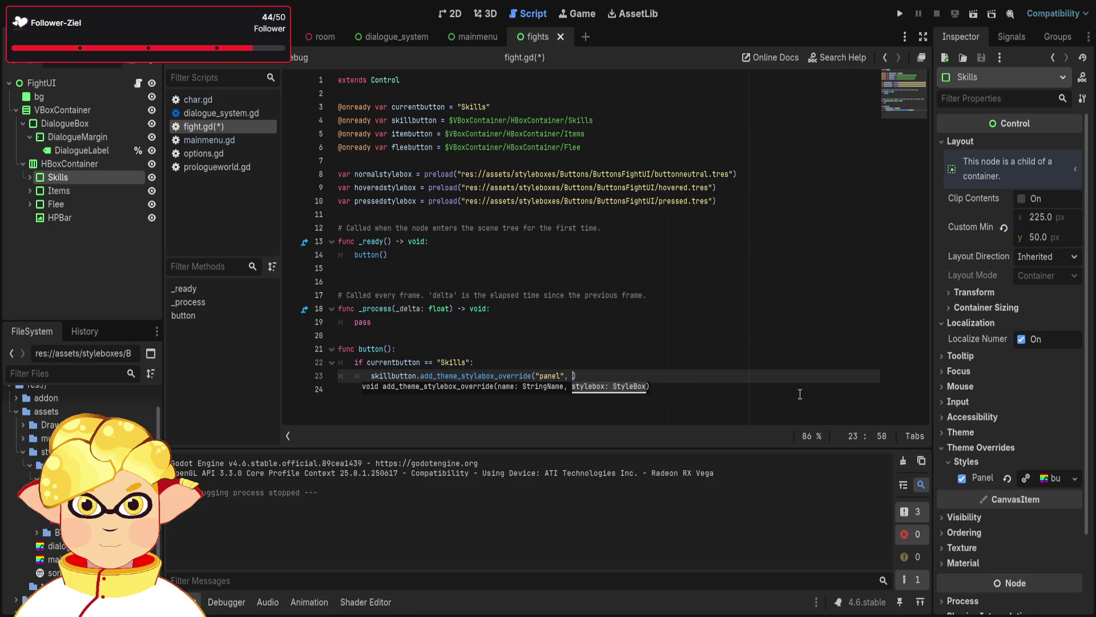
pyautogui.write('hoveredstylebox')
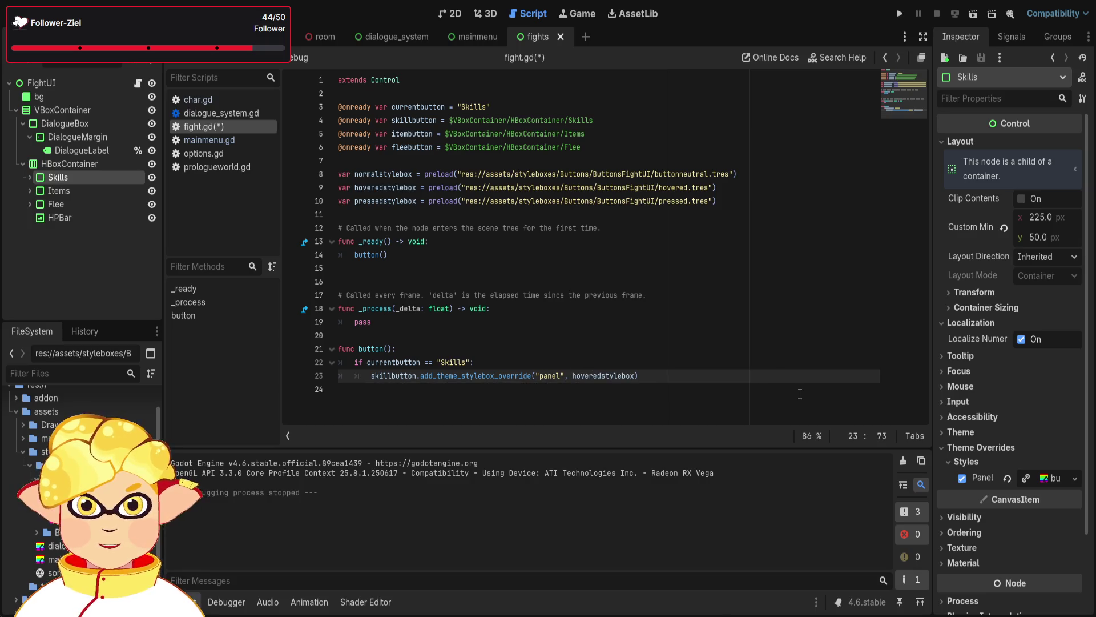
pyautogui.press('Return')
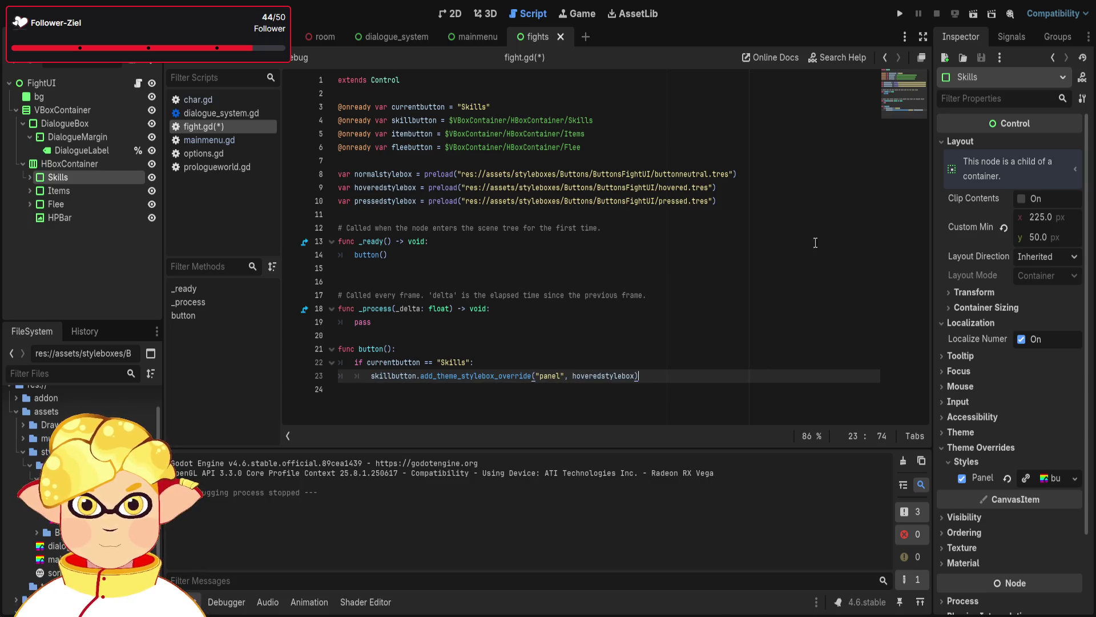
pyautogui.click(973, 17)
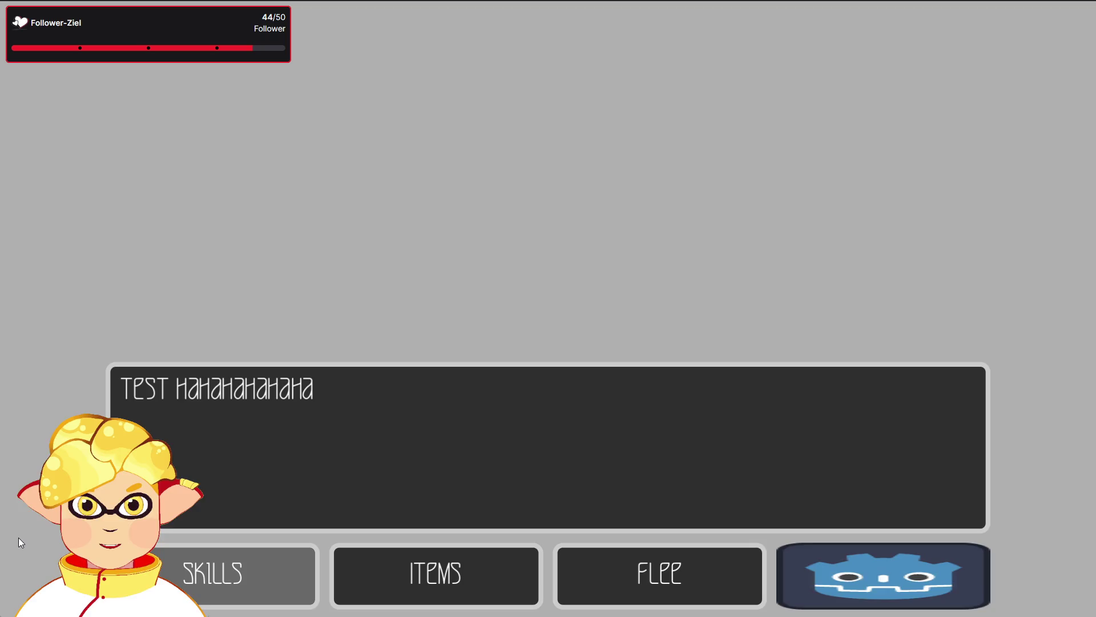
# Close the running fight scene after confirming Skills shows the hovered style
pyautogui.hotkey('alt', 'F4')
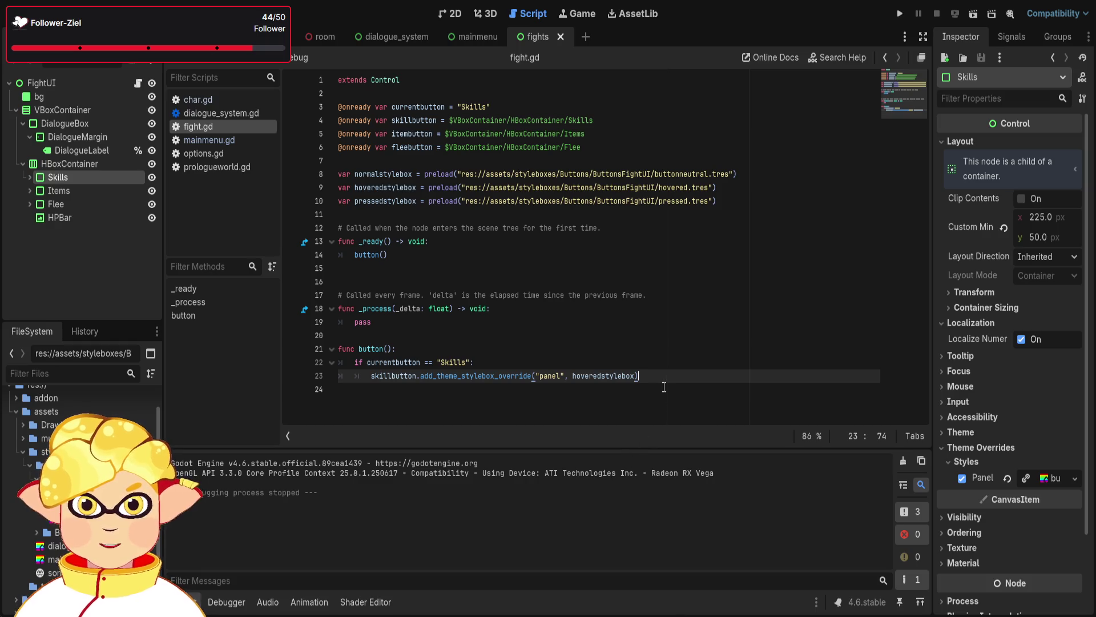
# Duplicate the Skills branch twice and change the conditions to "Items" and "Flee"
pyautogui.moveTo(662, 380); pyautogui.dragTo(328, 369)
pyautogui.hotkey('ctrl', 'c')
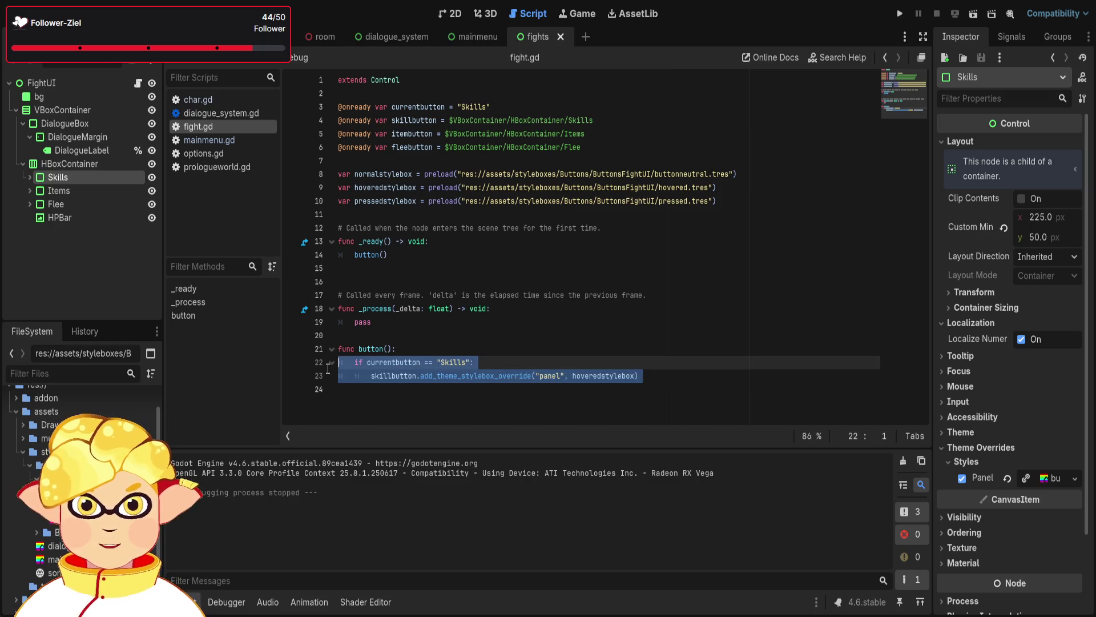
pyautogui.click(366, 396)
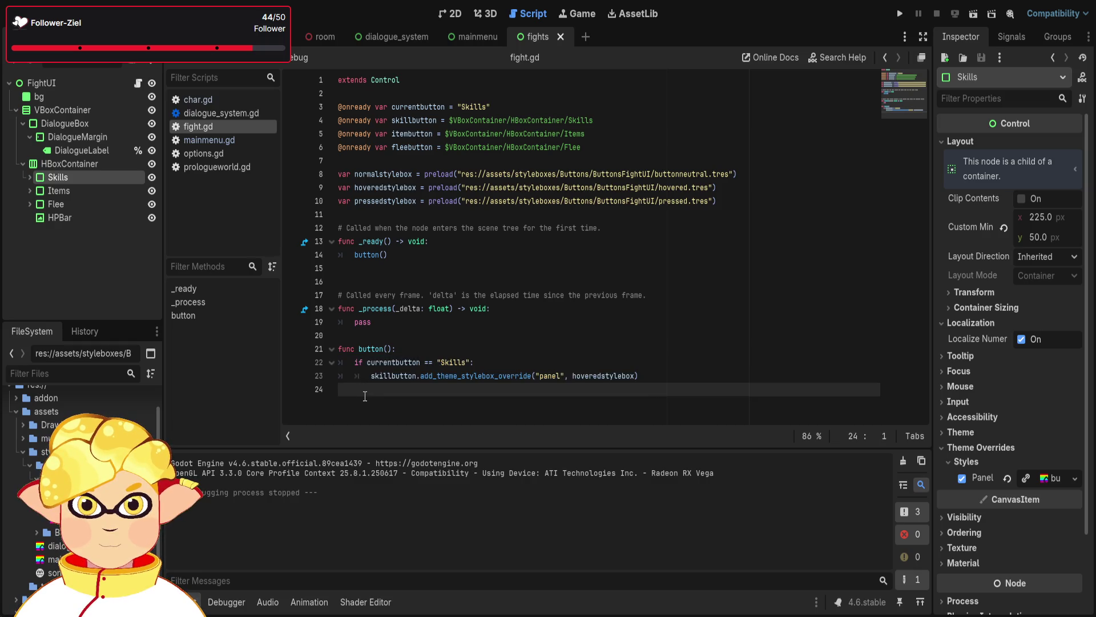
pyautogui.hotkey('ctrl', 'v')
pyautogui.hotkey('ctrl', 'v')
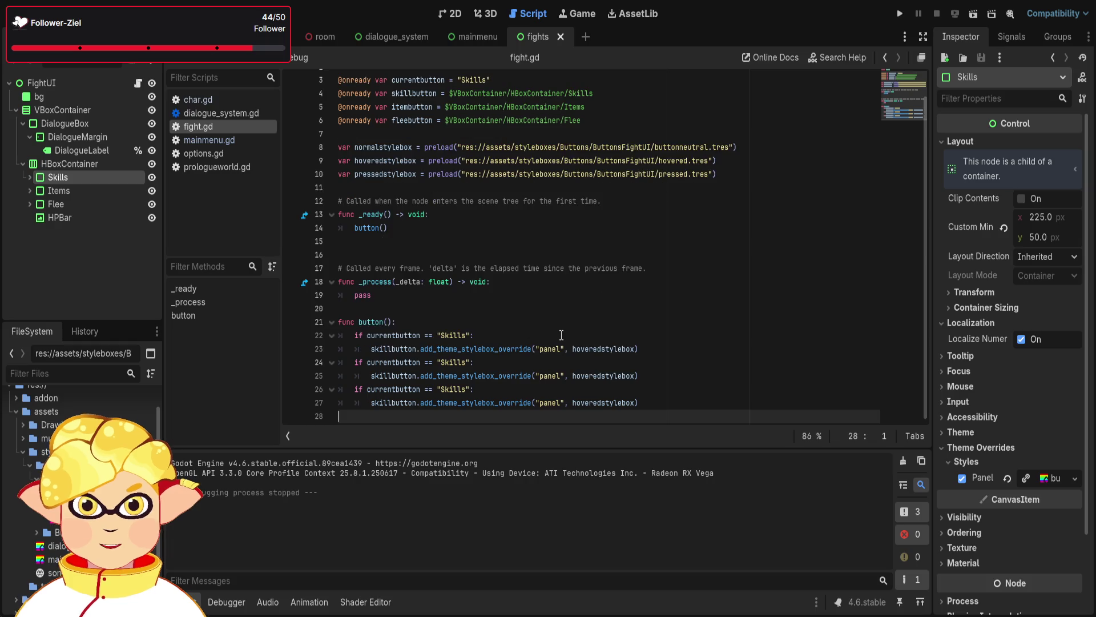
pyautogui.moveTo(467, 362); pyautogui.dragTo(441, 362)
pyautogui.write('I')
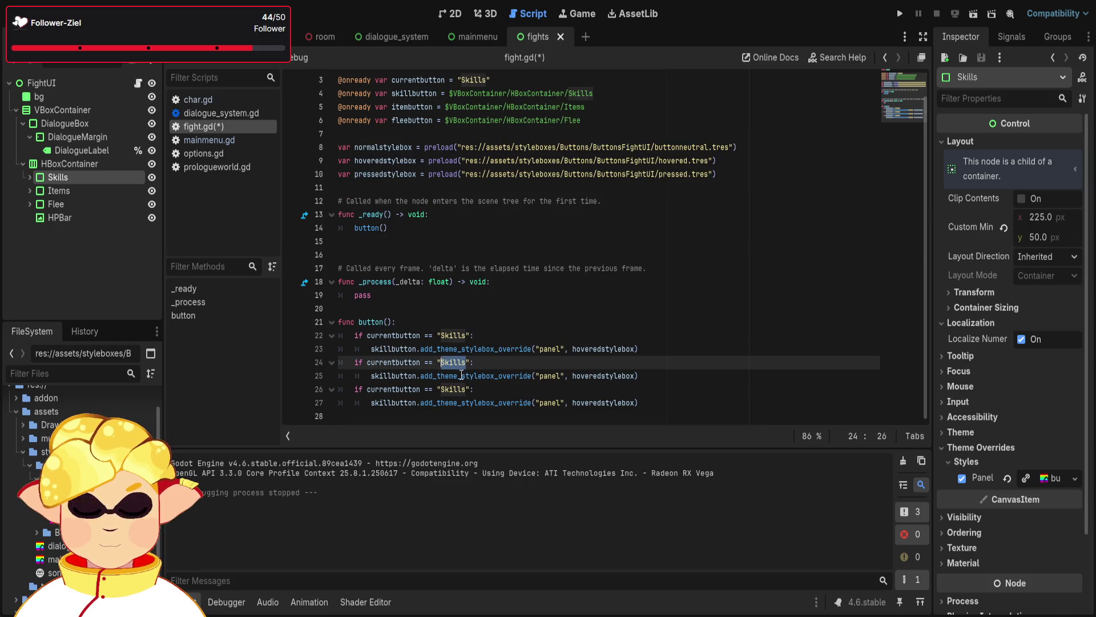
pyautogui.write('te')
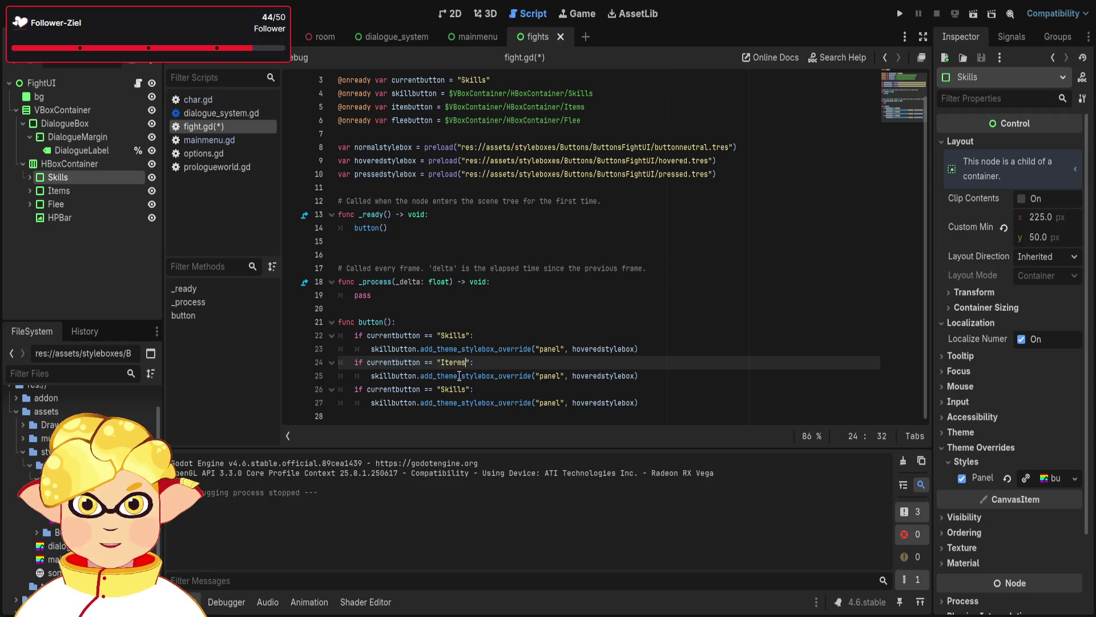
pyautogui.write('ms')
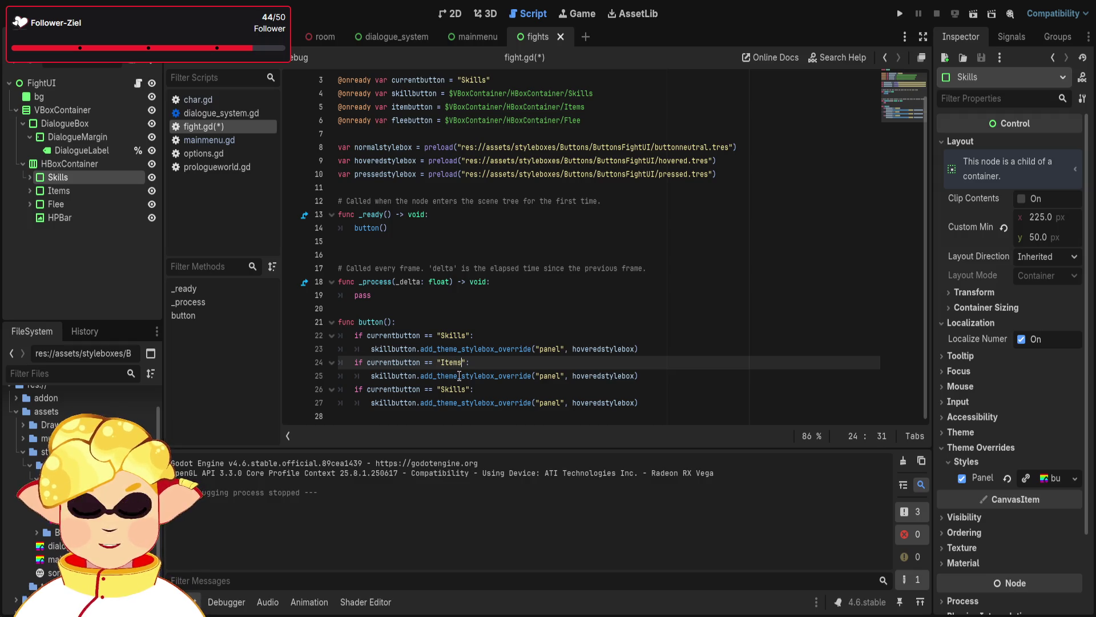
pyautogui.moveTo(466, 390); pyautogui.dragTo(446, 390)
pyautogui.press('BackSpace')
pyautogui.press('BackSpace')
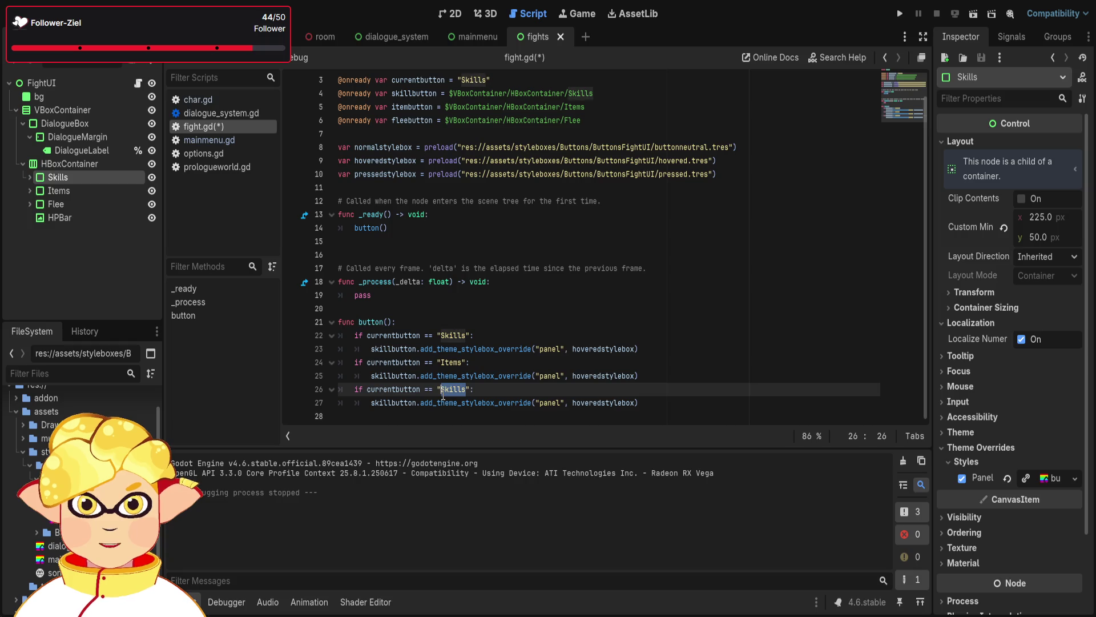
pyautogui.write('Flee')
# Retarget the new branches to itembutton and fleebutton
pyautogui.click(704, 401)
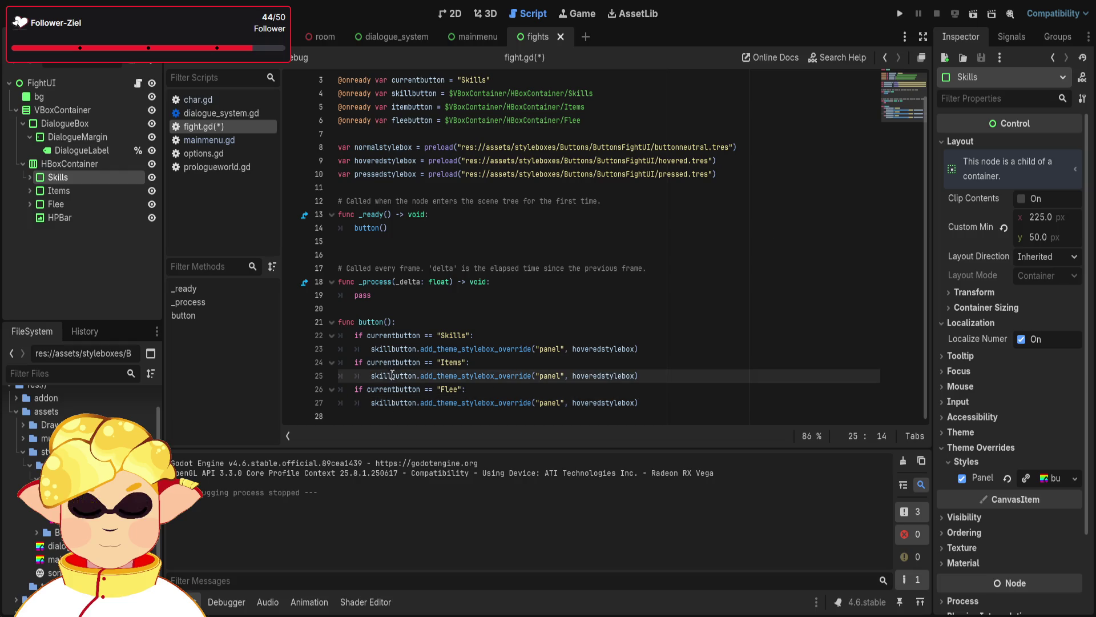
pyautogui.moveTo(393, 376); pyautogui.dragTo(371, 378)
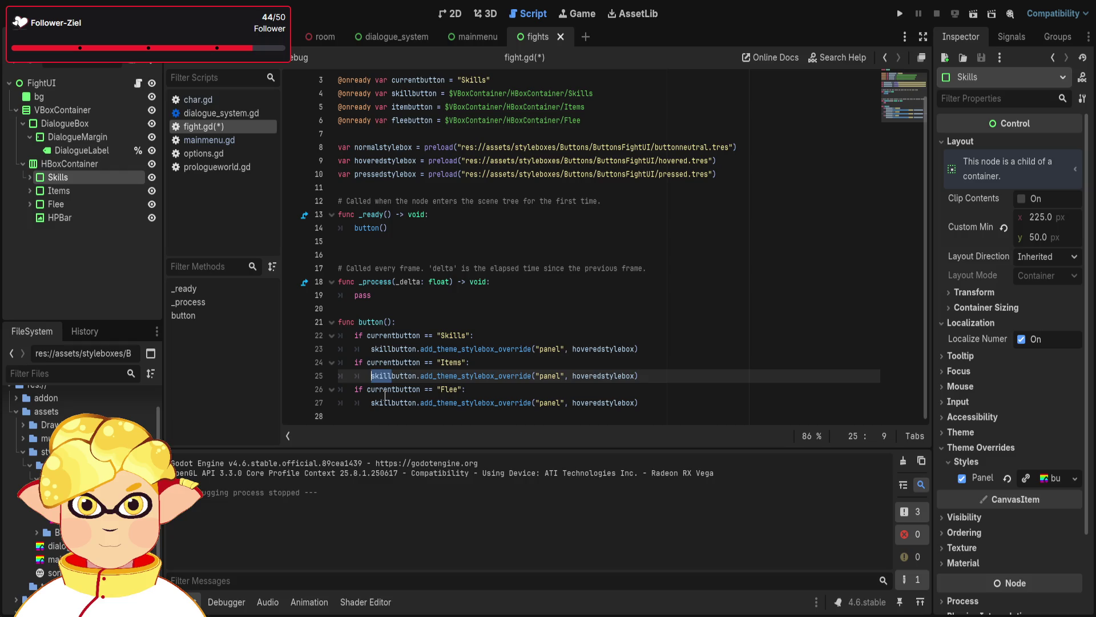
pyautogui.write('i')
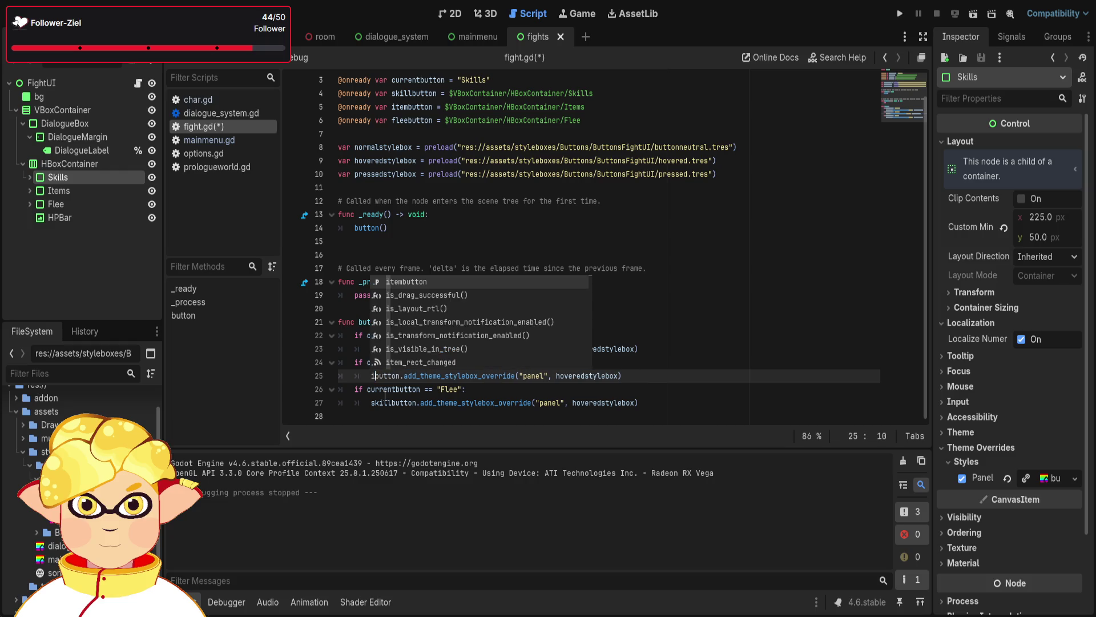
pyautogui.press('BackSpace')
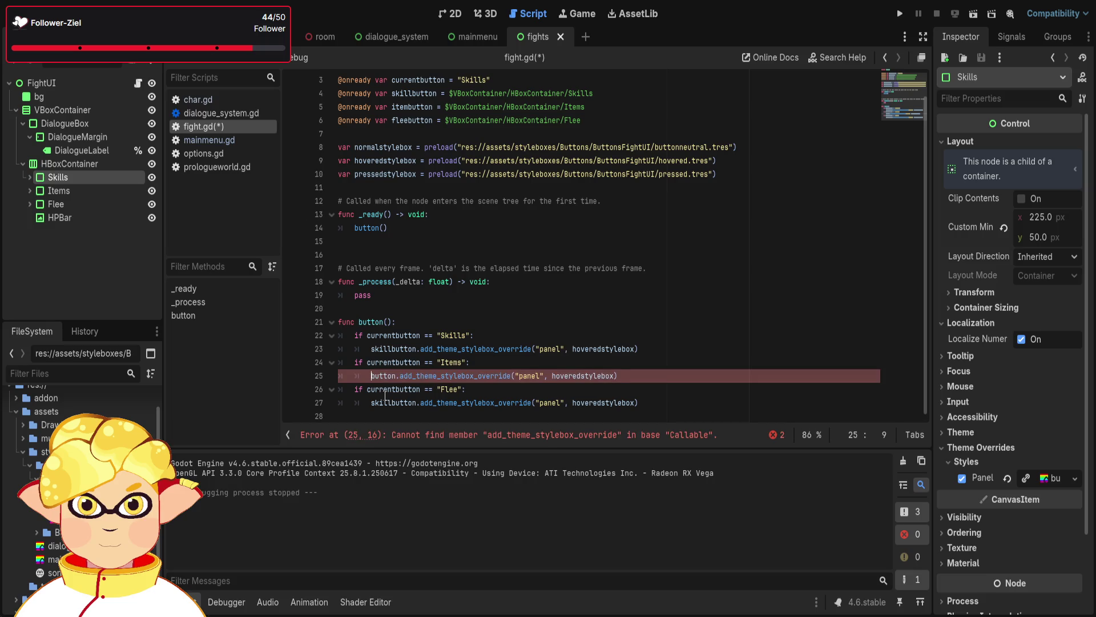
pyautogui.write('item')
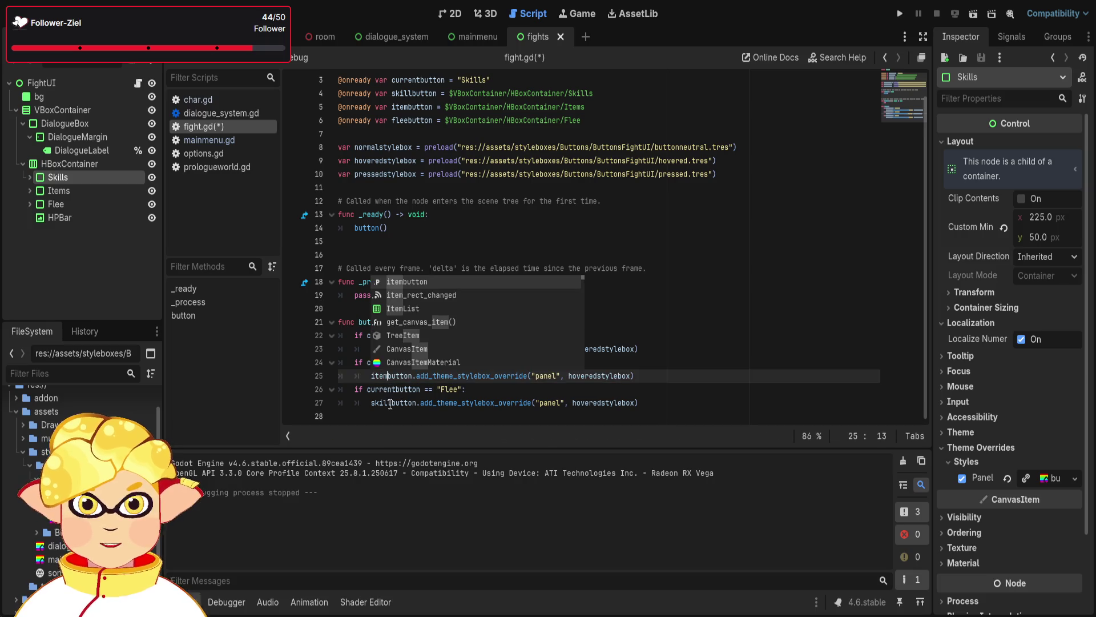
pyautogui.click(392, 402)
pyautogui.press('BackSpace')
pyautogui.press('BackSpace')
pyautogui.press('BackSpace')
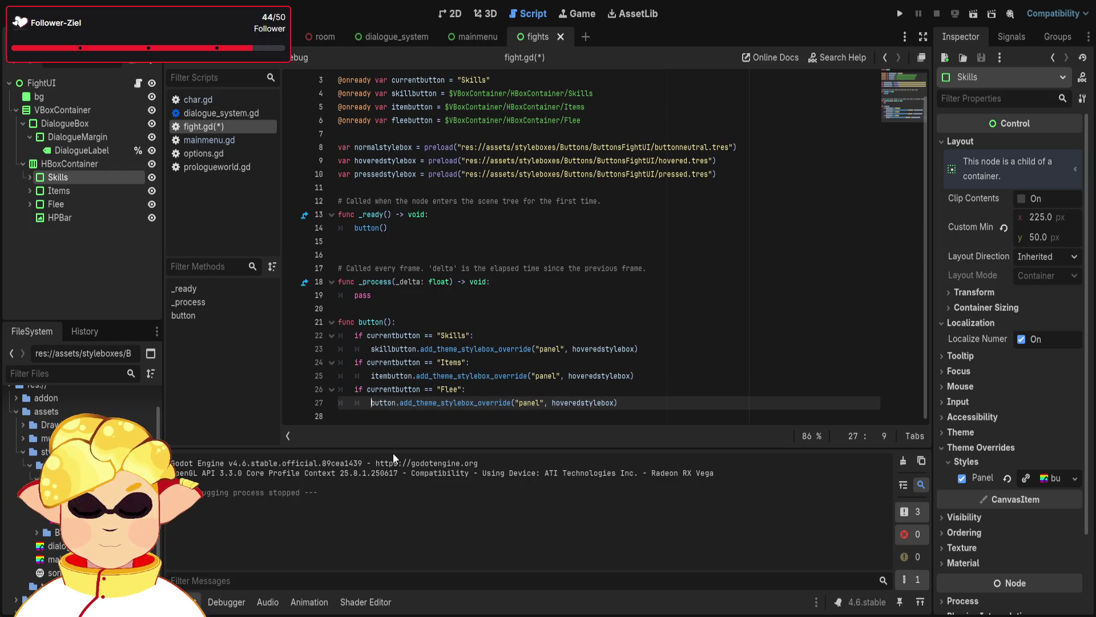
pyautogui.write('flee')
pyautogui.click(514, 335)
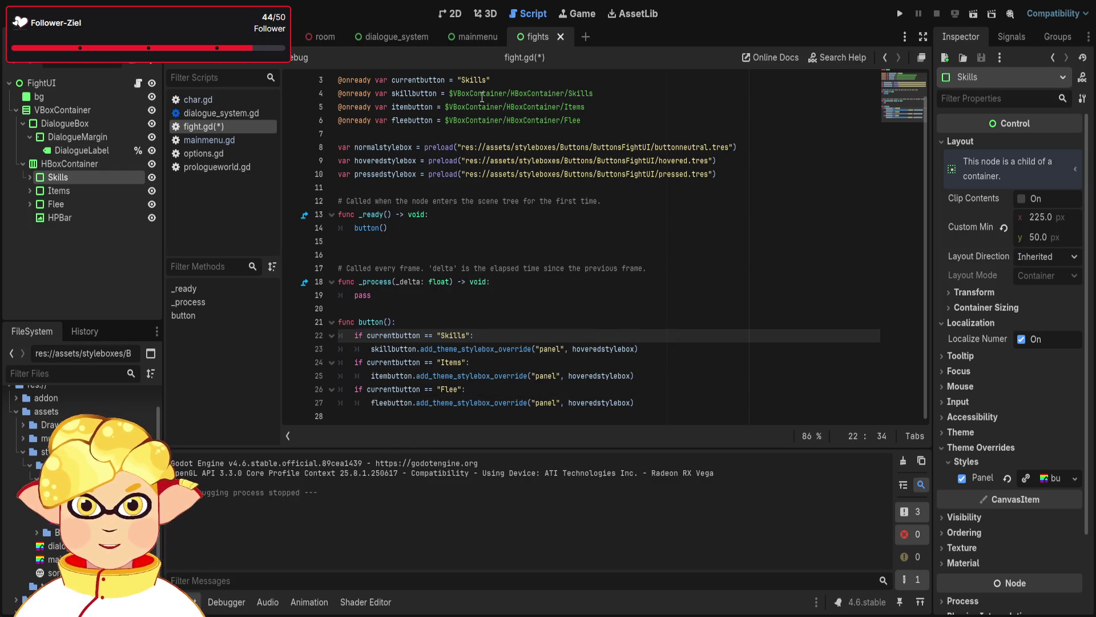
pyautogui.doubleClick(472, 80)
# Set currentbutton's default to "Flee" and run the scene to check Flee highlights
pyautogui.write('F')
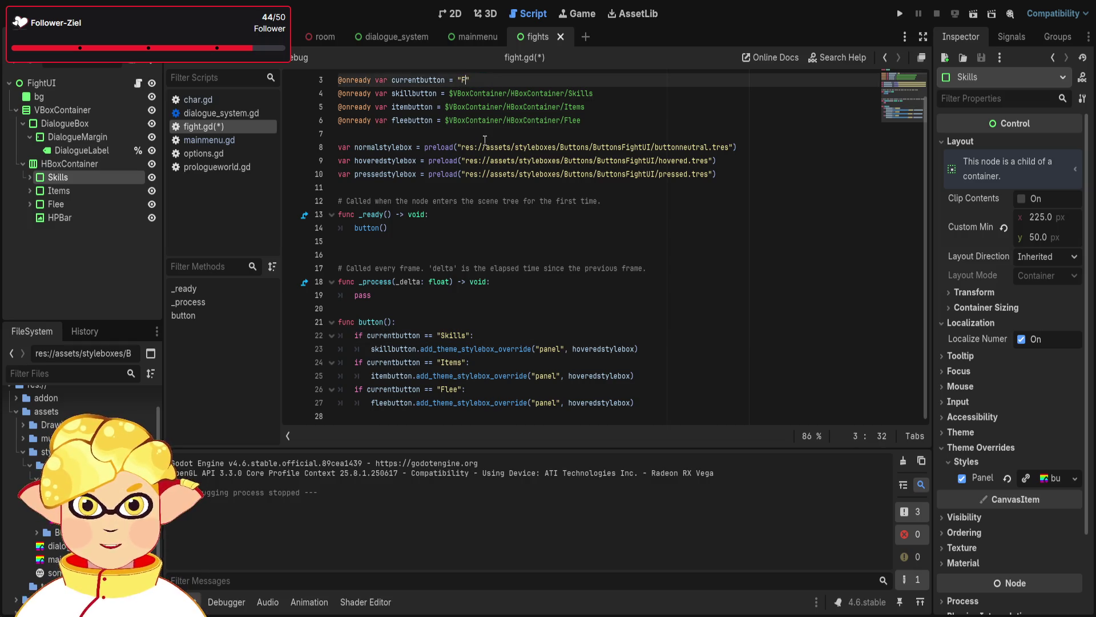
pyautogui.write('lee')
pyautogui.click(731, 174)
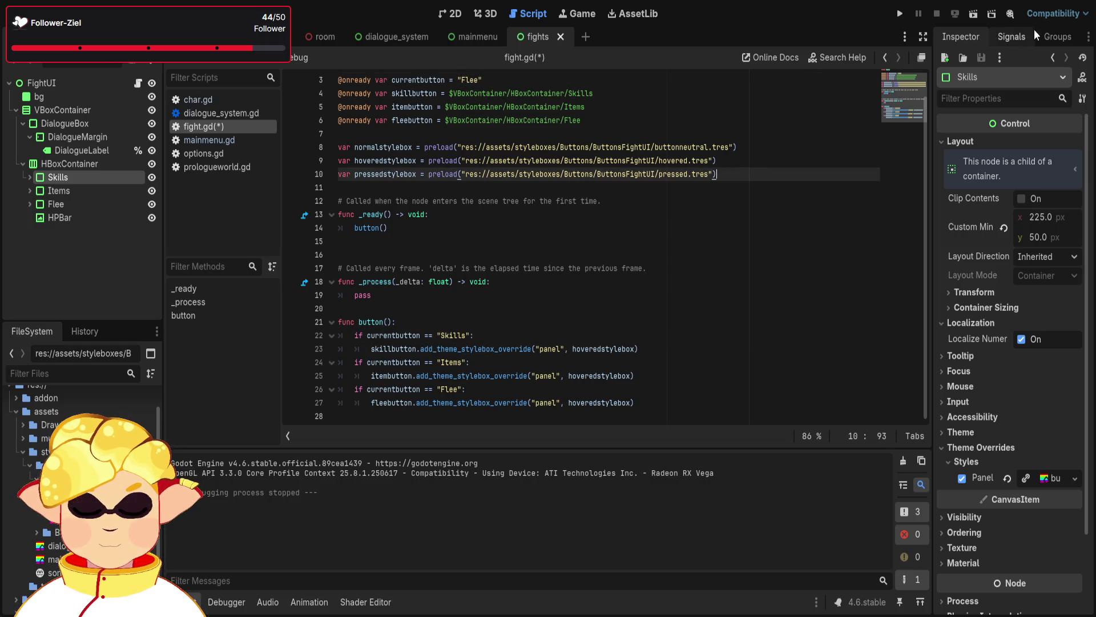
pyautogui.click(973, 15)
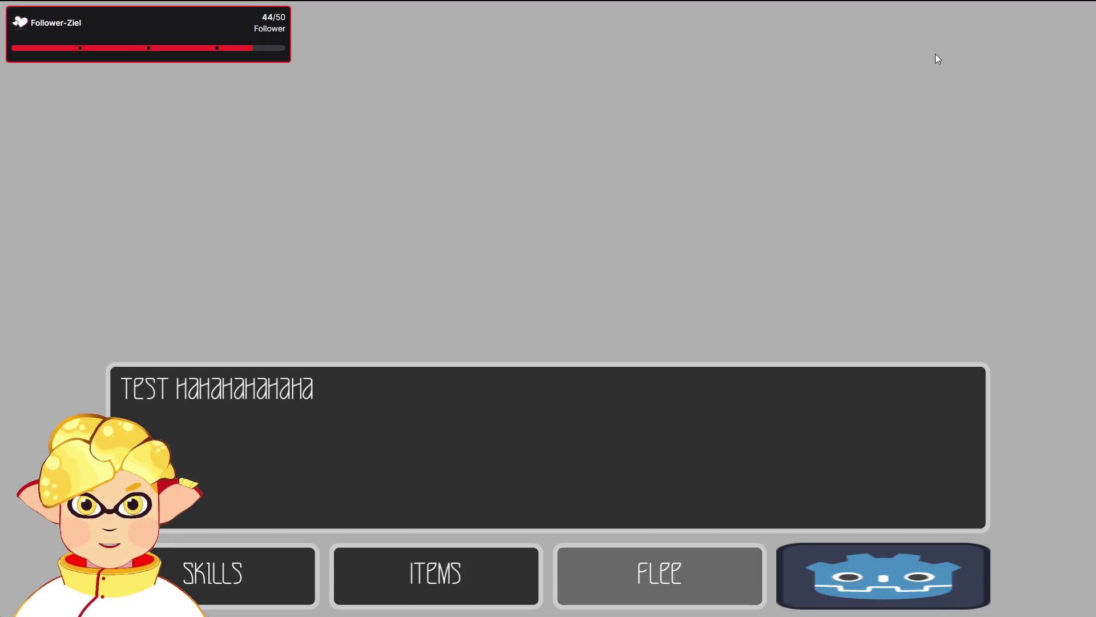
pyautogui.hotkey('alt', 'F4')
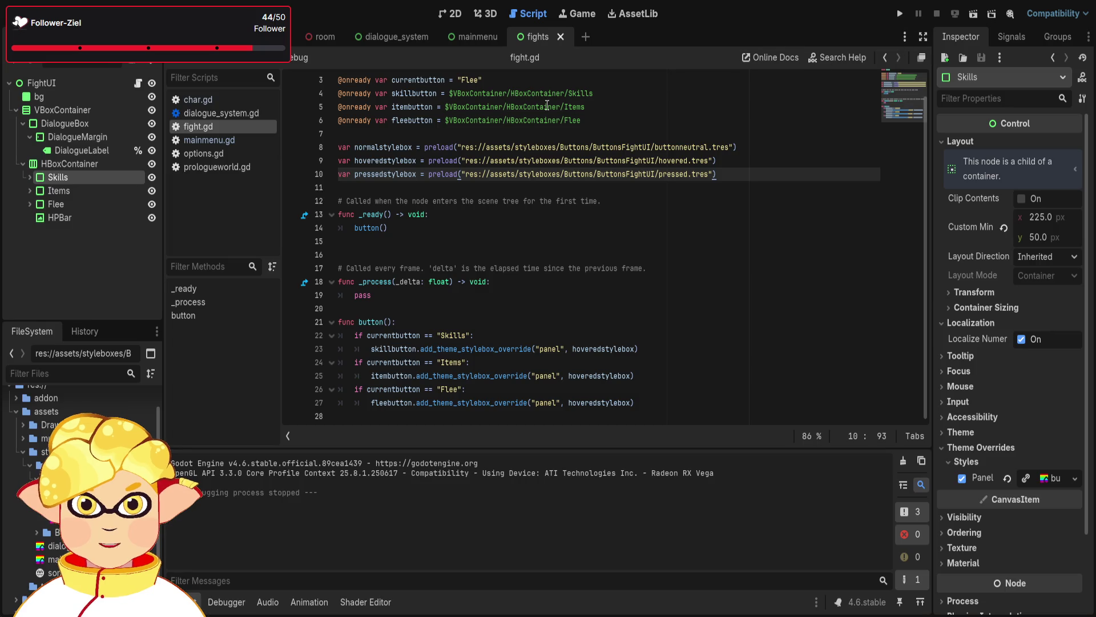
# Change currentbutton's default back to "Skills"
pyautogui.moveTo(480, 80); pyautogui.dragTo(463, 80)
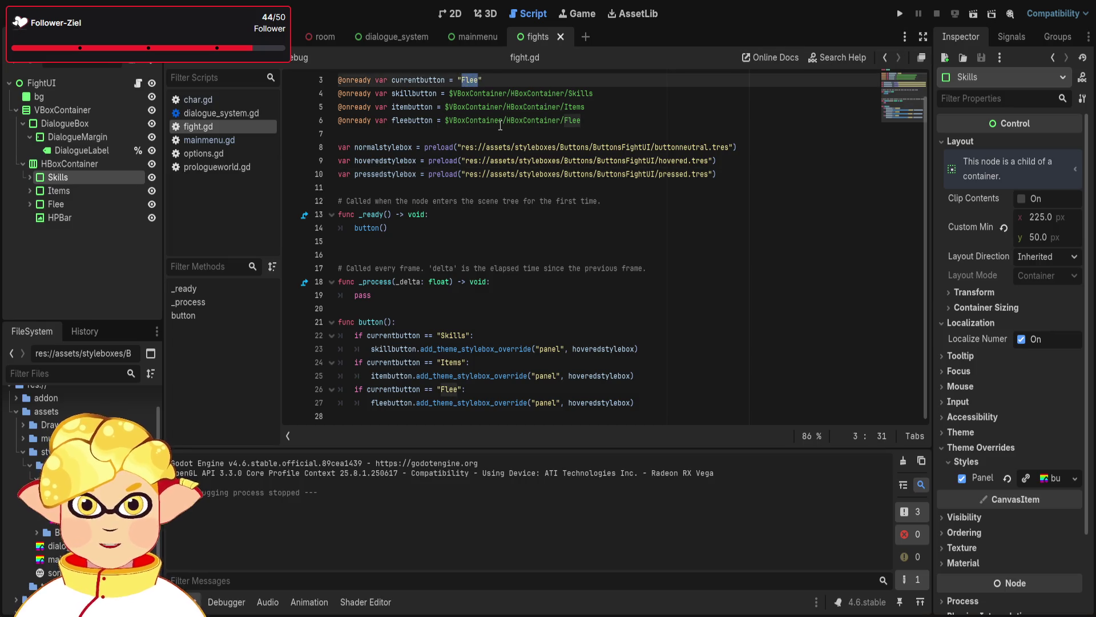
pyautogui.write('Skills')
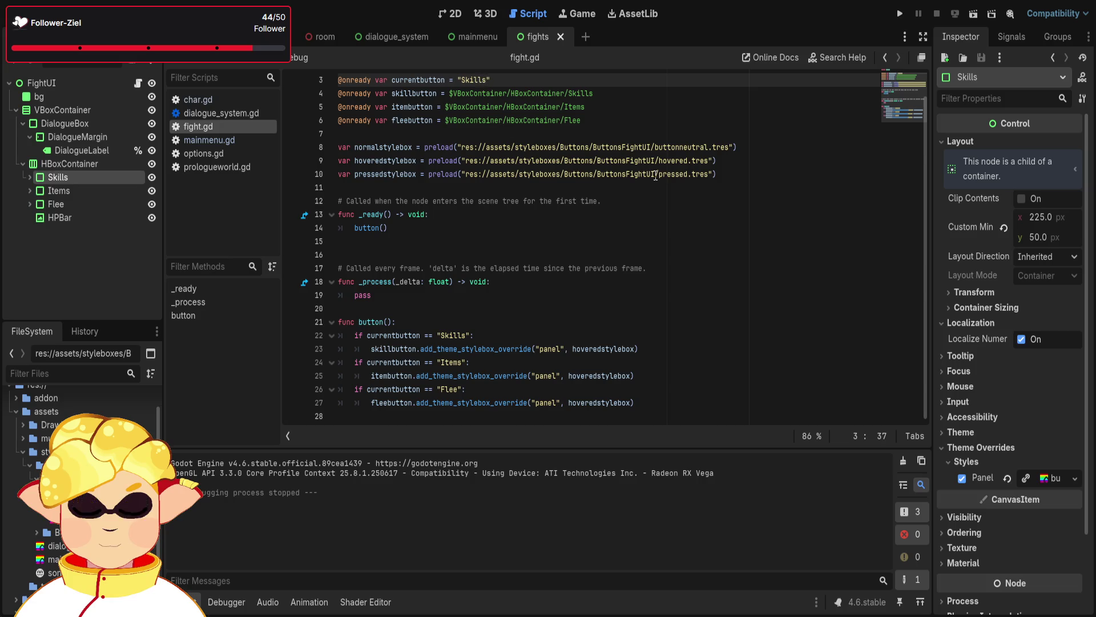
pyautogui.click(655, 176)
pyautogui.scroll(1, 524, 154)
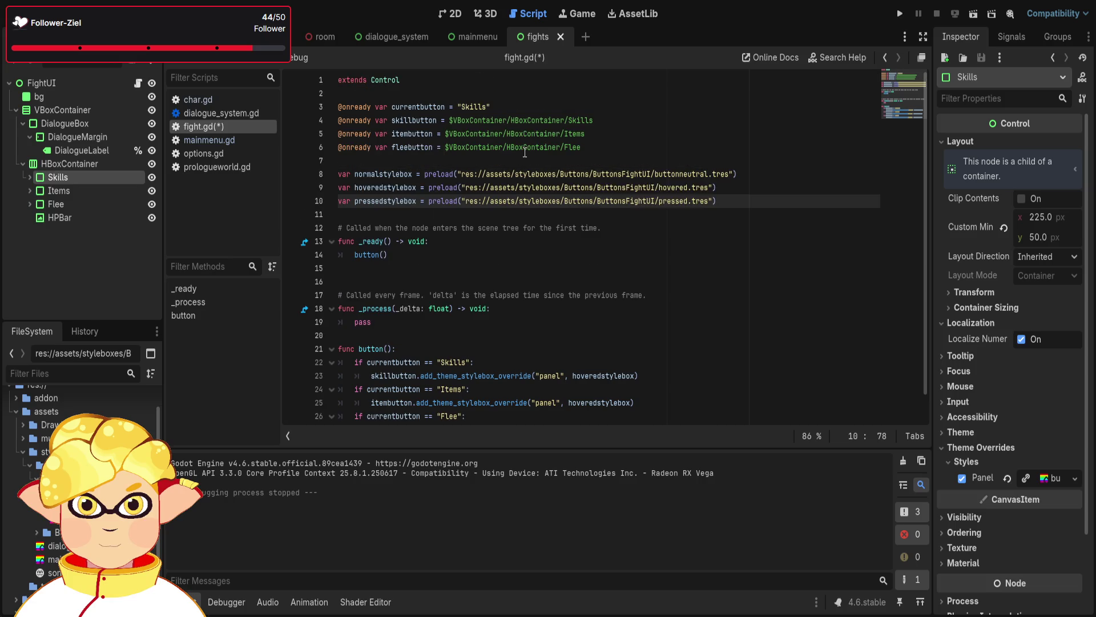
pyautogui.click(513, 104)
pyautogui.click(487, 107)
pyautogui.moveTo(486, 107); pyautogui.dragTo(466, 106)
pyautogui.moveTo(462, 107); pyautogui.dragTo(457, 107)
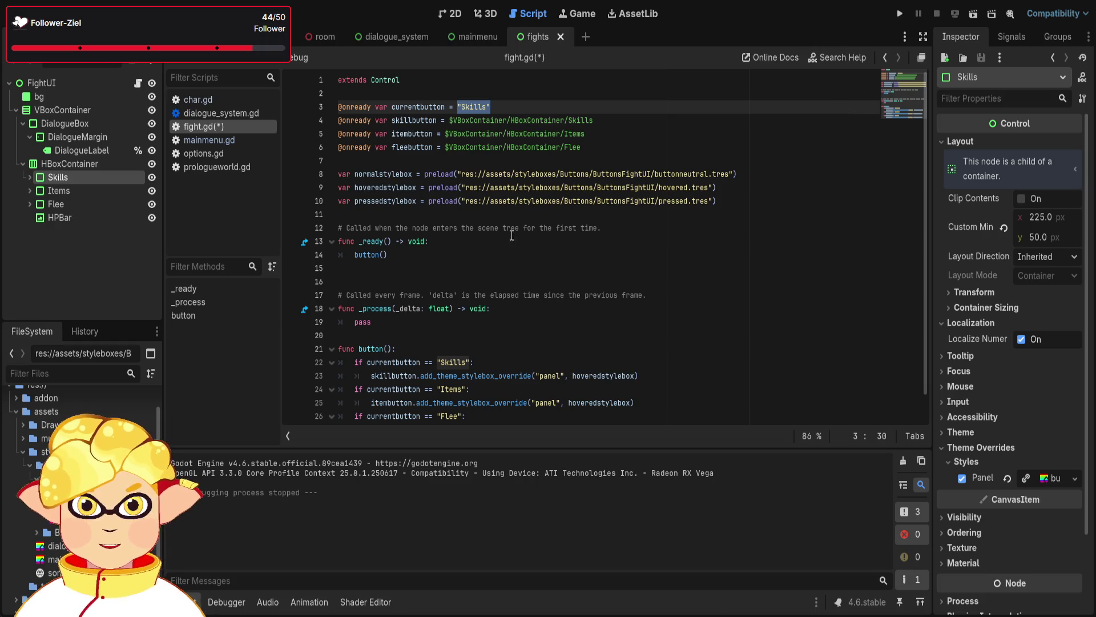
pyautogui.hotkey('ctrl', 'shift', 'Left')
pyautogui.hotkey('ctrl', 'shift', 'Left')
pyautogui.hotkey('ctrl', 'shift', 'Left')
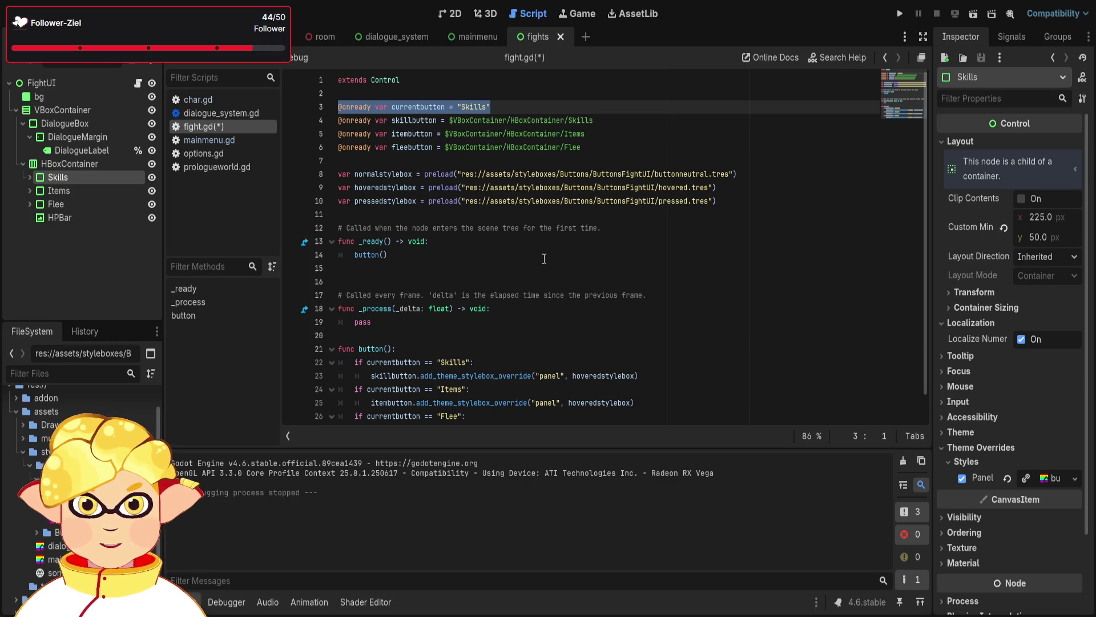
pyautogui.scroll(-1, 544, 258)
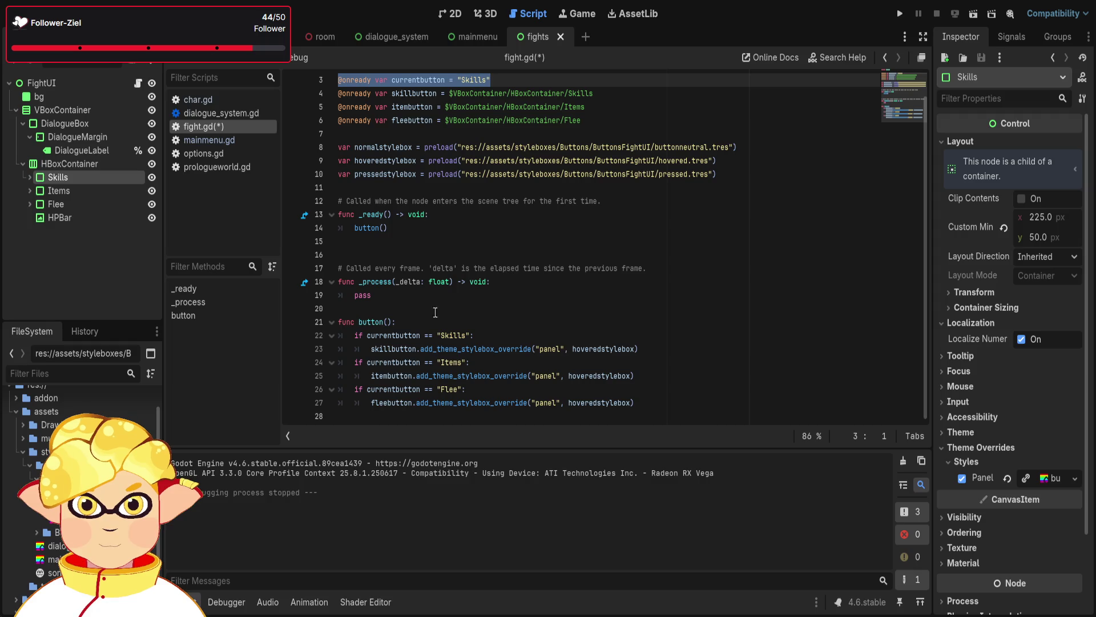
pyautogui.click(382, 294)
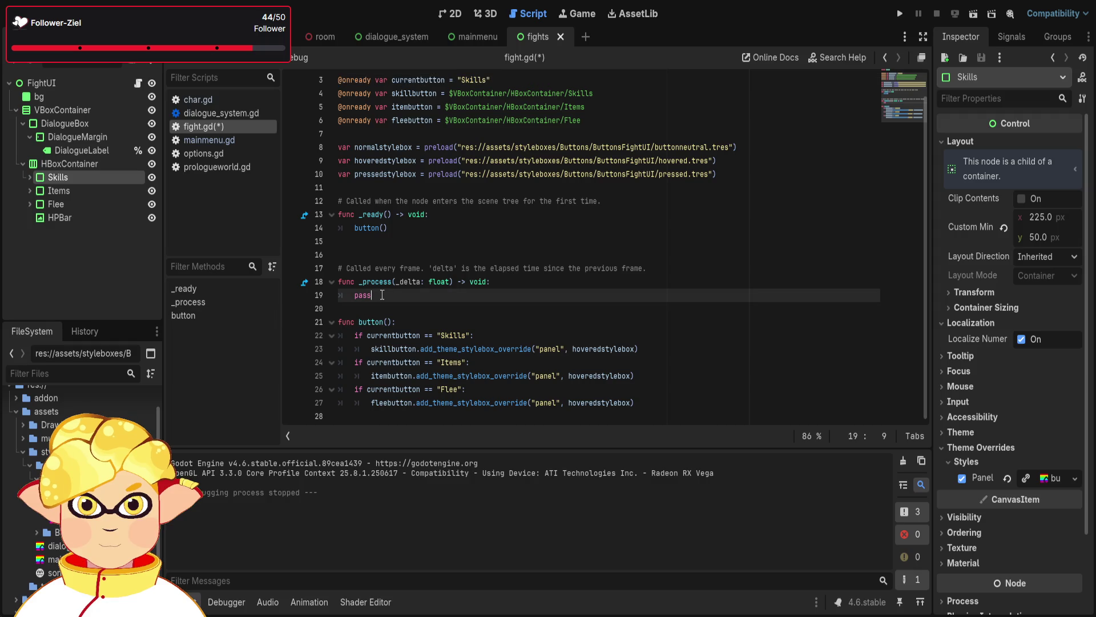
# Add a new func cursor_process(): below the _process function
pyautogui.click(358, 309)
pyautogui.press('Return')
pyautogui.press('Return')
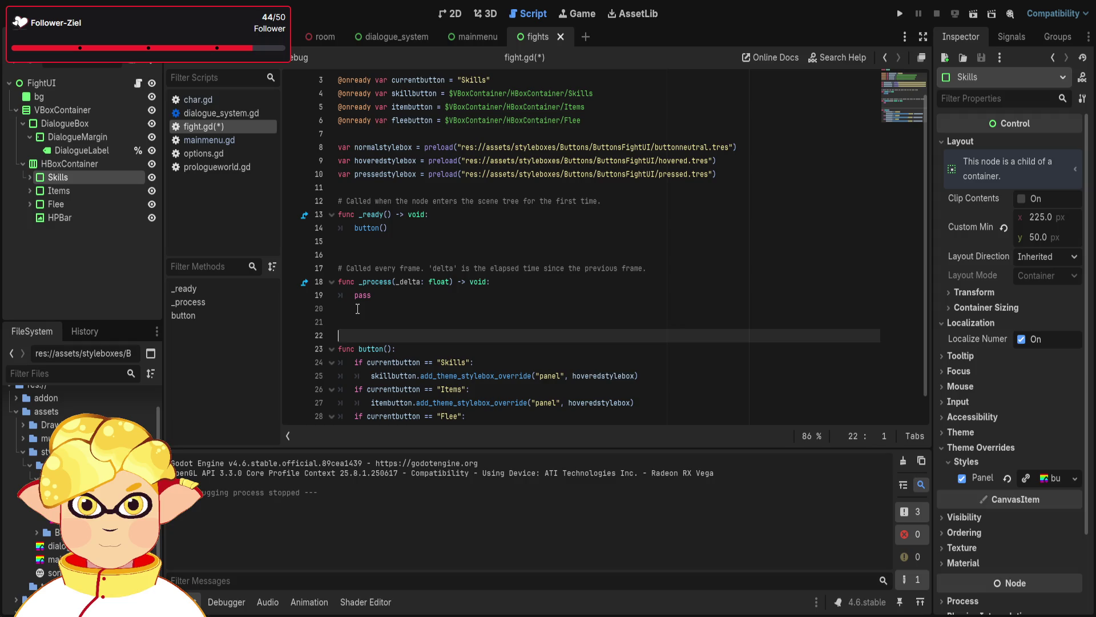
pyautogui.press('Up')
pyautogui.write('fu')
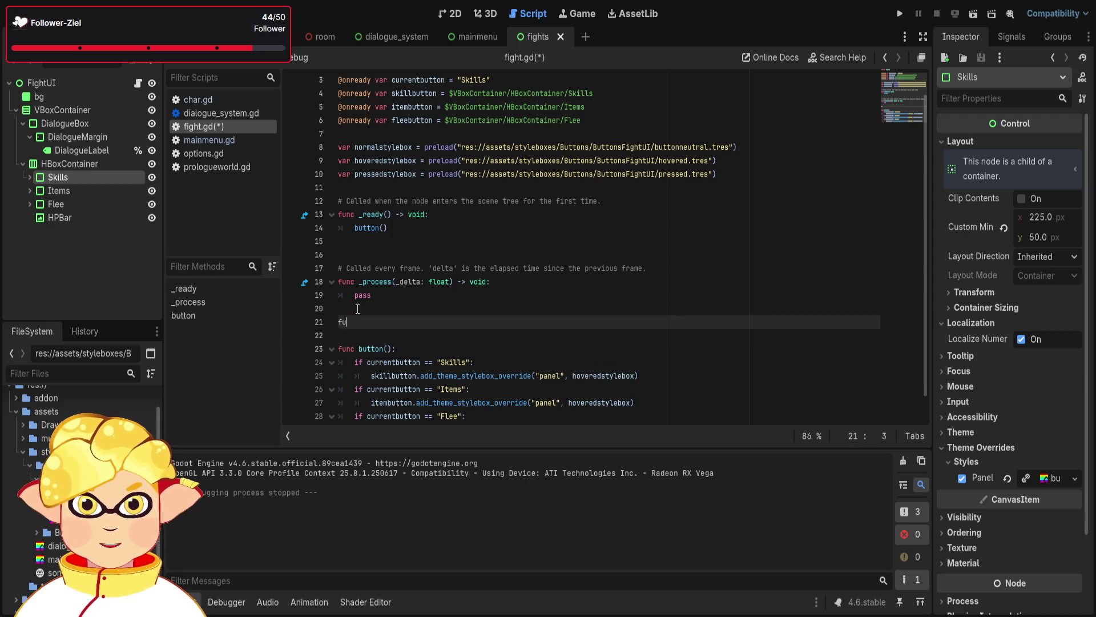
pyautogui.write('nc cursor')
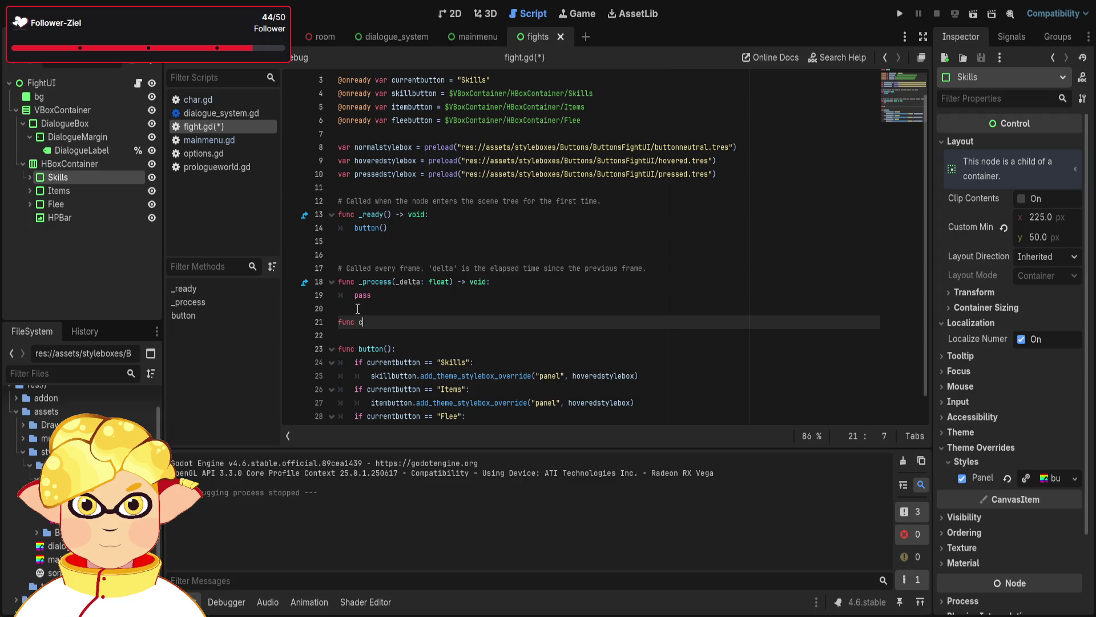
pyautogui.write('_p')
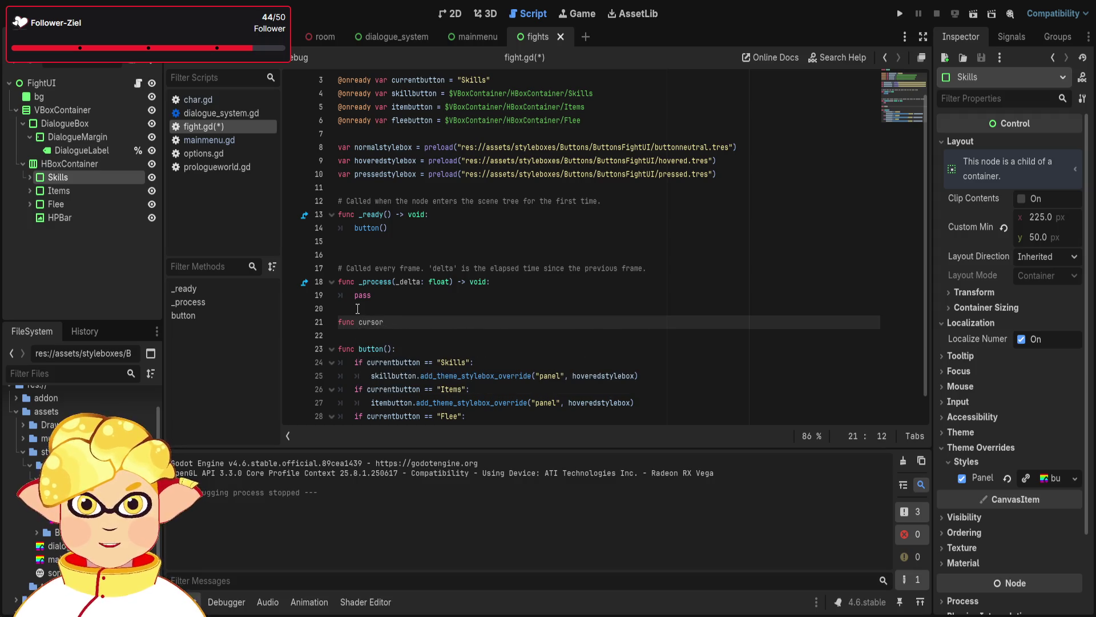
pyautogui.write('roce')
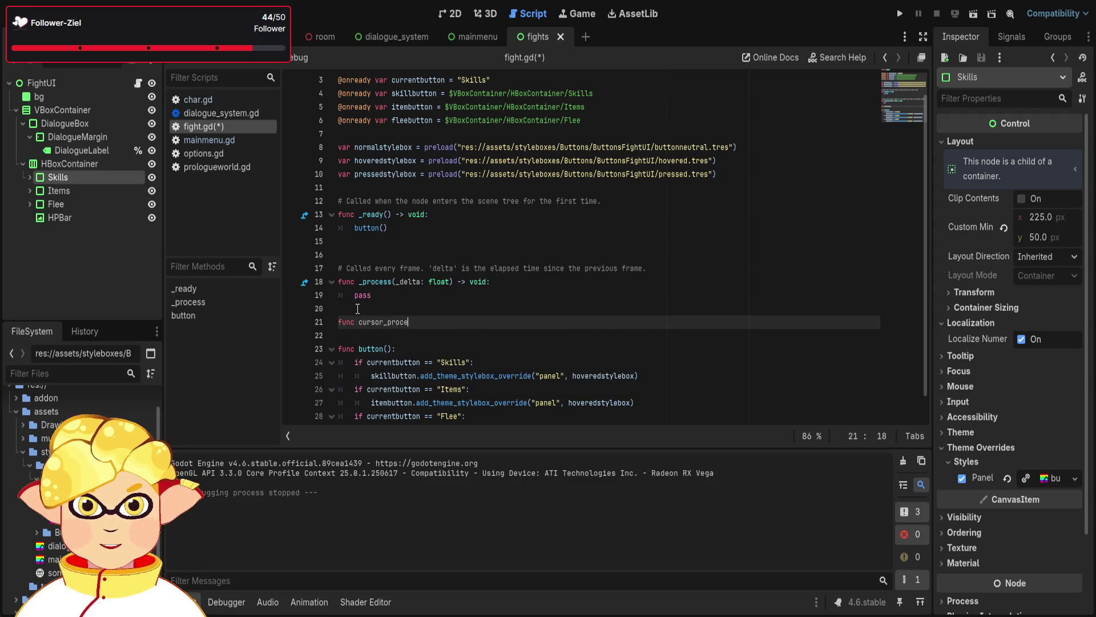
pyautogui.write('ss():')
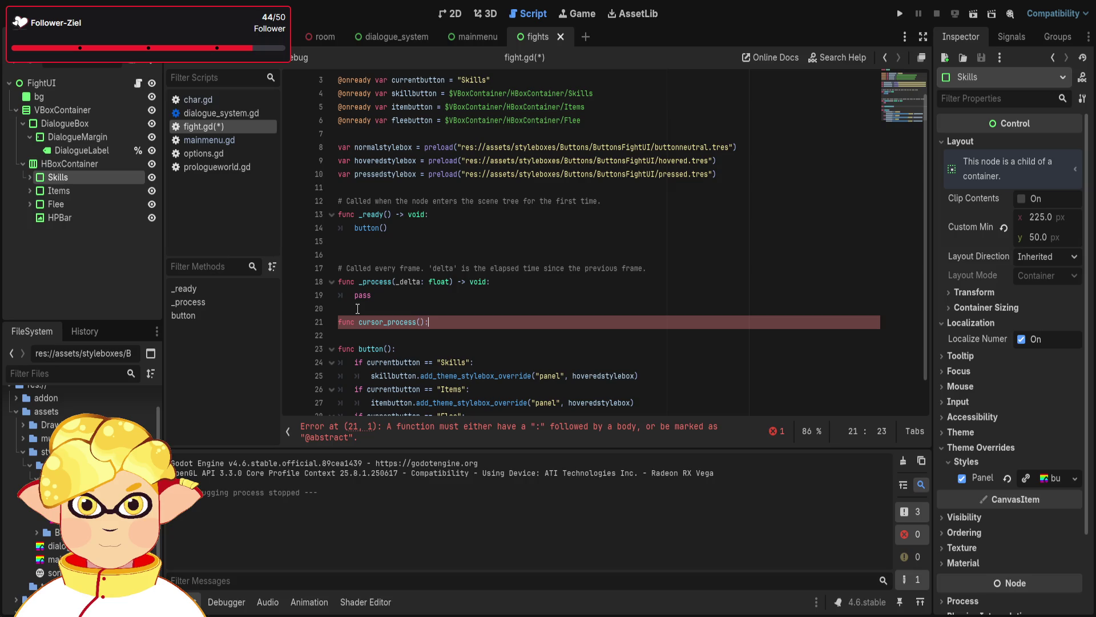
pyautogui.press('Return')
# Copy the currentbutton = "Skills" declaration into the cursor_process body
pyautogui.scroll(1, 507, 112)
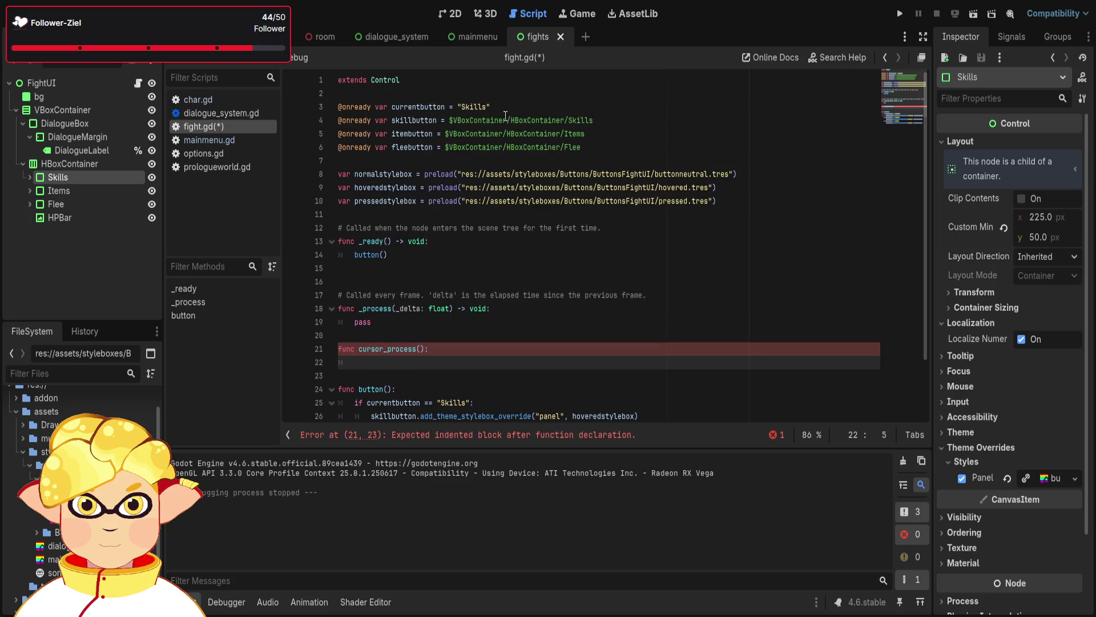
pyautogui.click(490, 107)
pyautogui.moveTo(489, 107); pyautogui.dragTo(377, 109)
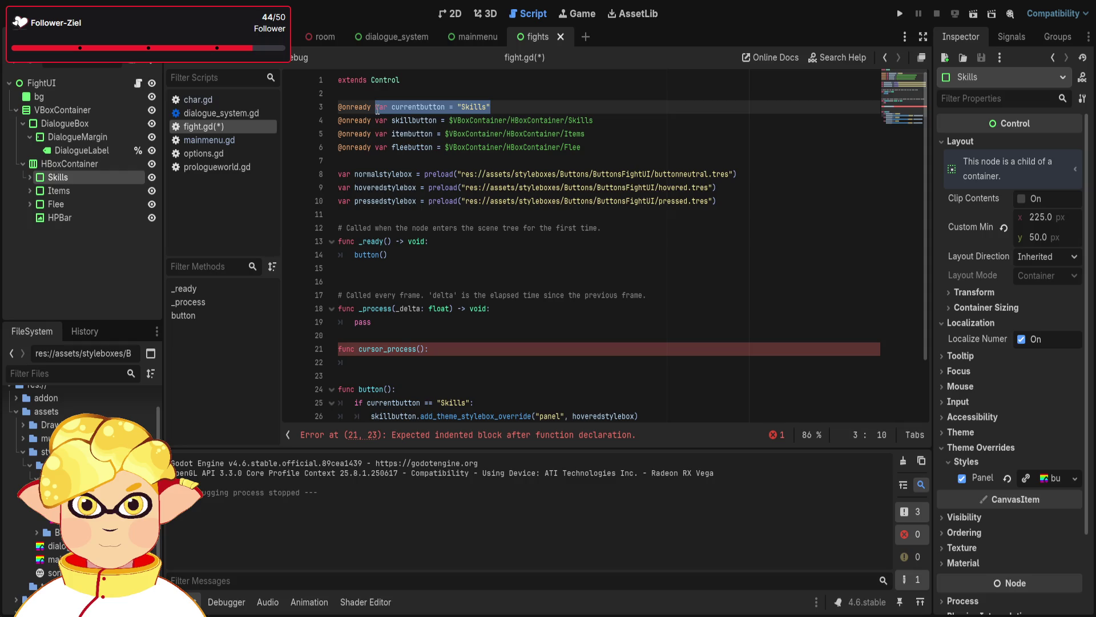
pyautogui.hotkey('ctrl', 'c')
pyautogui.click(365, 362)
pyautogui.hotkey('ctrl', 'v')
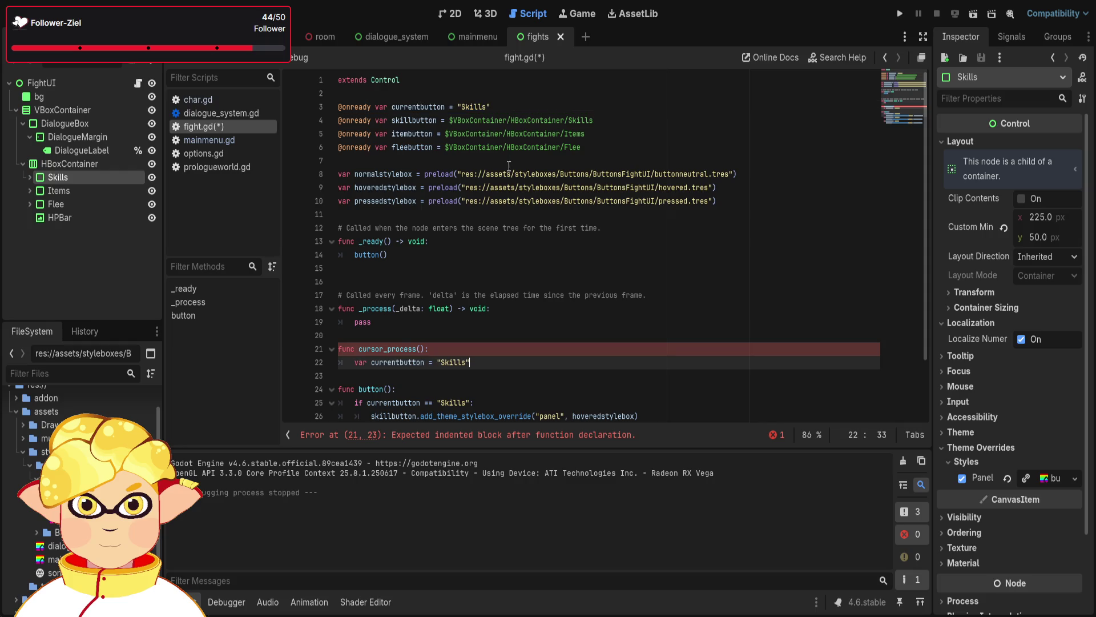
# Keep the top-level currentbutton declaration, undoing its removal, and add a blank line below it
pyautogui.click(508, 105)
pyautogui.hotkey('shift', 'Home')
pyautogui.hotkey('ctrl', 'x')
pyautogui.press('BackSpace')
pyautogui.press('Delete')
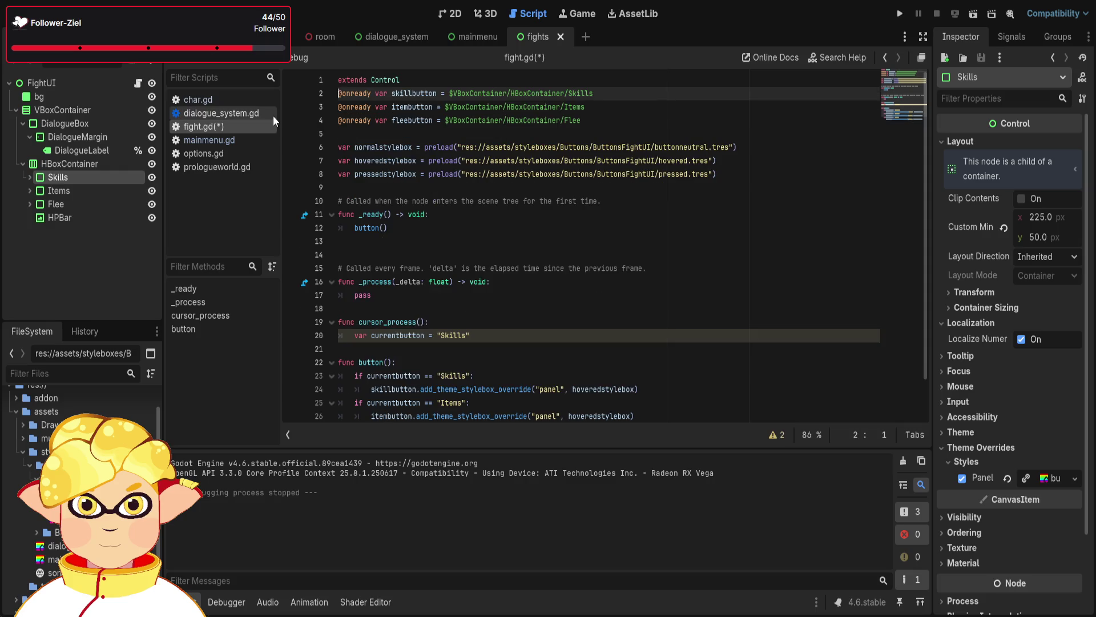
pyautogui.press('Up')
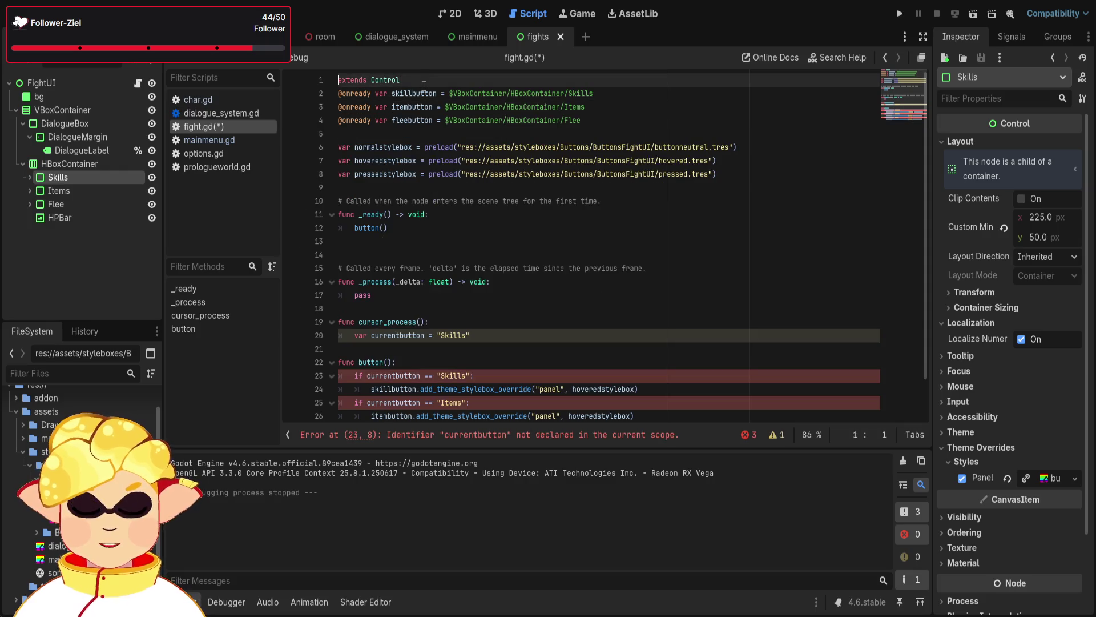
pyautogui.hotkey('ctrl', 'z')
pyautogui.hotkey('ctrl', 'z')
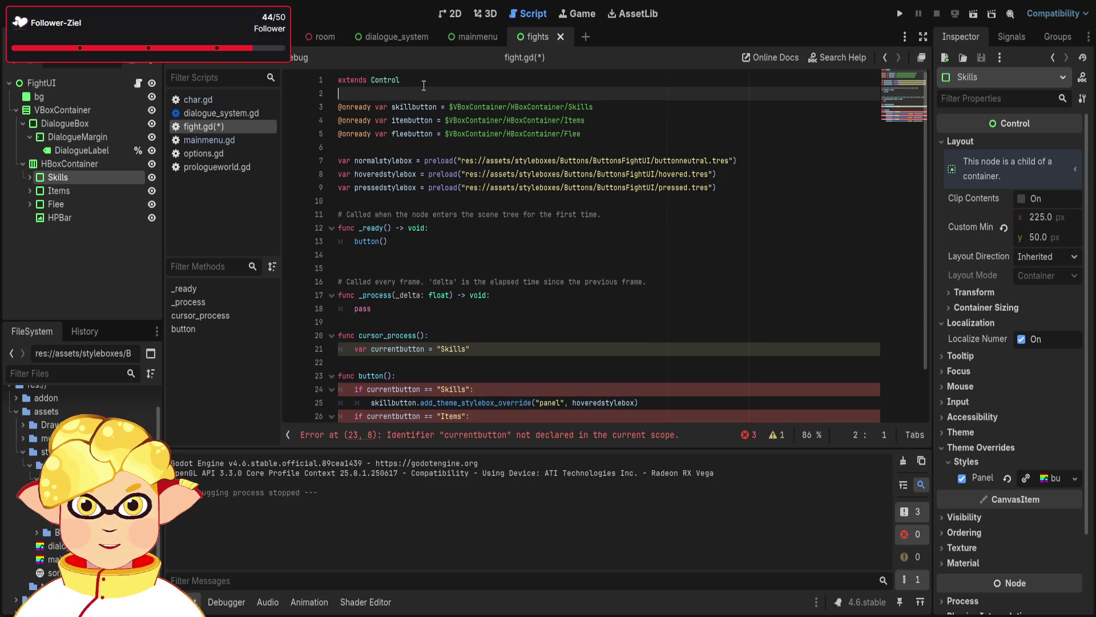
pyautogui.press('End')
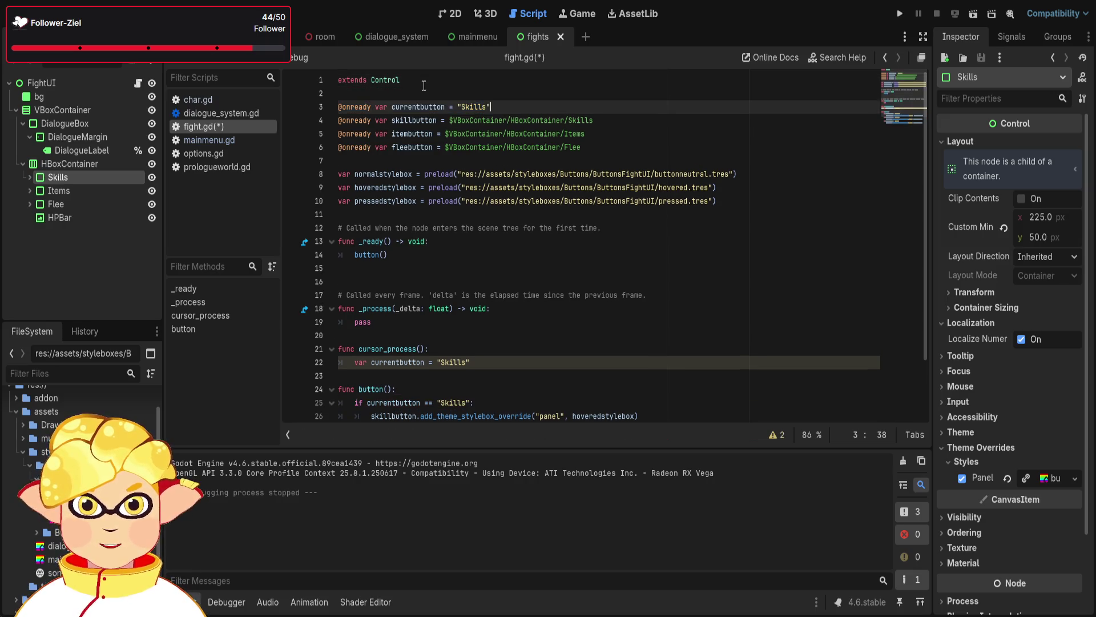
pyautogui.press('Return')
# Run the fight UI scene to test the script with Skills highlighted
pyautogui.click(485, 107)
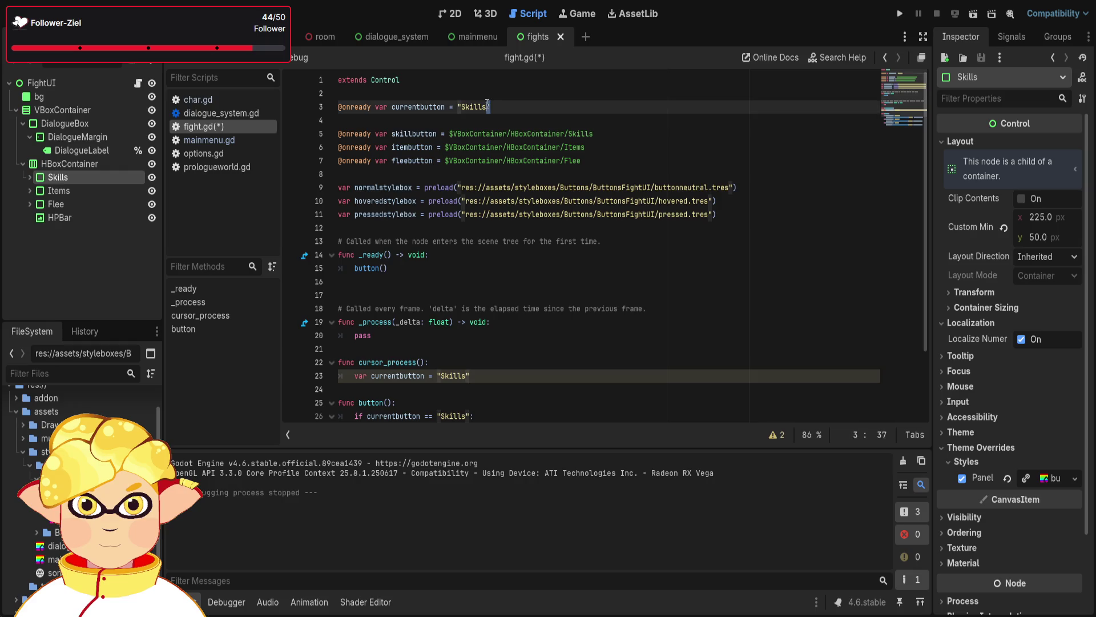
pyautogui.moveTo(485, 107); pyautogui.dragTo(463, 108)
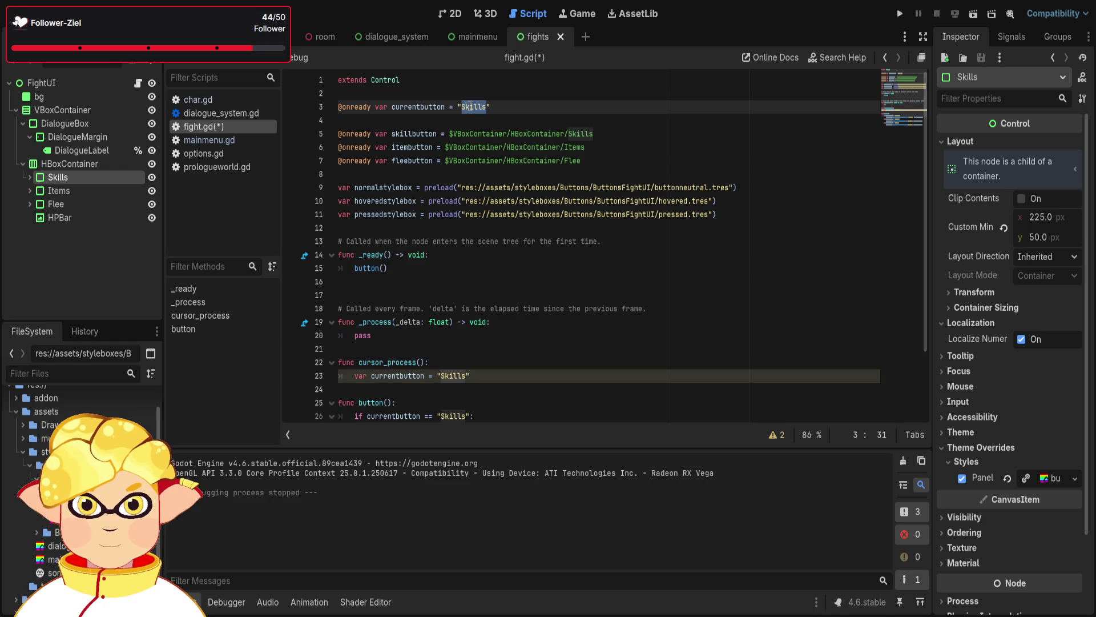
pyautogui.click(499, 106)
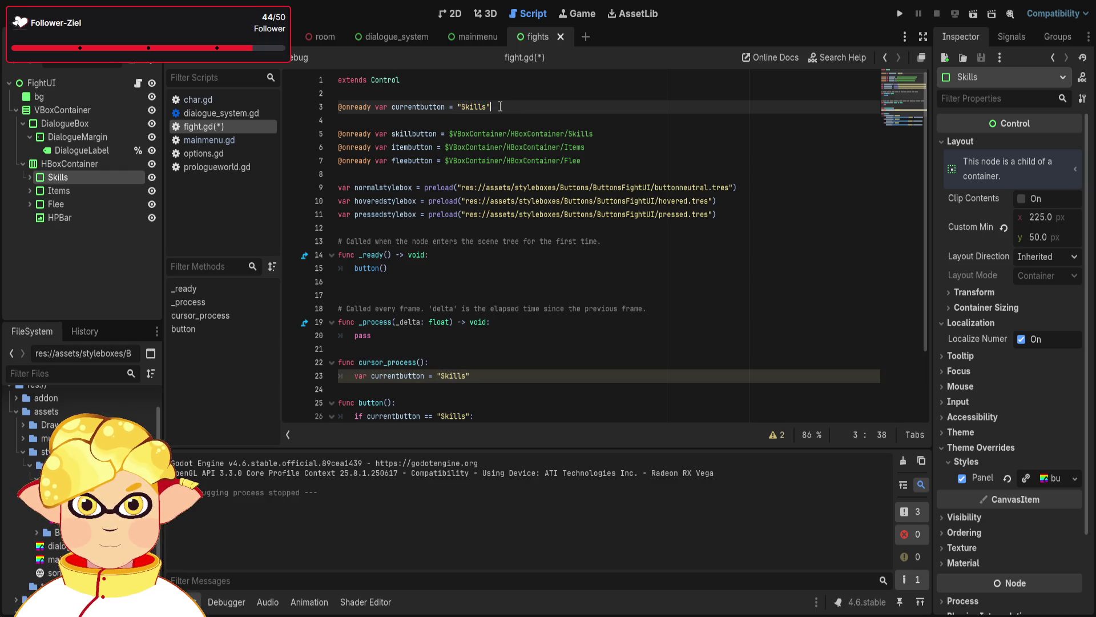
pyautogui.scroll(-1, 496, 107)
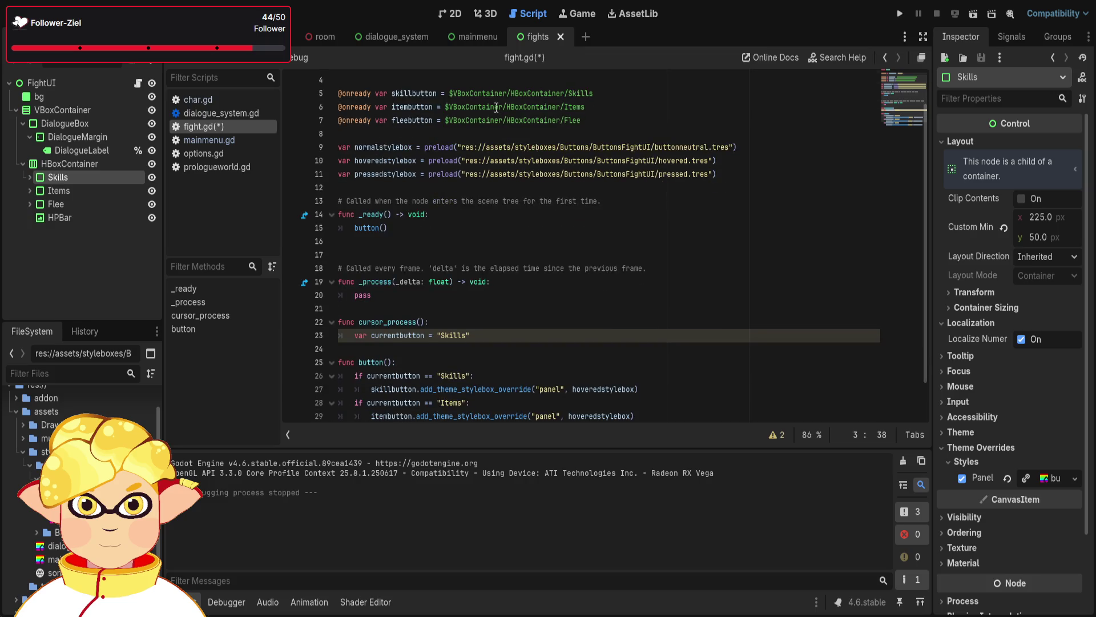
pyautogui.scroll(-1, 496, 107)
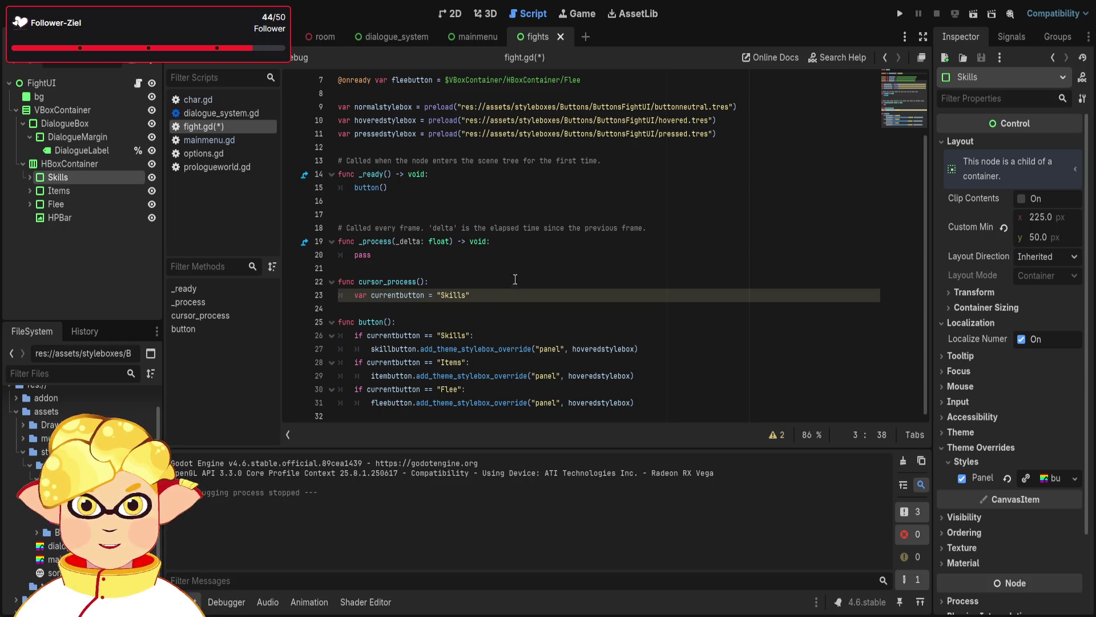
pyautogui.click(545, 294)
pyautogui.click(974, 14)
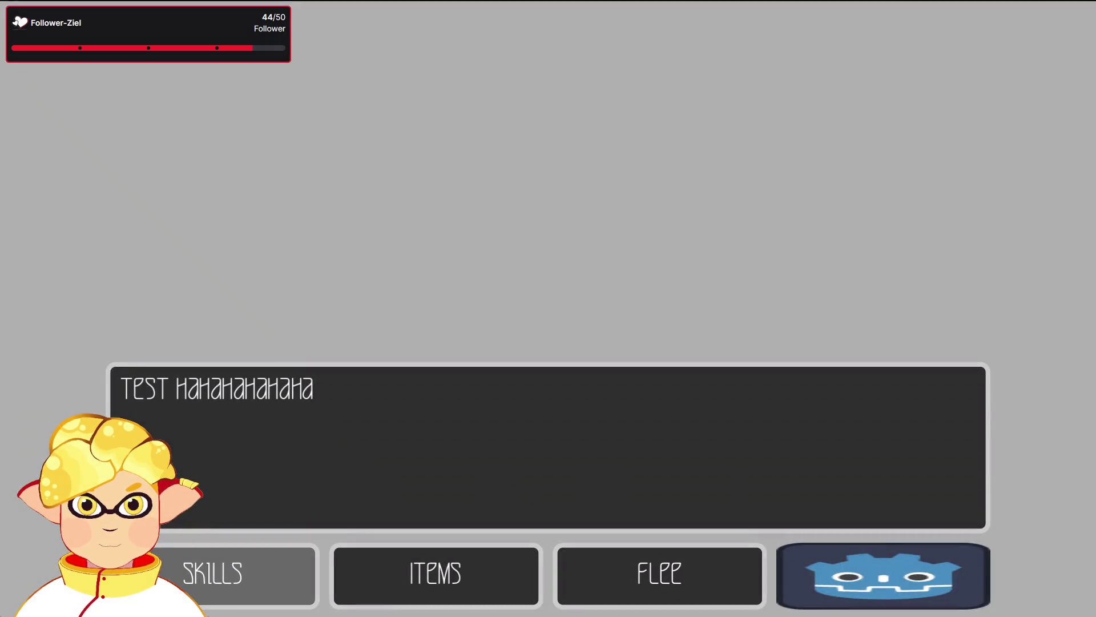
# Close the game, start an unfinished 'if InputEv' line in cursor_process, and switch to char.gd
pyautogui.press('F8')
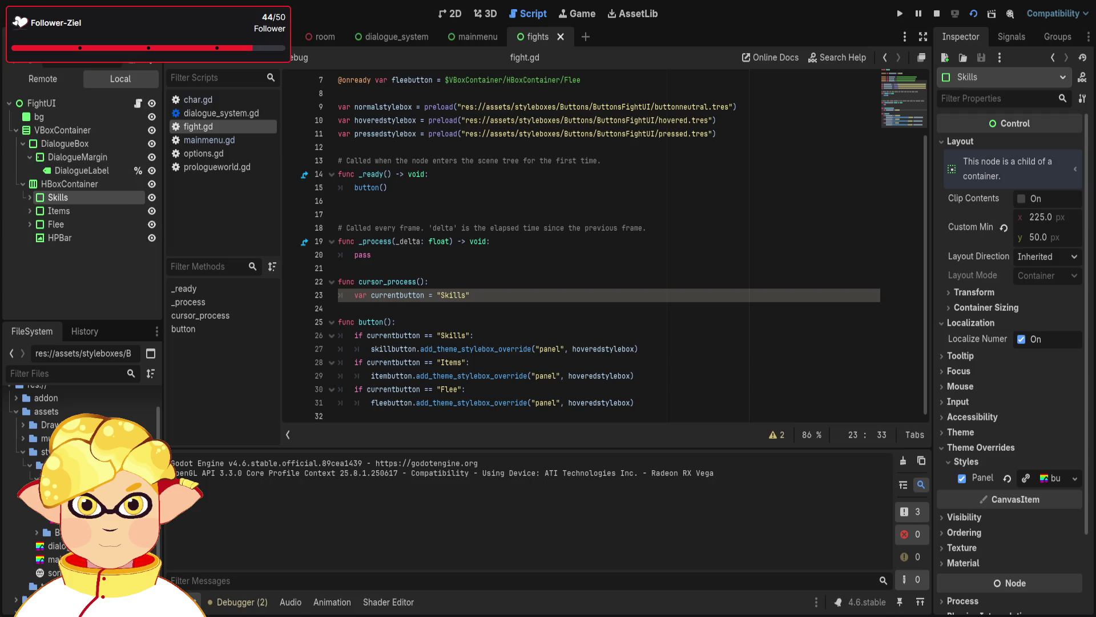
pyautogui.press('Return')
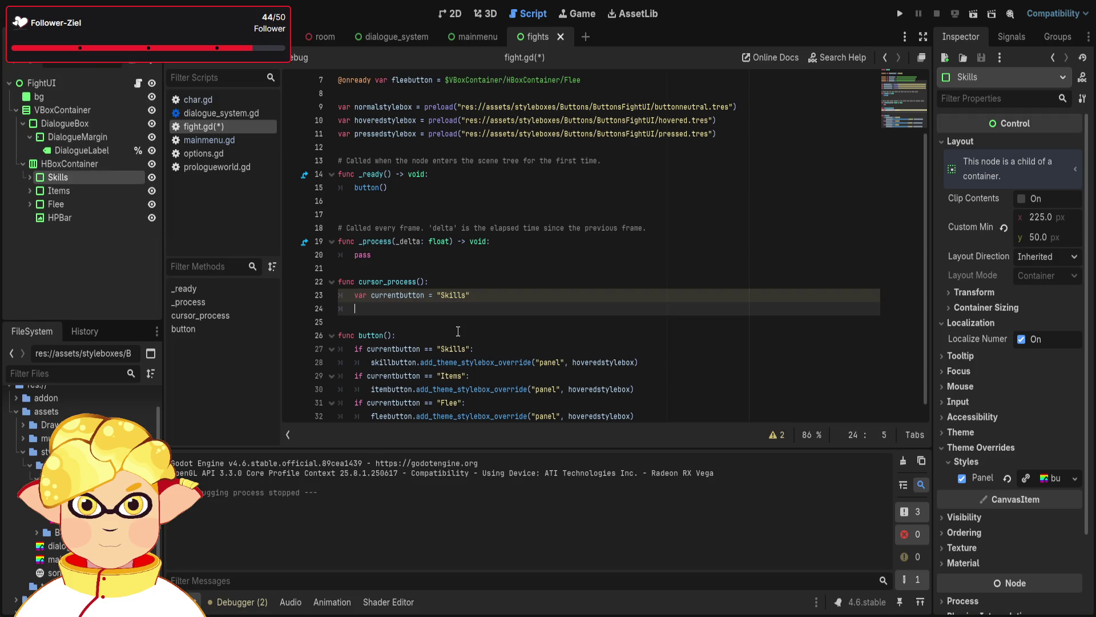
pyautogui.write('if Inpu')
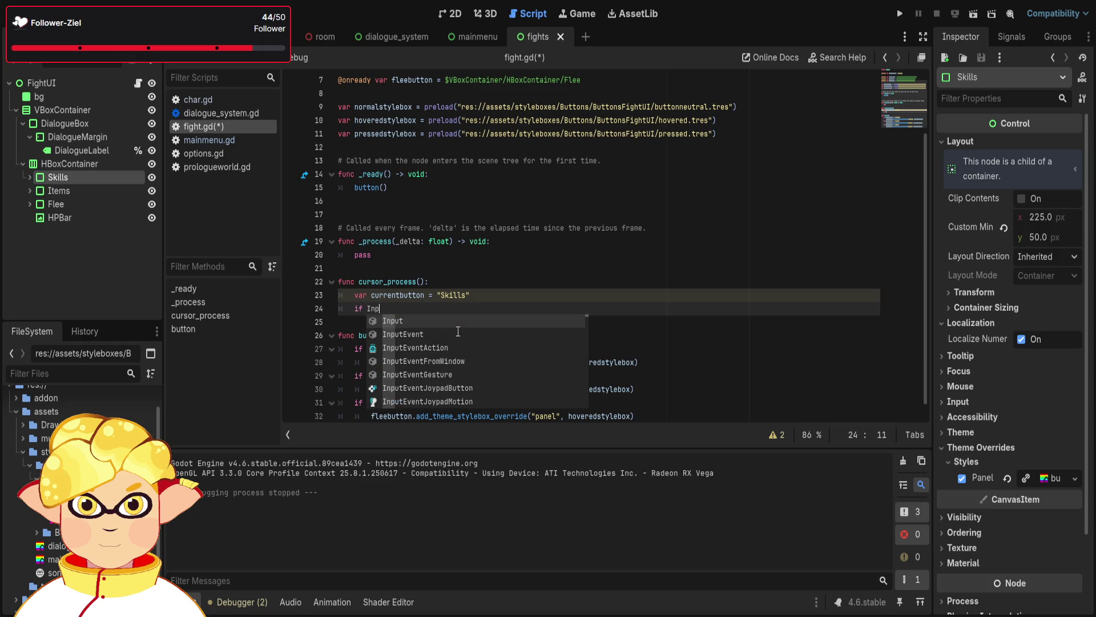
pyautogui.press('Down')
pyautogui.press('Down')
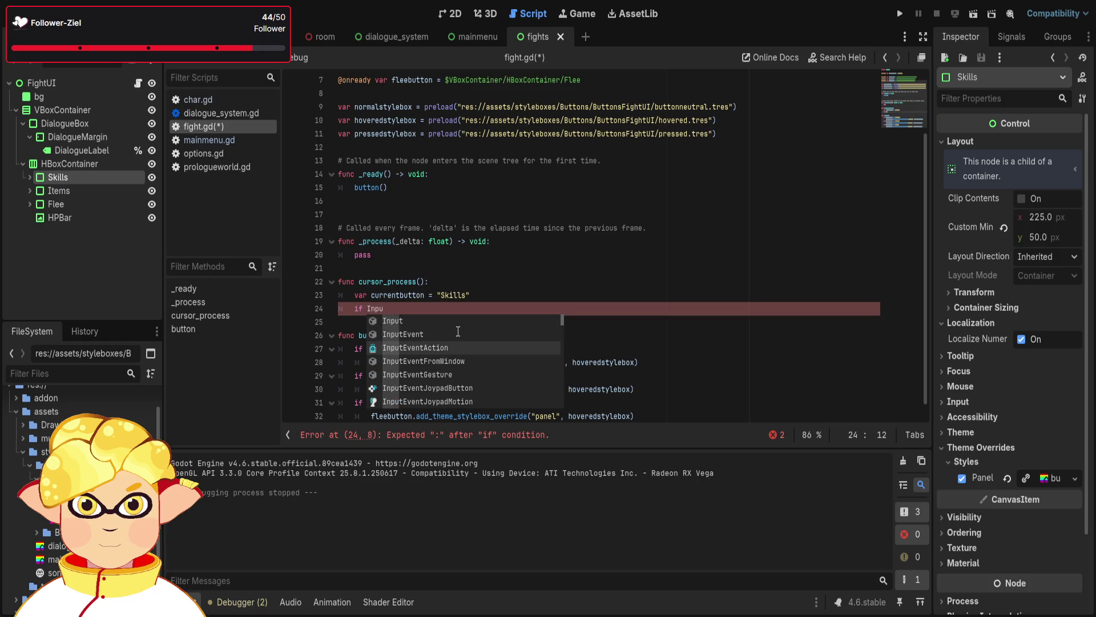
pyautogui.press('Return')
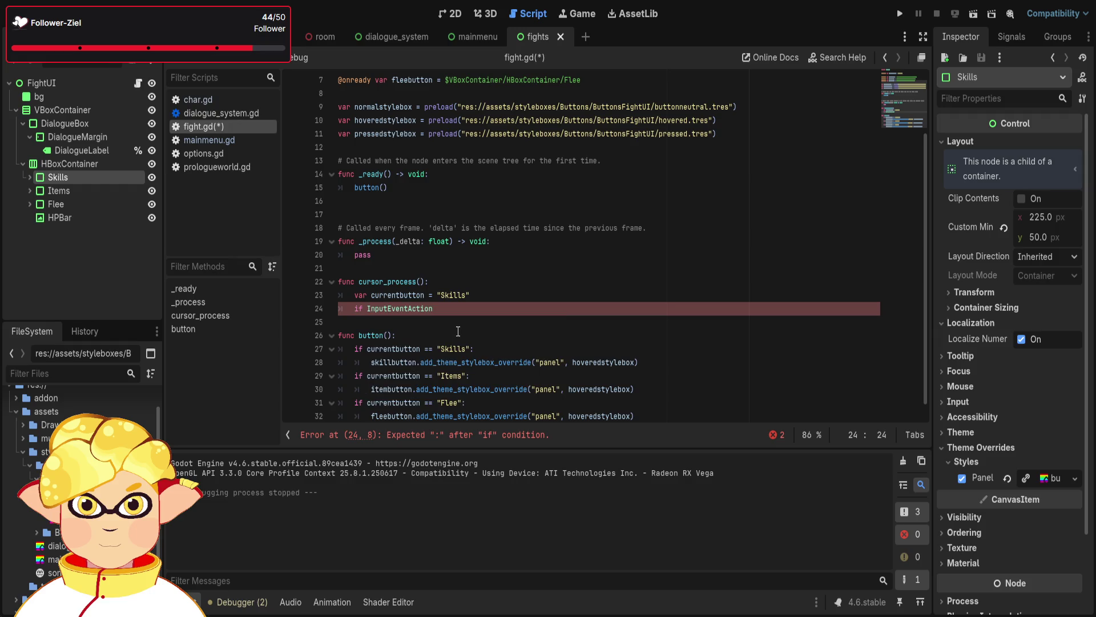
pyautogui.press('BackSpace')
pyautogui.press('BackSpace')
pyautogui.press('BackSpace')
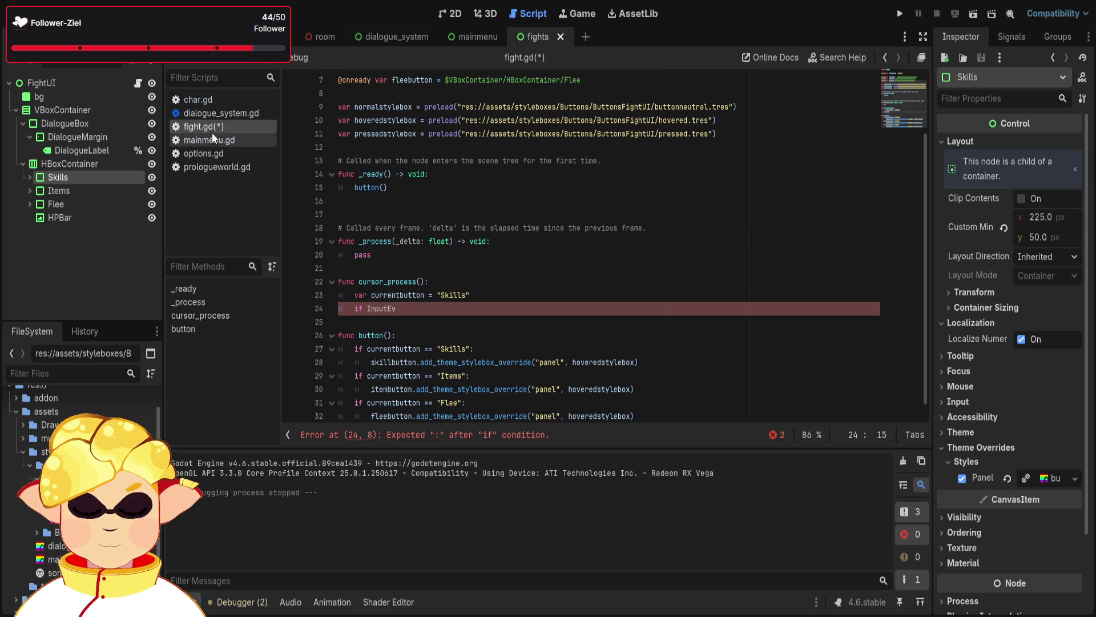
pyautogui.click(198, 99)
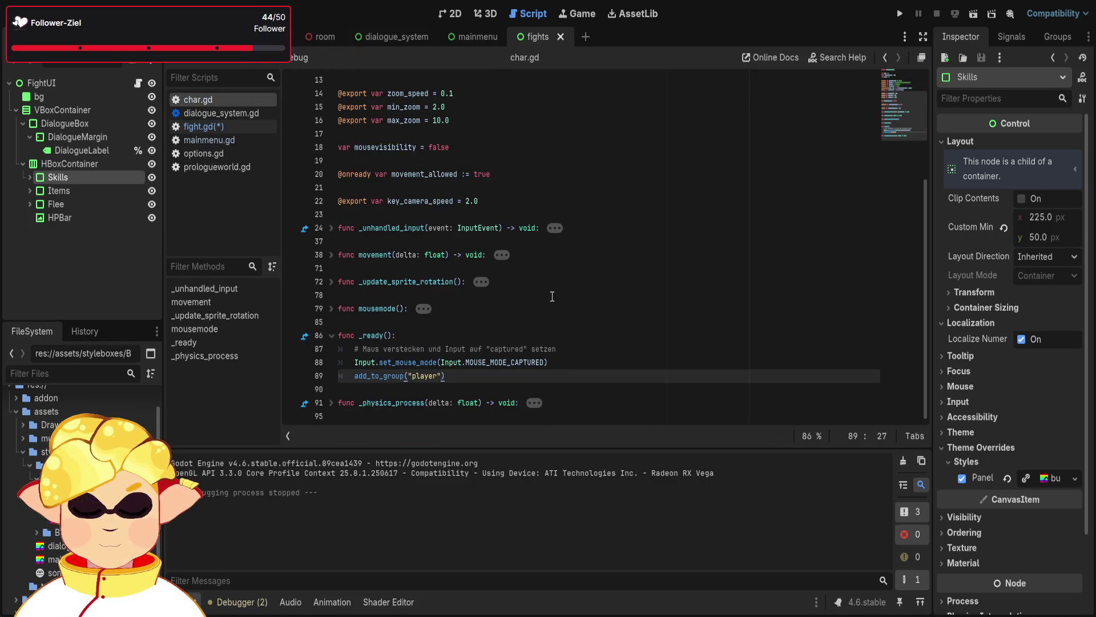
# Browse char.gd's functions by expanding and collapsing _unhandled_input, movement, _physics_process and _ready
pyautogui.scroll(4, 553, 295)
pyautogui.scroll(-2, 548, 292)
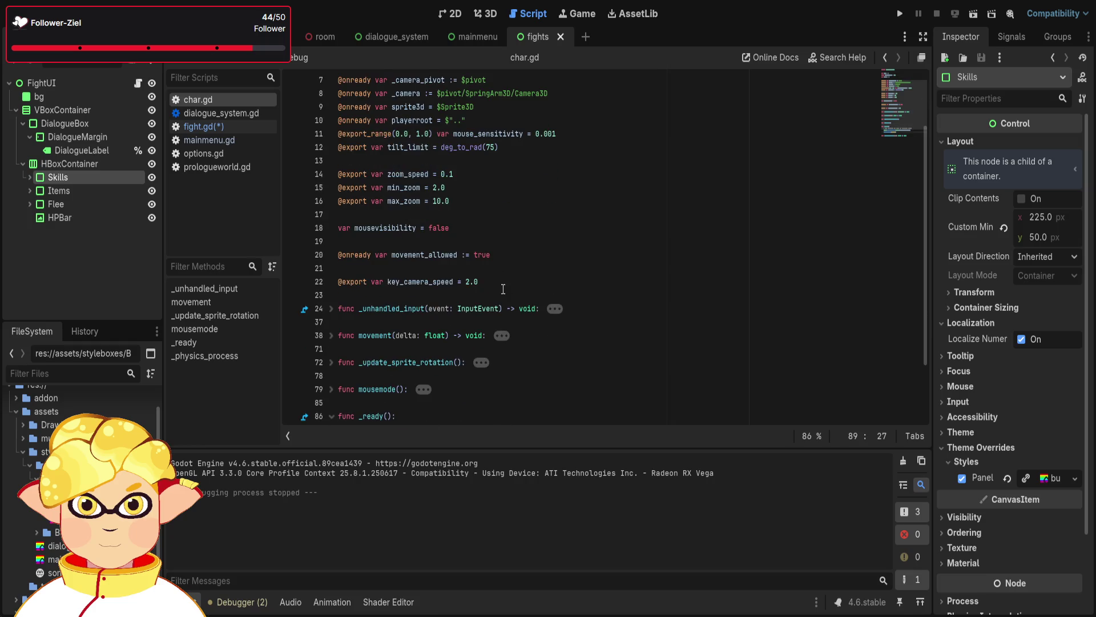
pyautogui.click(331, 309)
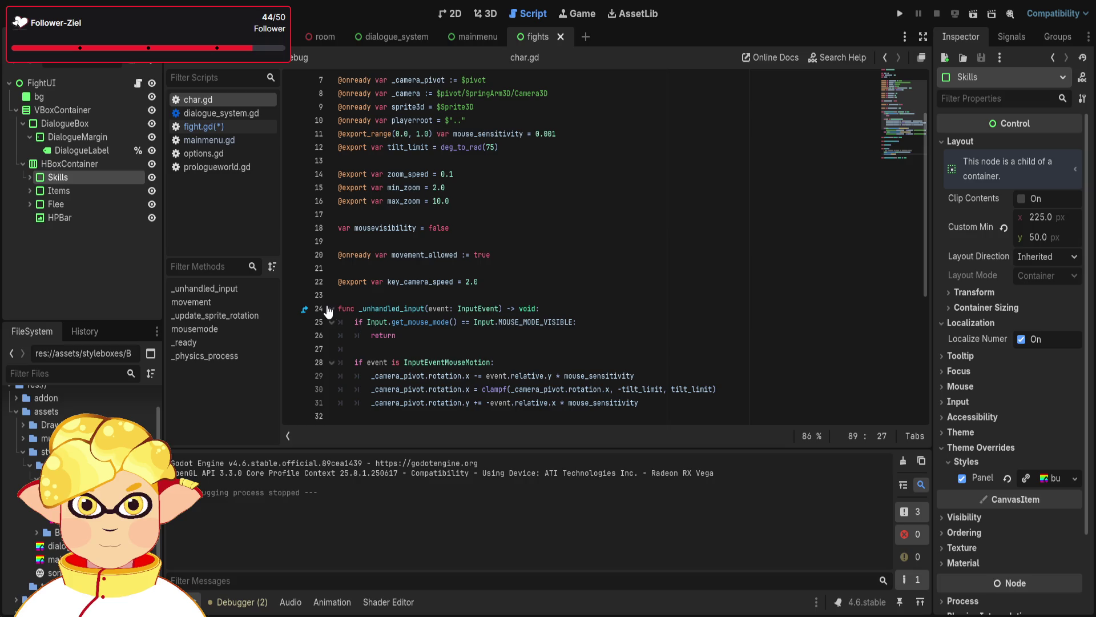
pyautogui.click(326, 308)
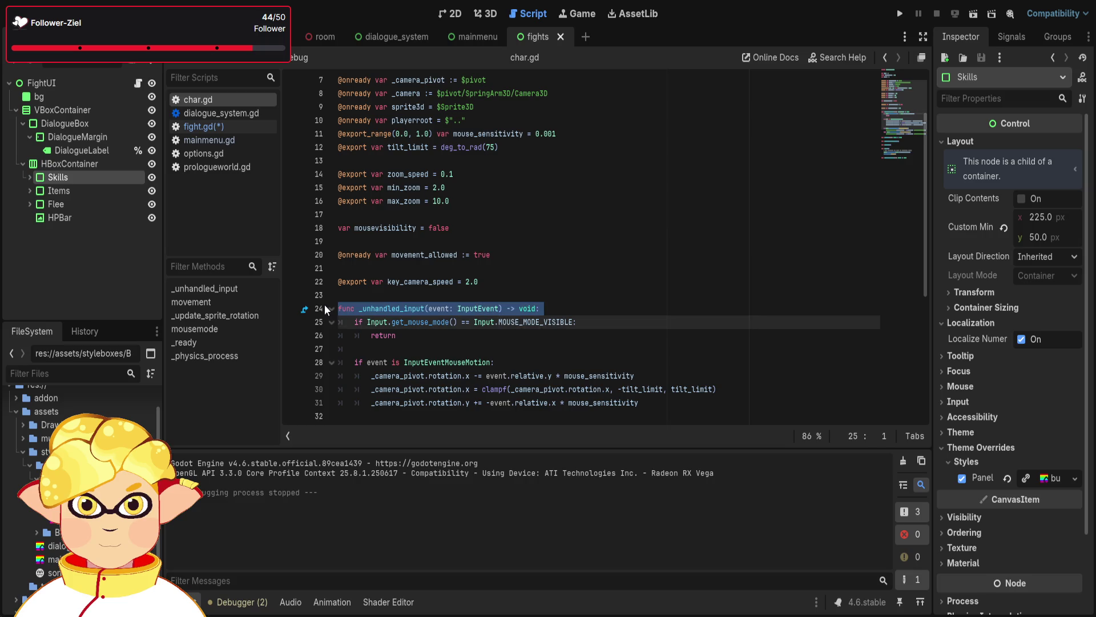
pyautogui.click(331, 308)
pyautogui.click(625, 255)
pyautogui.scroll(-2, 387, 267)
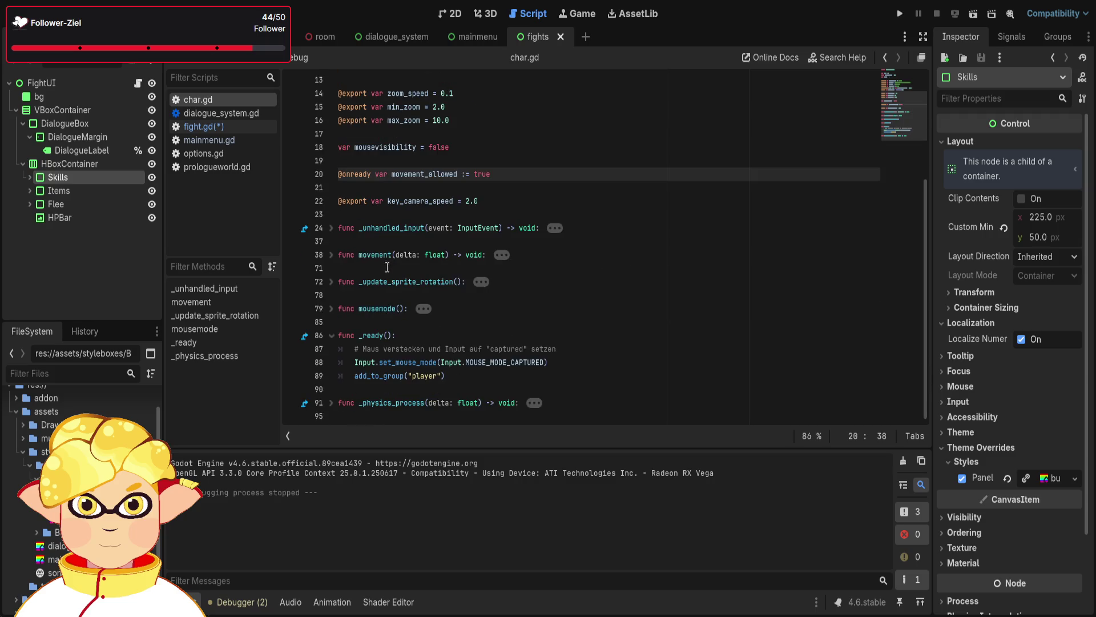
pyautogui.click(332, 256)
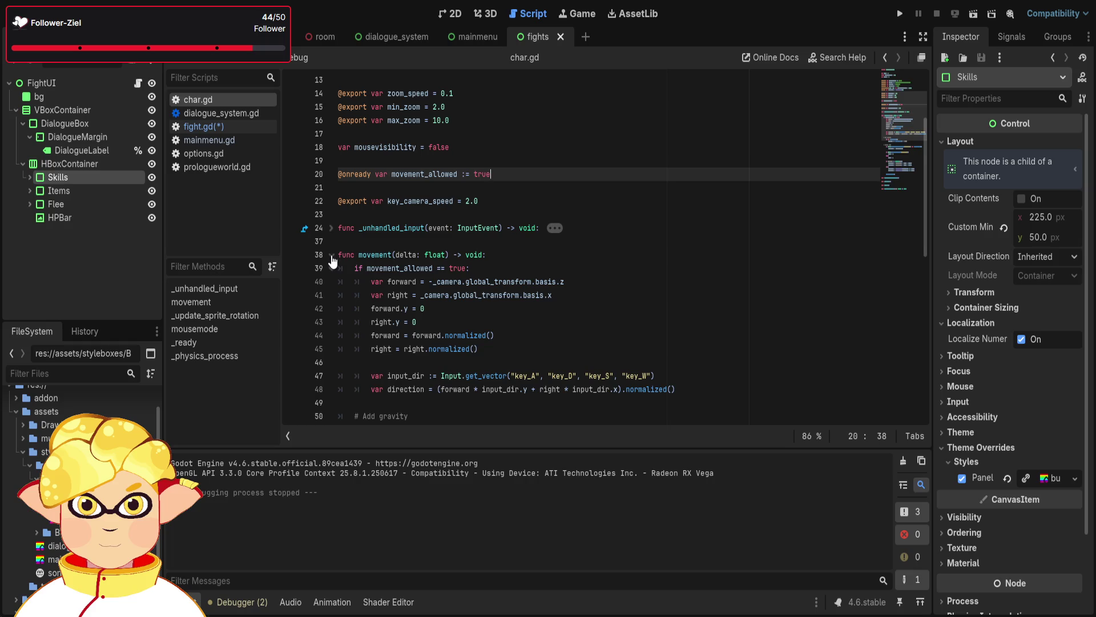
pyautogui.click(332, 255)
pyautogui.click(331, 362)
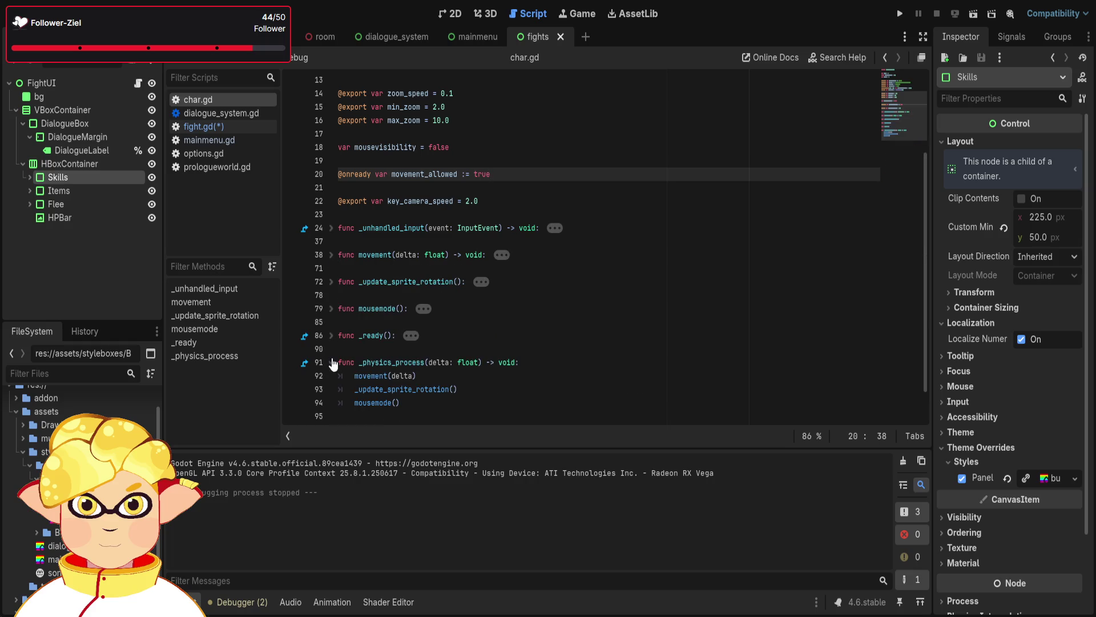
pyautogui.click(332, 362)
pyautogui.click(332, 337)
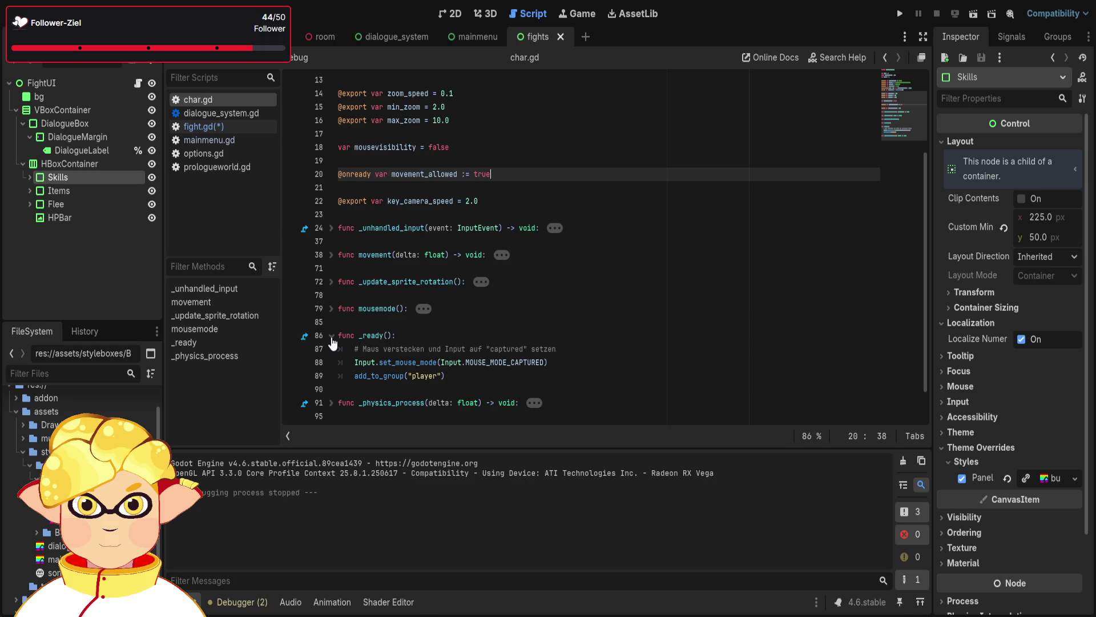
pyautogui.click(332, 336)
# Select the Input.is_action_just_pressed call in mousemode, then select InputEv on fight.gd line 24
pyautogui.click(331, 309)
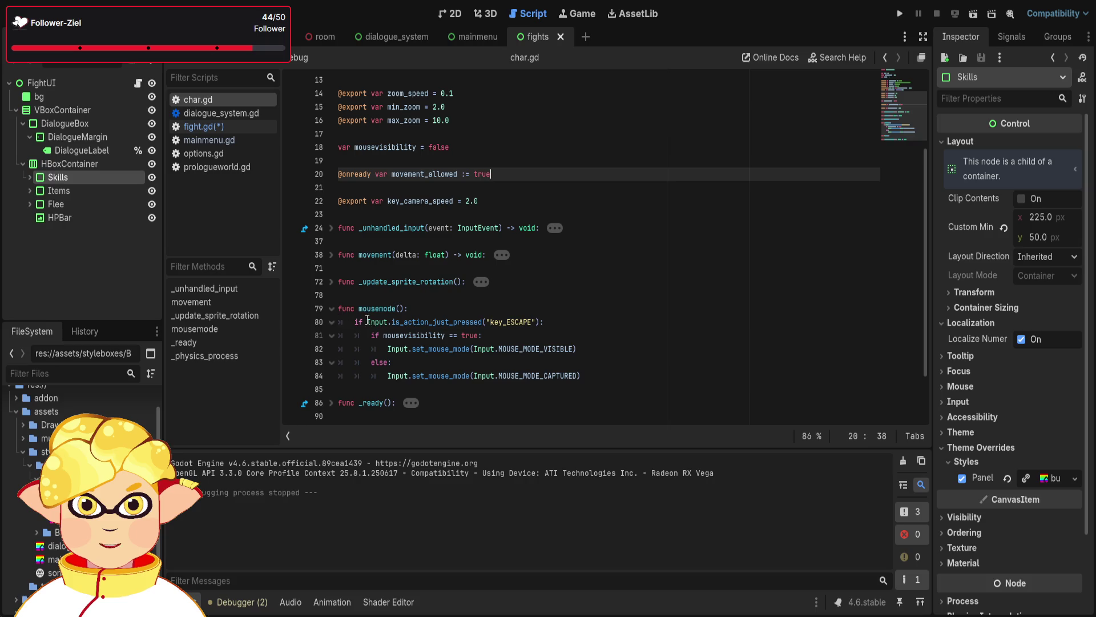
pyautogui.moveTo(366, 322); pyautogui.dragTo(483, 323)
pyautogui.hotkey('ctrl', 'c')
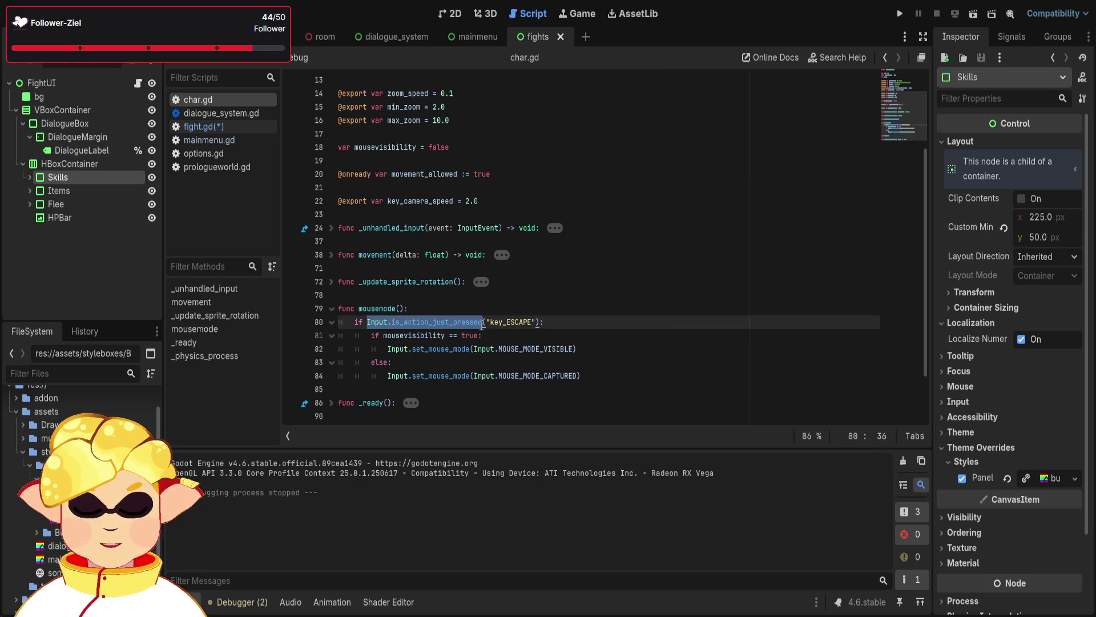
pyautogui.click(332, 309)
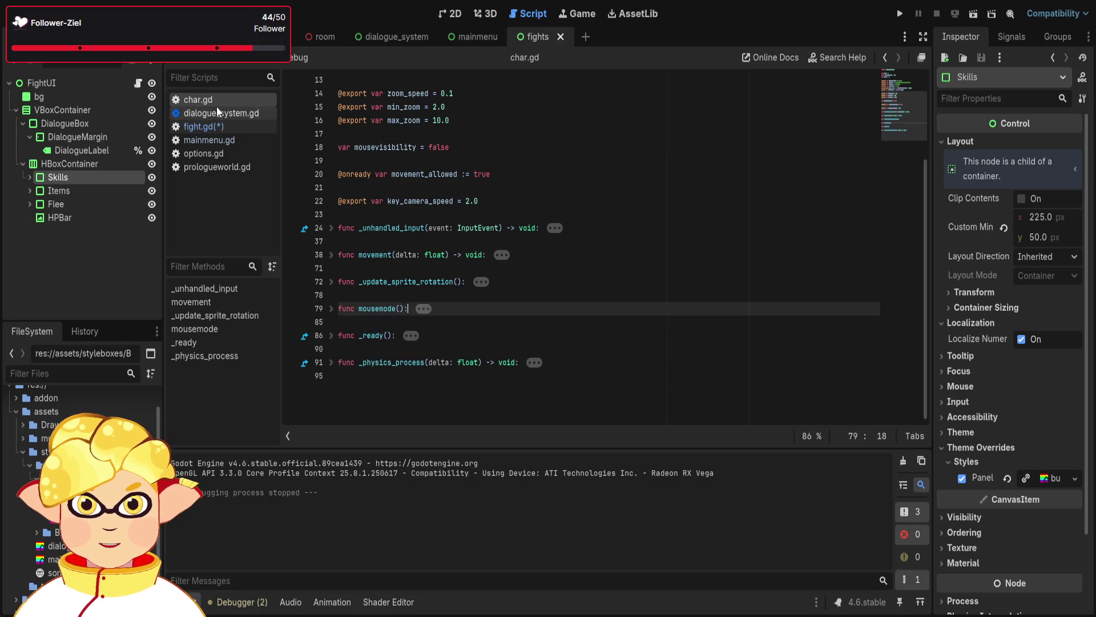
pyautogui.click(211, 126)
pyautogui.moveTo(403, 309); pyautogui.dragTo(367, 308)
# Make line 24 read if Input.is_action_just_pressed("key_A"):
pyautogui.hotkey('ctrl', 'v')
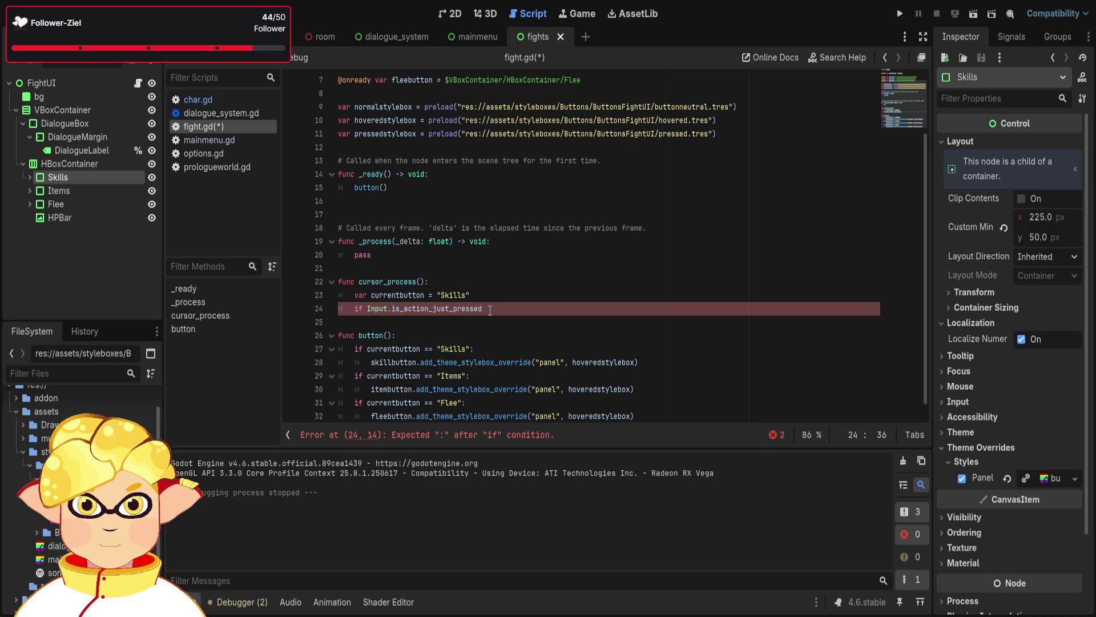
pyautogui.write('(')
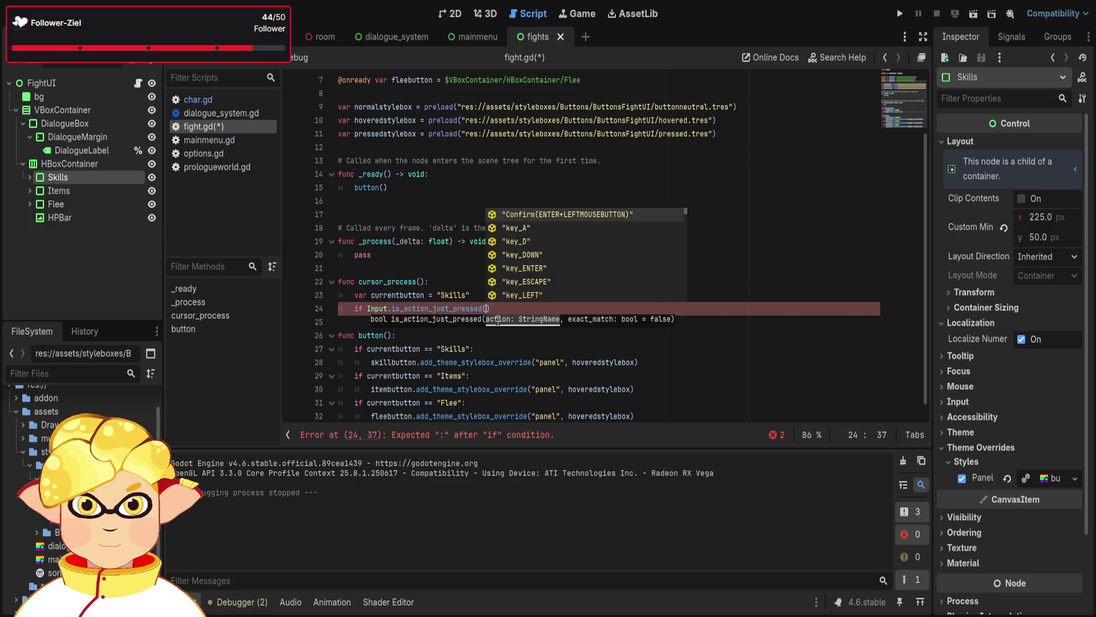
pyautogui.write('"')
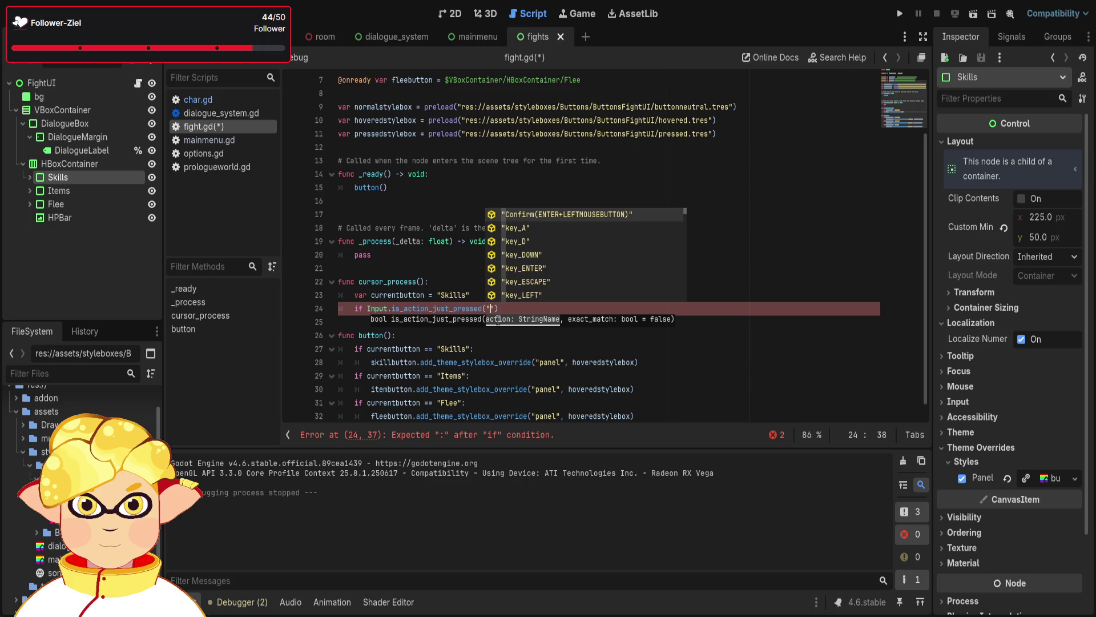
pyautogui.write('key')
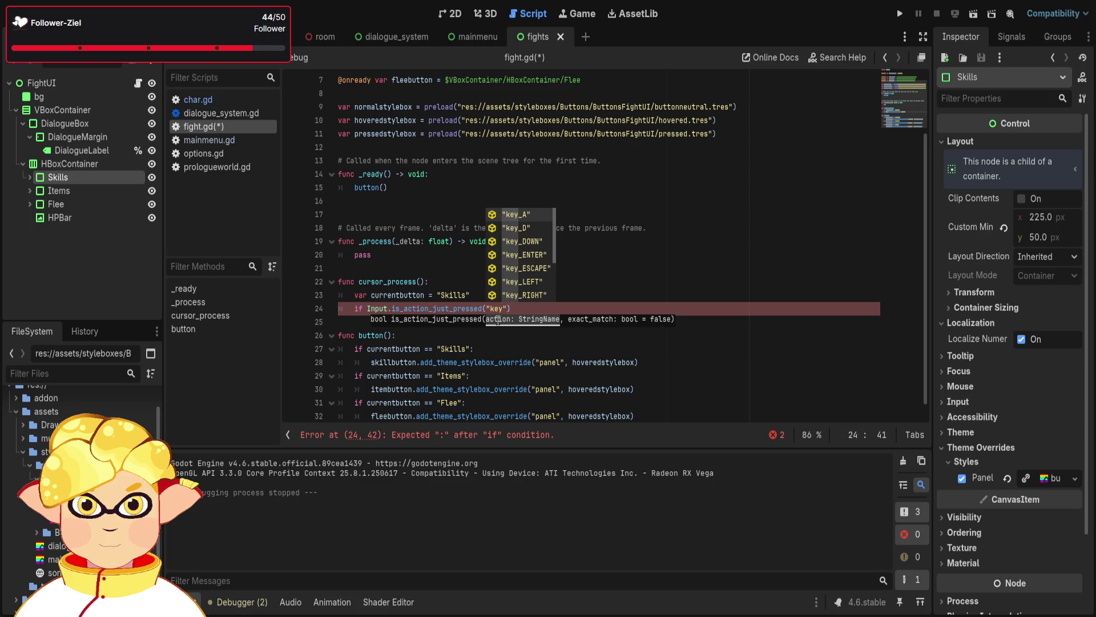
pyautogui.press('Return')
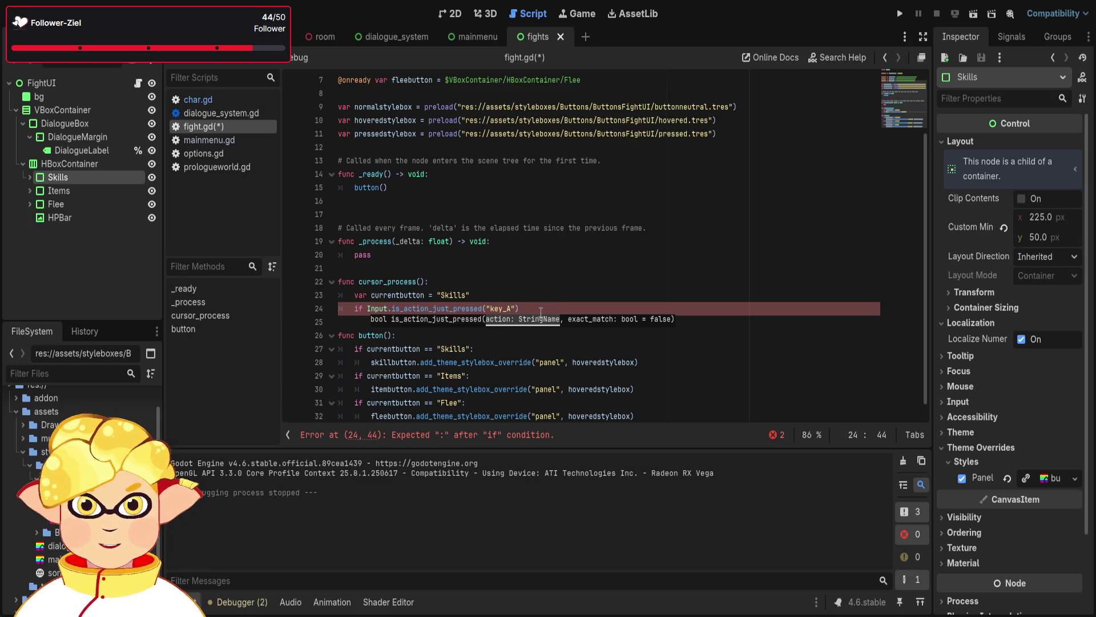
pyautogui.write('):')
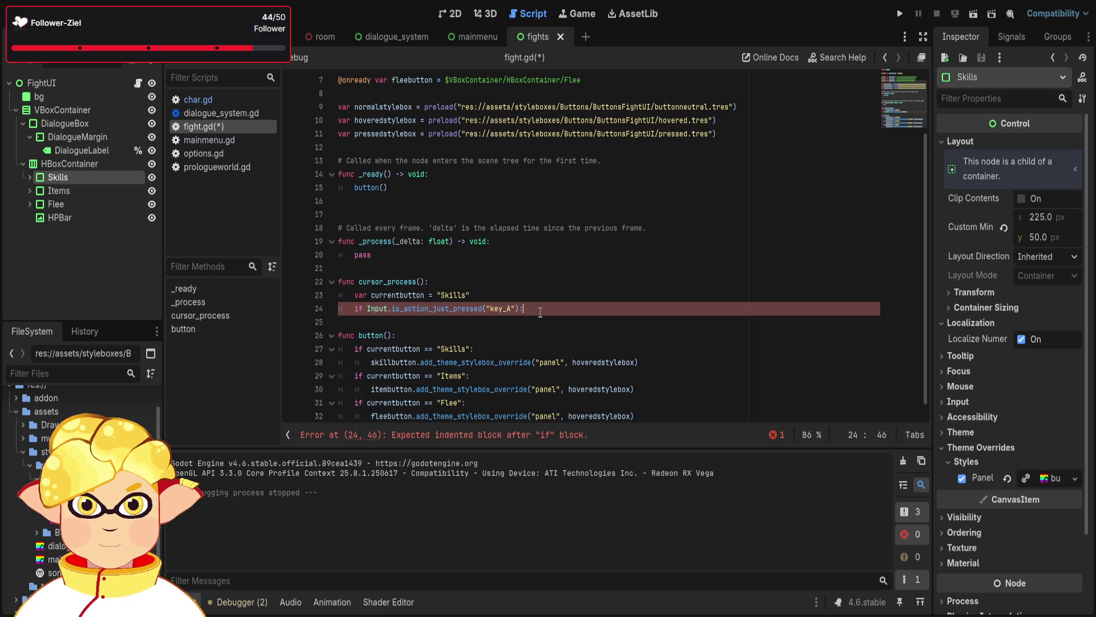
# Select the currentbutton = "Skills" declaration on line 23
pyautogui.scroll(1, 540, 312)
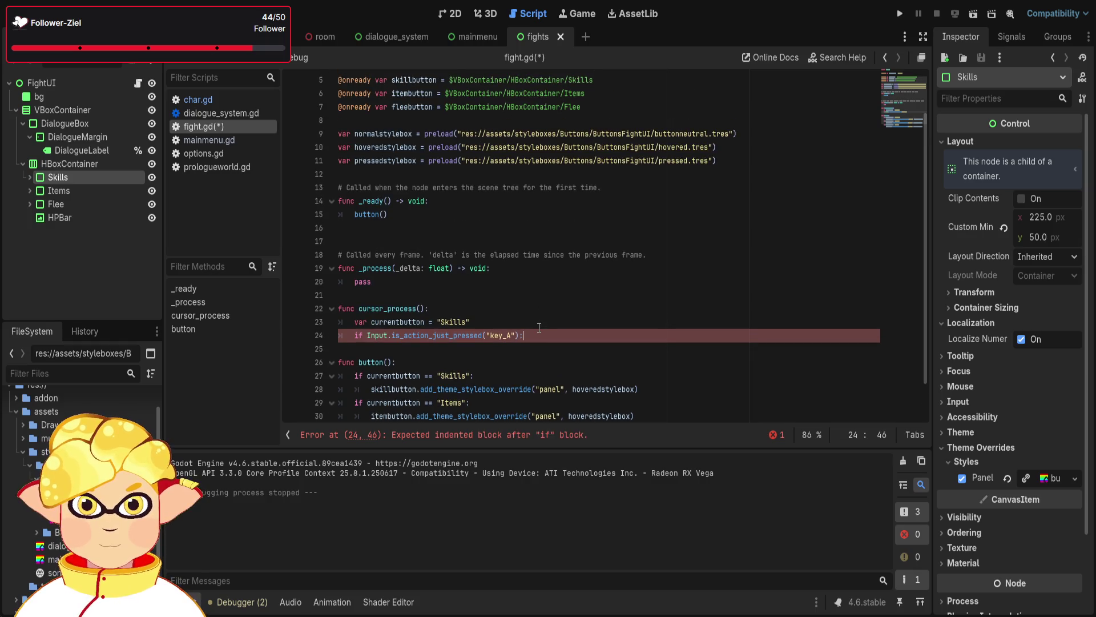
pyautogui.click(481, 322)
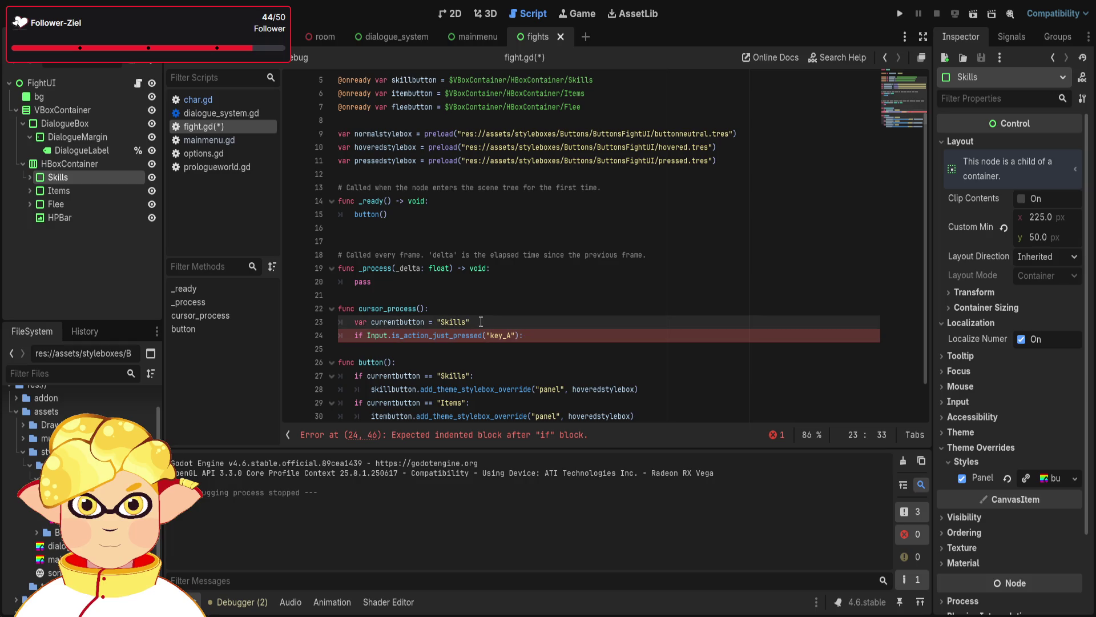
pyautogui.moveTo(481, 321); pyautogui.dragTo(373, 324)
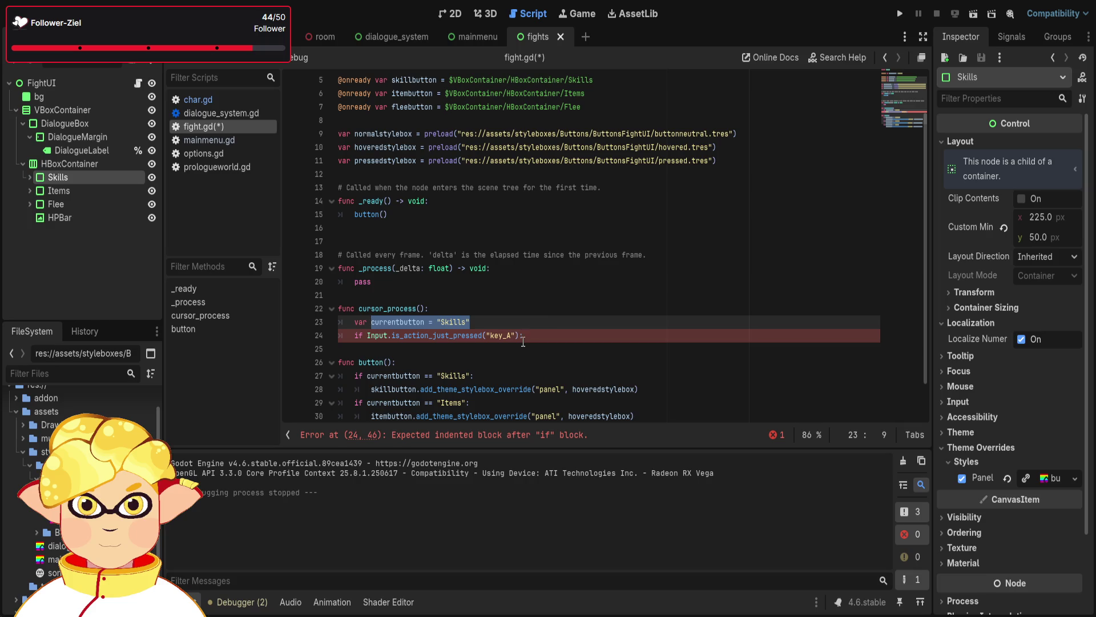
# Review the button function body, then open an indented line under the key_A check on line 24
pyautogui.scroll(-1, 523, 341)
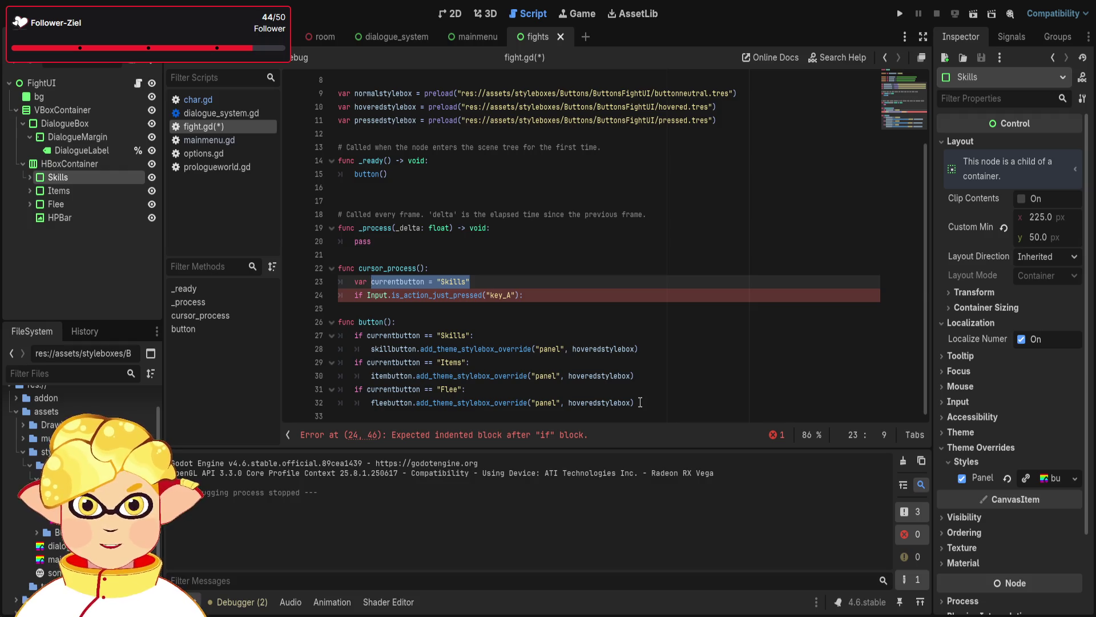
pyautogui.moveTo(640, 402); pyautogui.dragTo(292, 338)
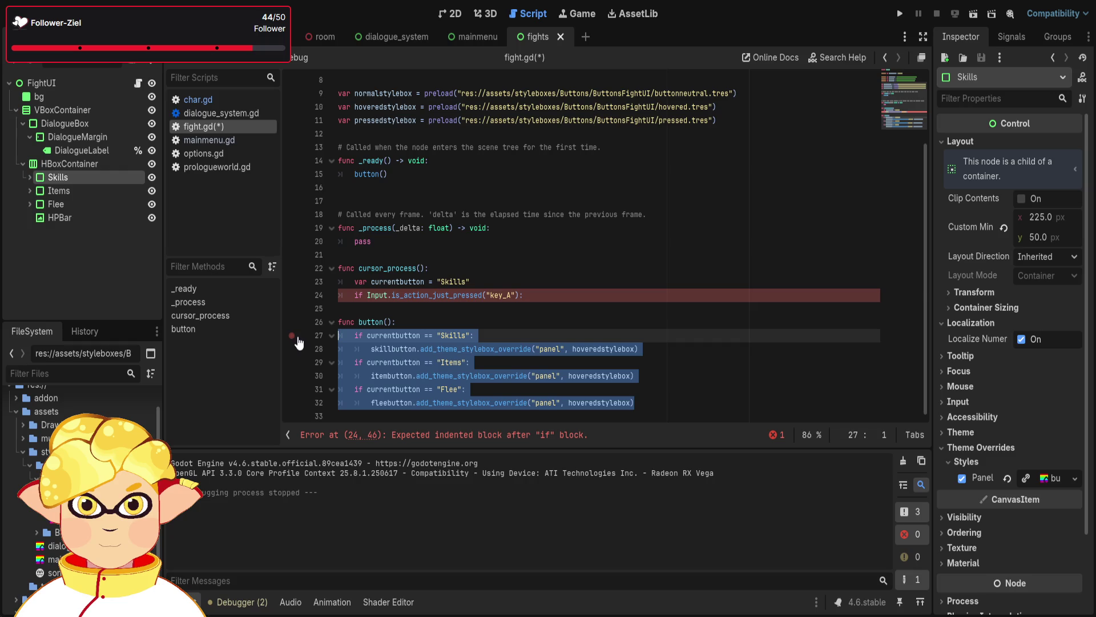
pyautogui.click(668, 362)
pyautogui.click(554, 299)
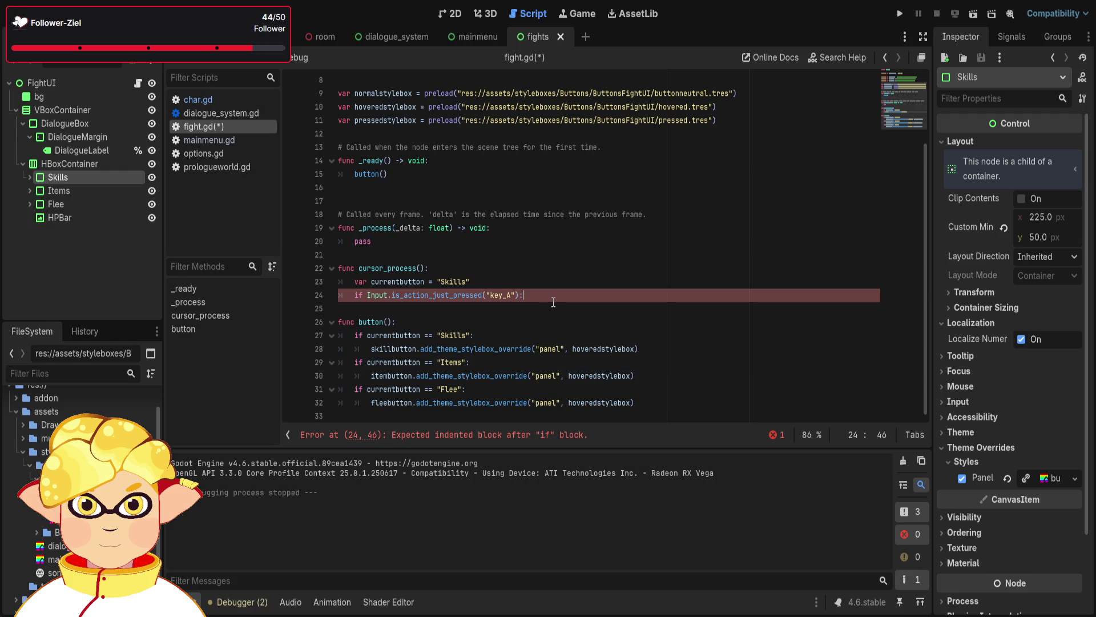
pyautogui.press('Return')
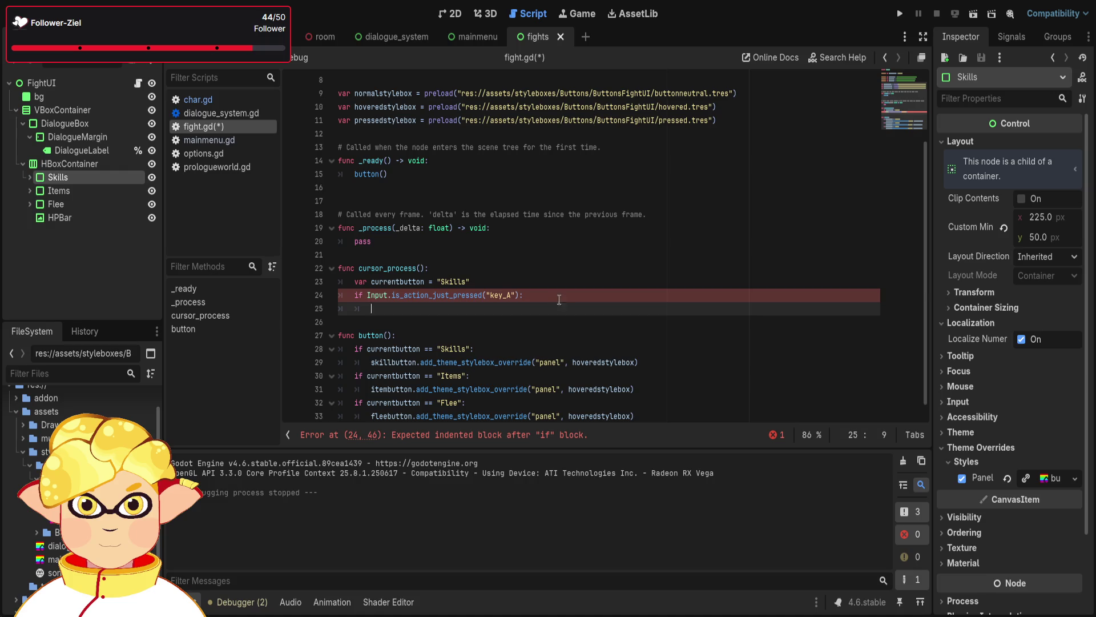
# Replace the "Skills" value of currentbutton on line 23 with 0
pyautogui.scroll(3, 559, 299)
pyautogui.moveTo(490, 107); pyautogui.dragTo(458, 106)
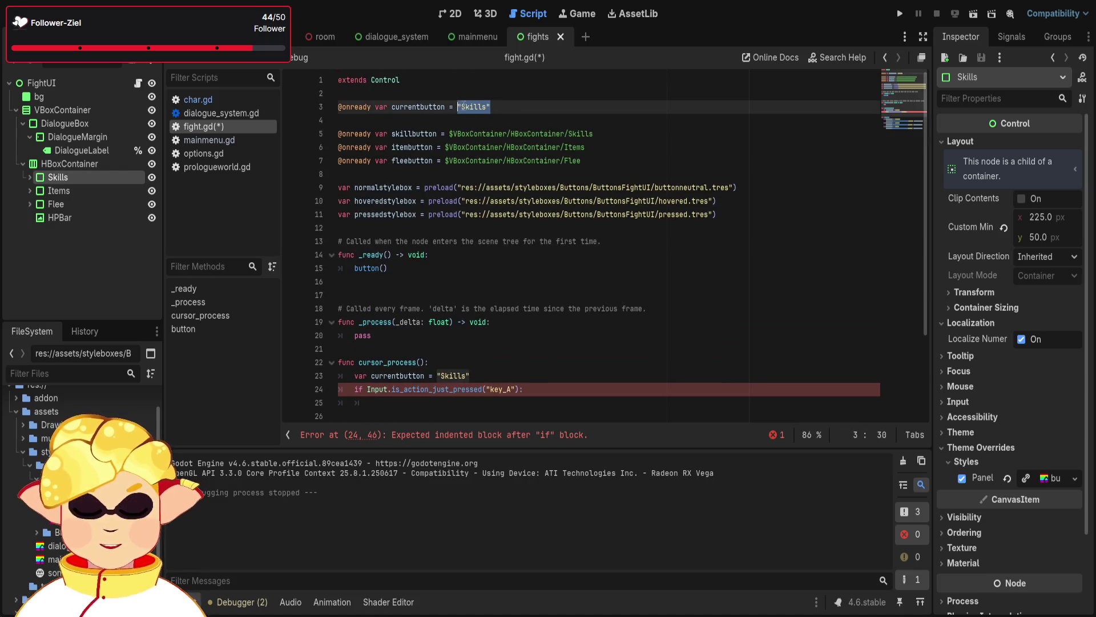
pyautogui.scroll(-3, 491, 171)
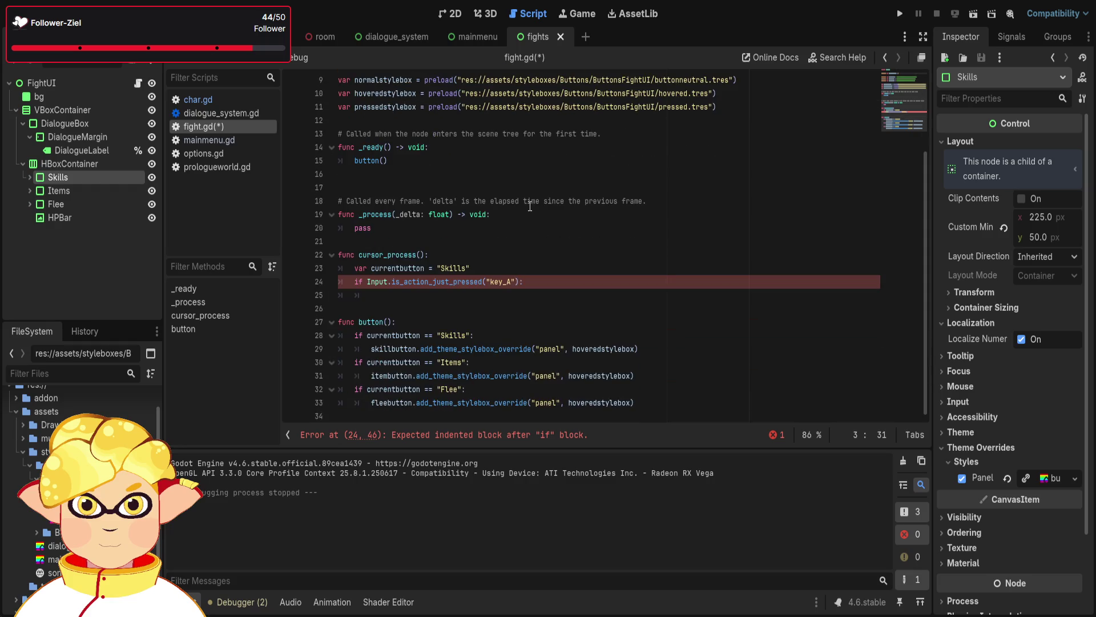
pyautogui.click(494, 268)
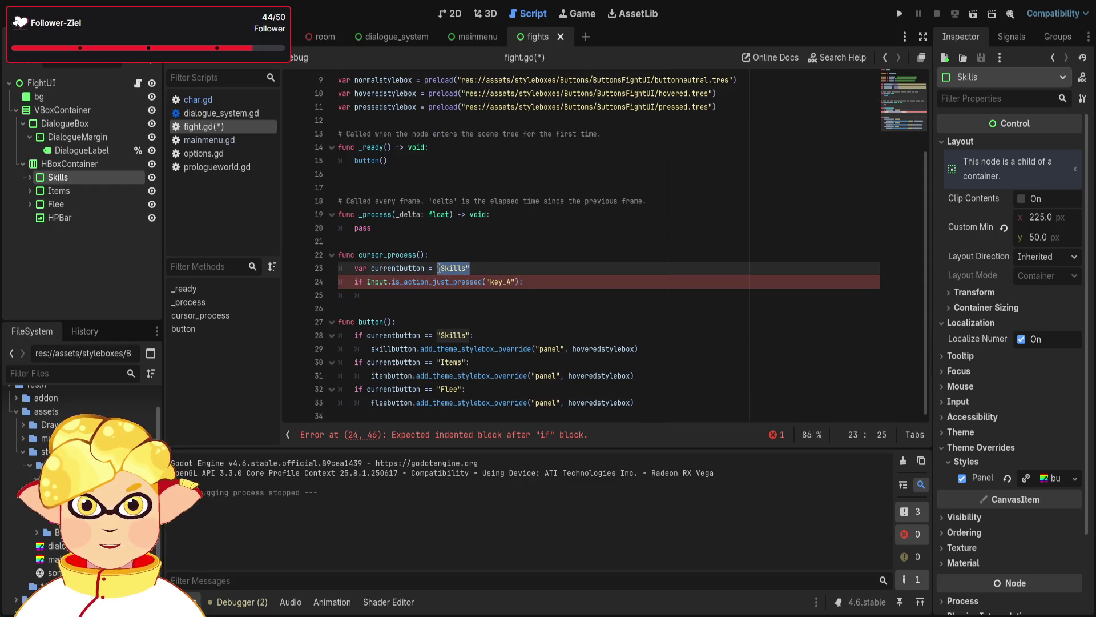
pyautogui.press('BackSpace')
pyautogui.press('BackSpace')
pyautogui.press('BackSpace')
pyautogui.write('0')
# Write currentbutton -= 1 on line 25 inside the key_A if block
pyautogui.click(542, 289)
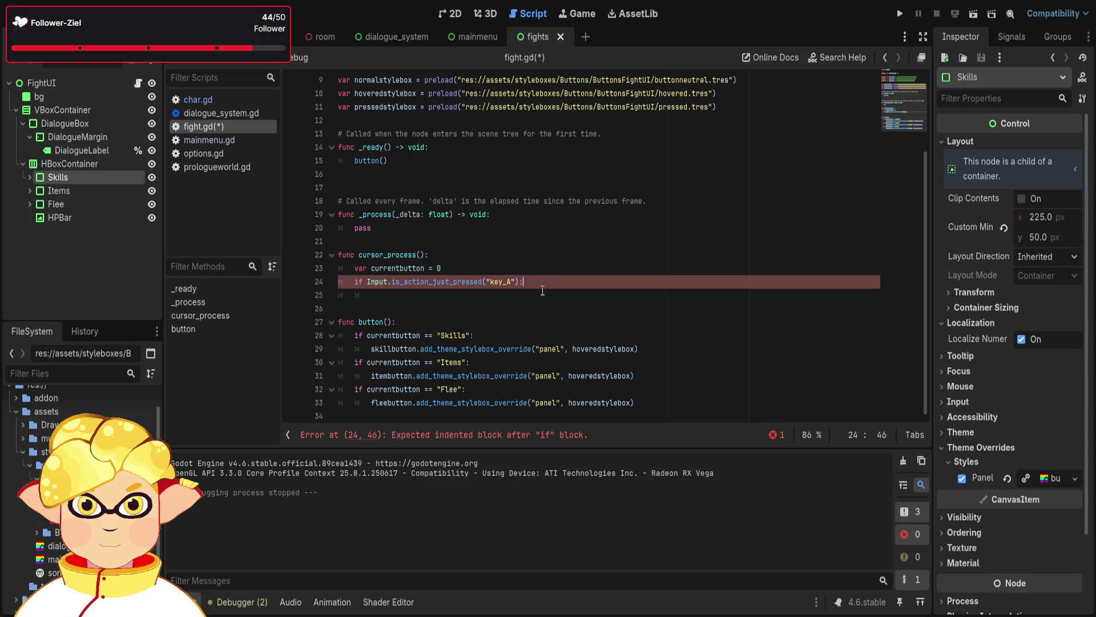
pyautogui.click(546, 294)
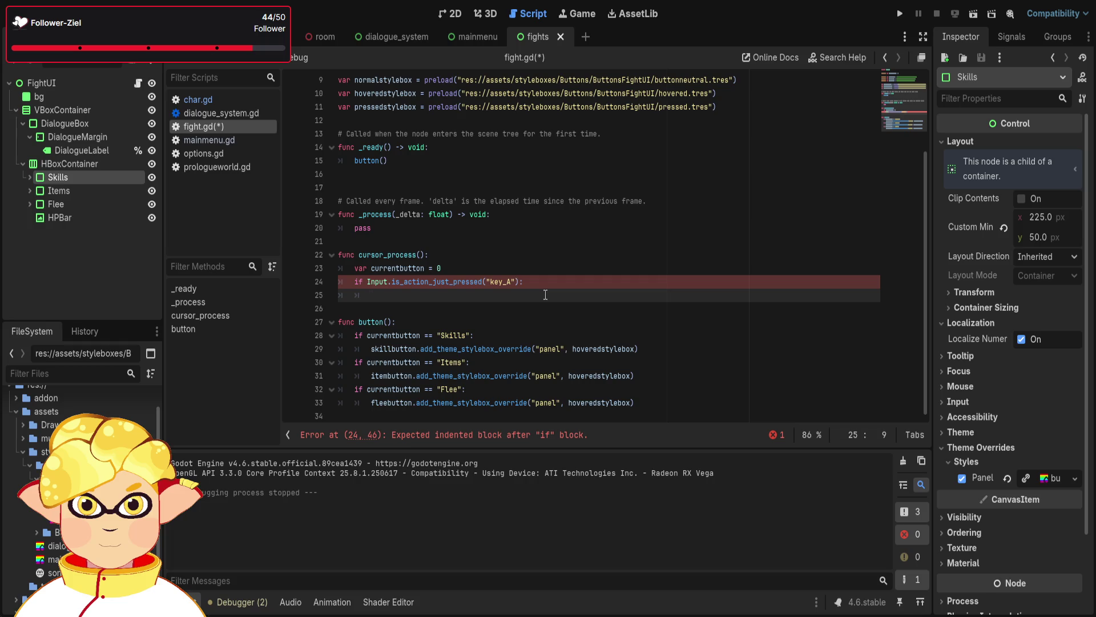
pyautogui.write('current')
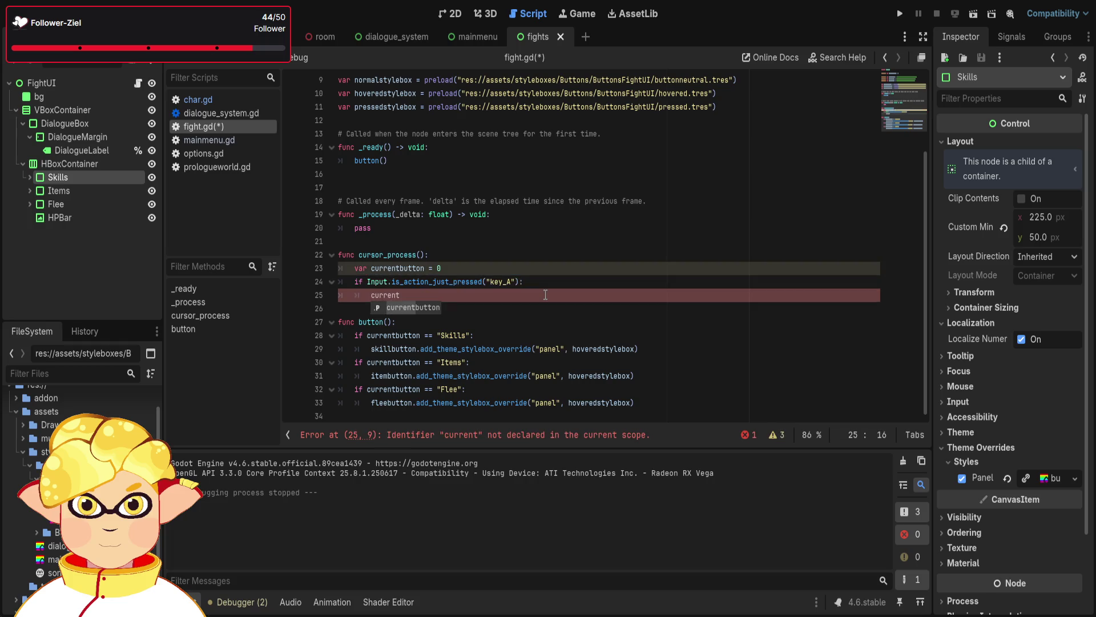
pyautogui.write('button ')
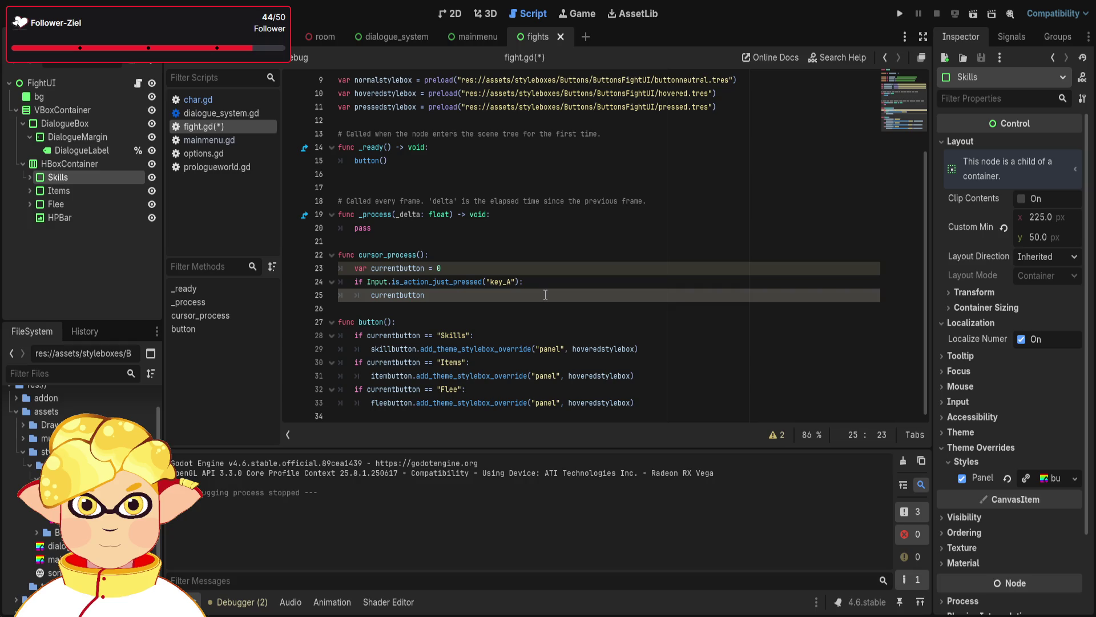
pyautogui.write('-= 1')
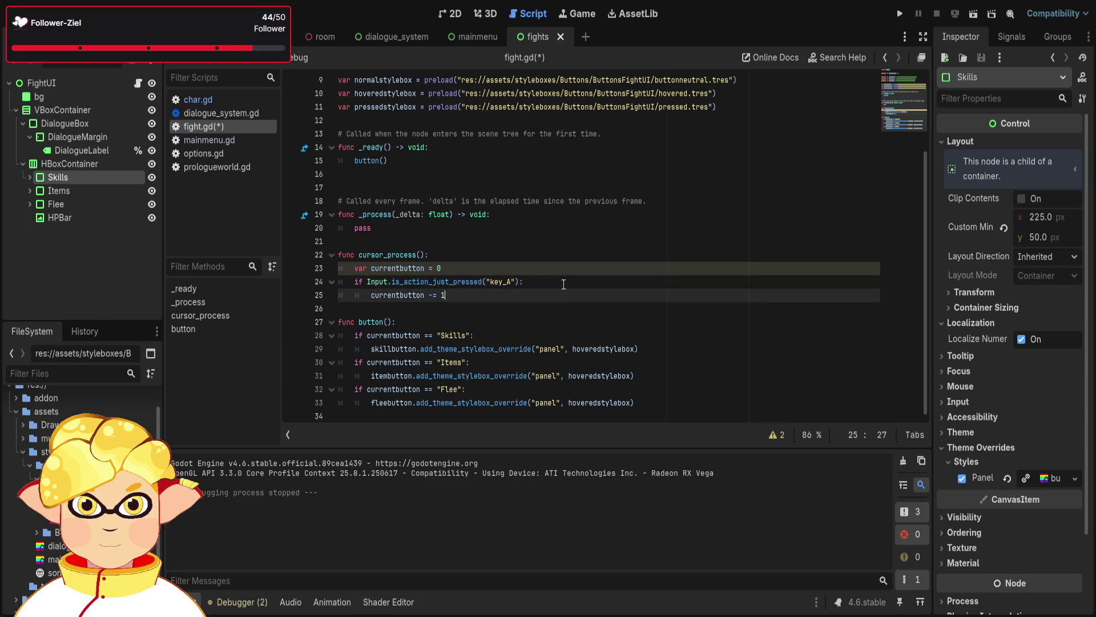
pyautogui.click(567, 282)
pyautogui.click(571, 297)
pyautogui.click(517, 282)
pyautogui.write('d')
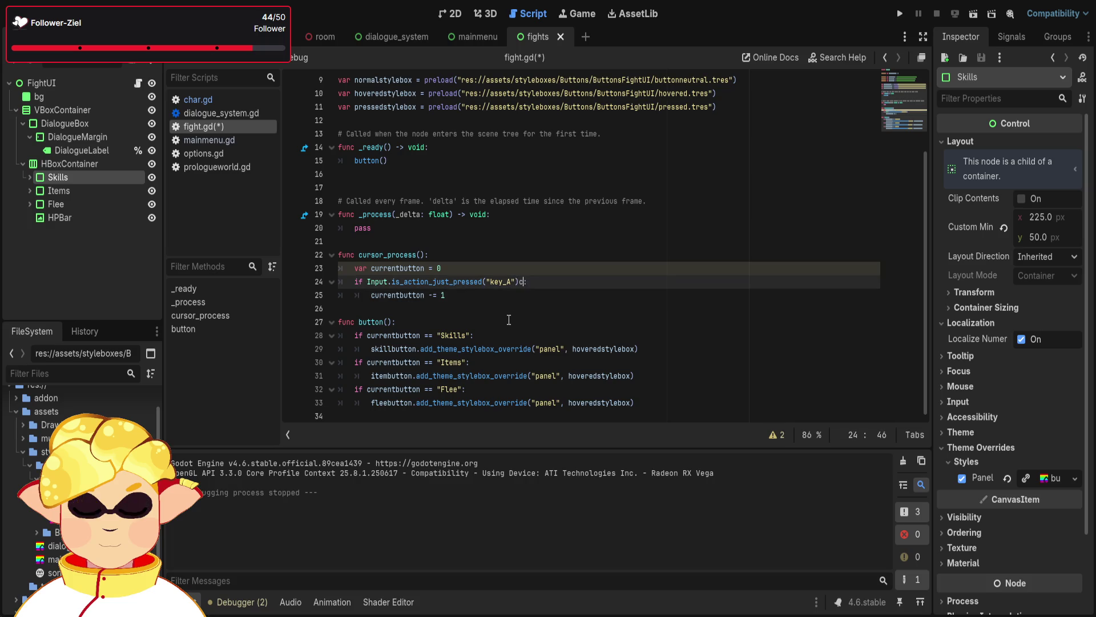
# Add 'and currentbutton == 0' to the key_A condition on line 24, removing the stray if
pyautogui.write('and if ')
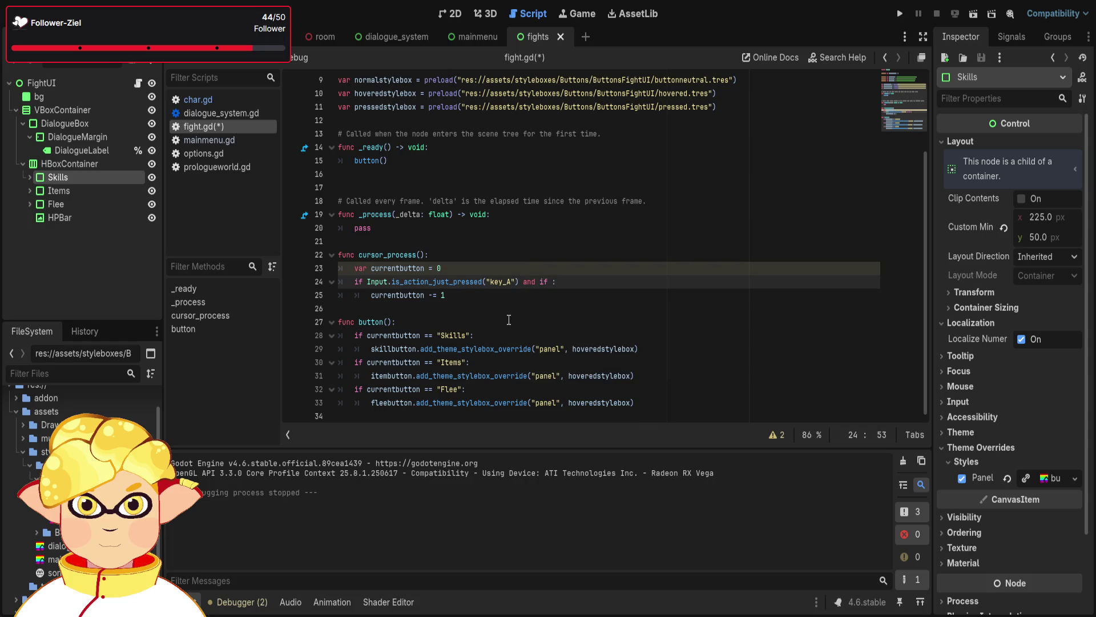
pyautogui.write('currewn')
pyautogui.write('n')
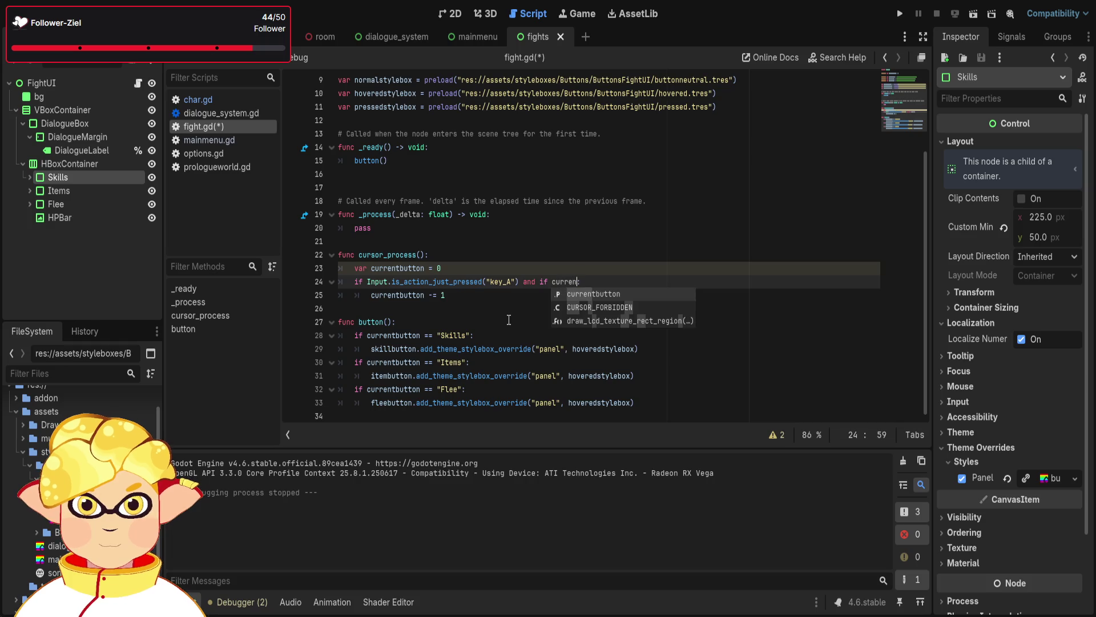
pyautogui.press('Return')
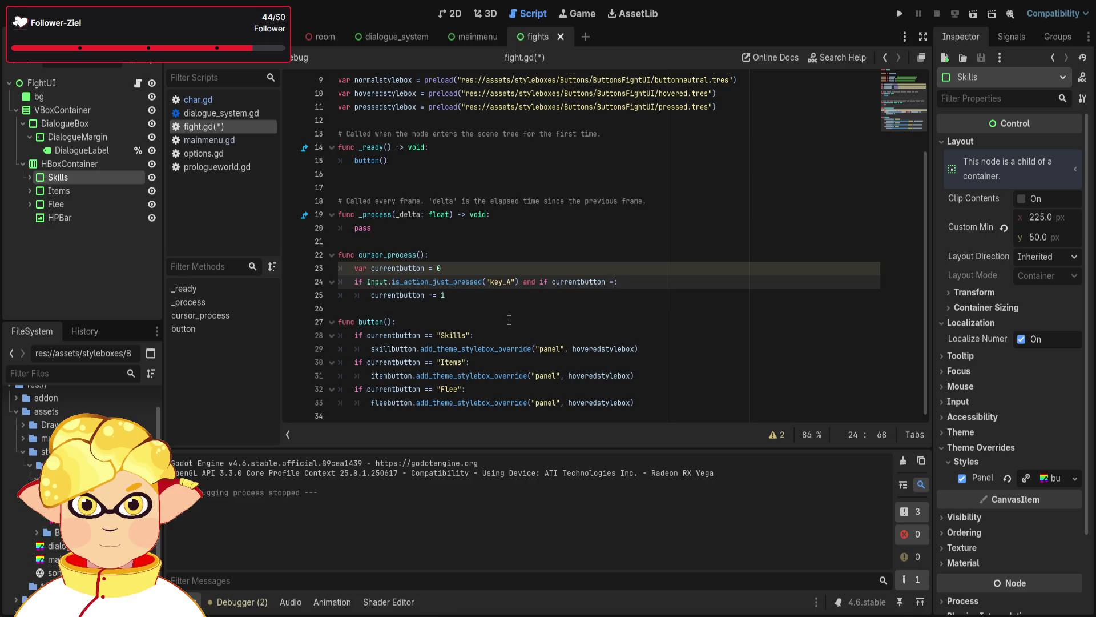
pyautogui.write('= 0:')
pyautogui.click(532, 300)
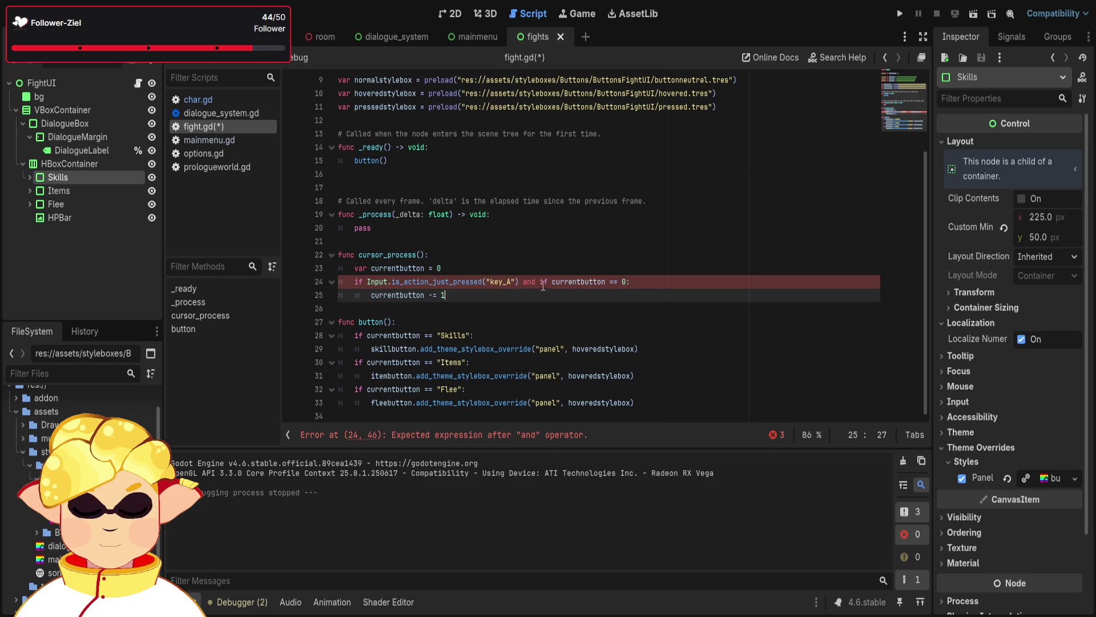
pyautogui.click(556, 282)
pyautogui.press('BackSpace')
pyautogui.press('BackSpace')
pyautogui.press('BackSpace')
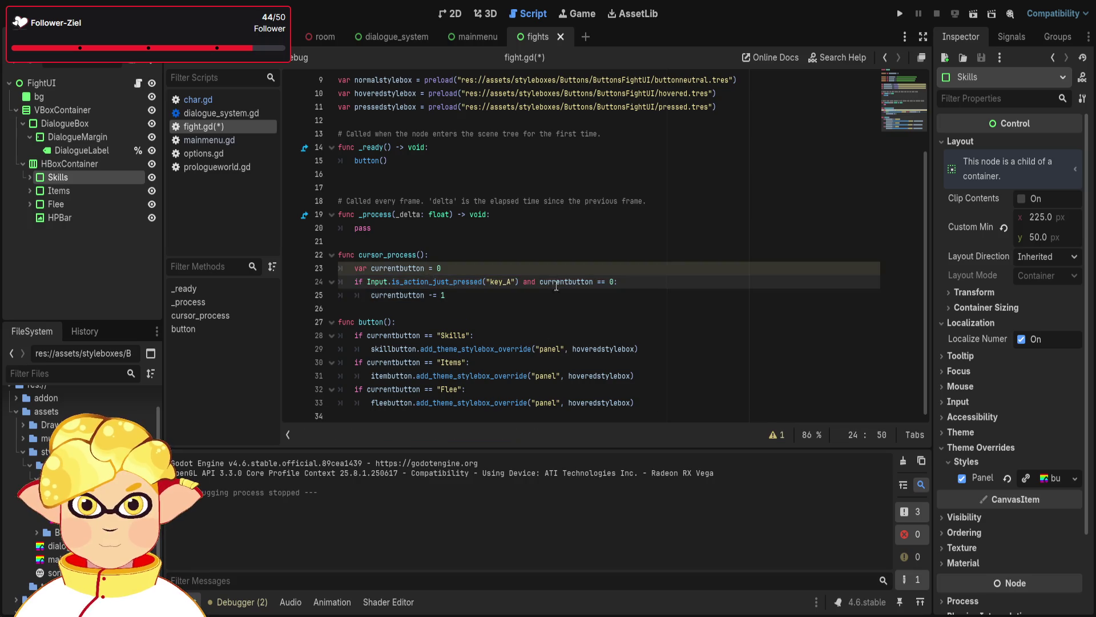
# Change the branch body on line 25 to currentbutton = 2
pyautogui.click(537, 297)
pyautogui.press('BackSpace')
pyautogui.press('BackSpace')
pyautogui.press('BackSpace')
pyautogui.press('BackSpace')
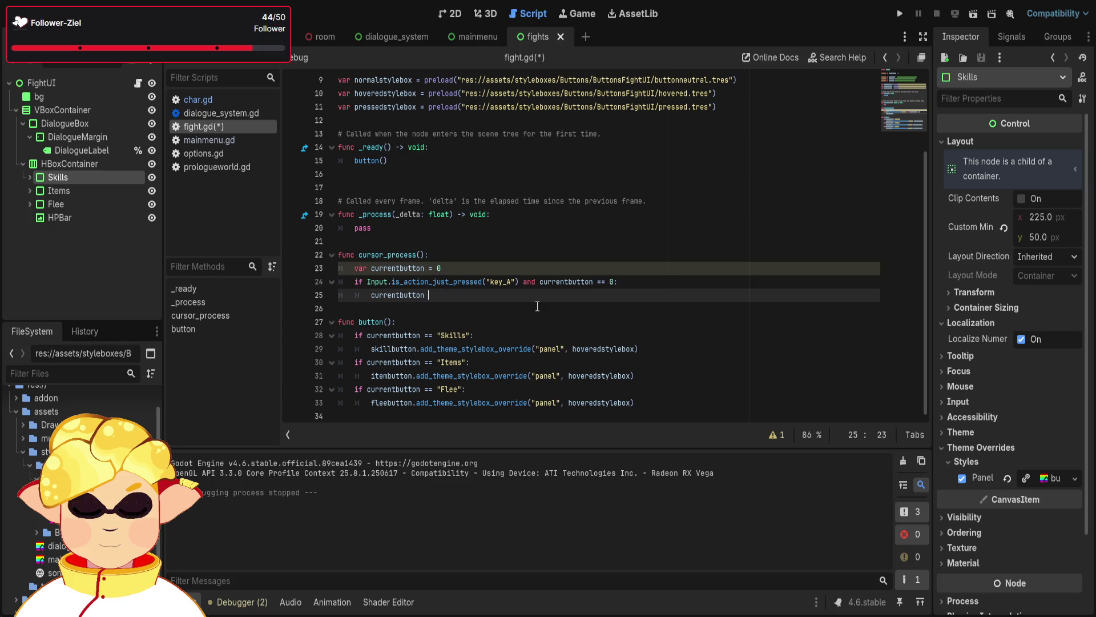
pyautogui.write('= 0')
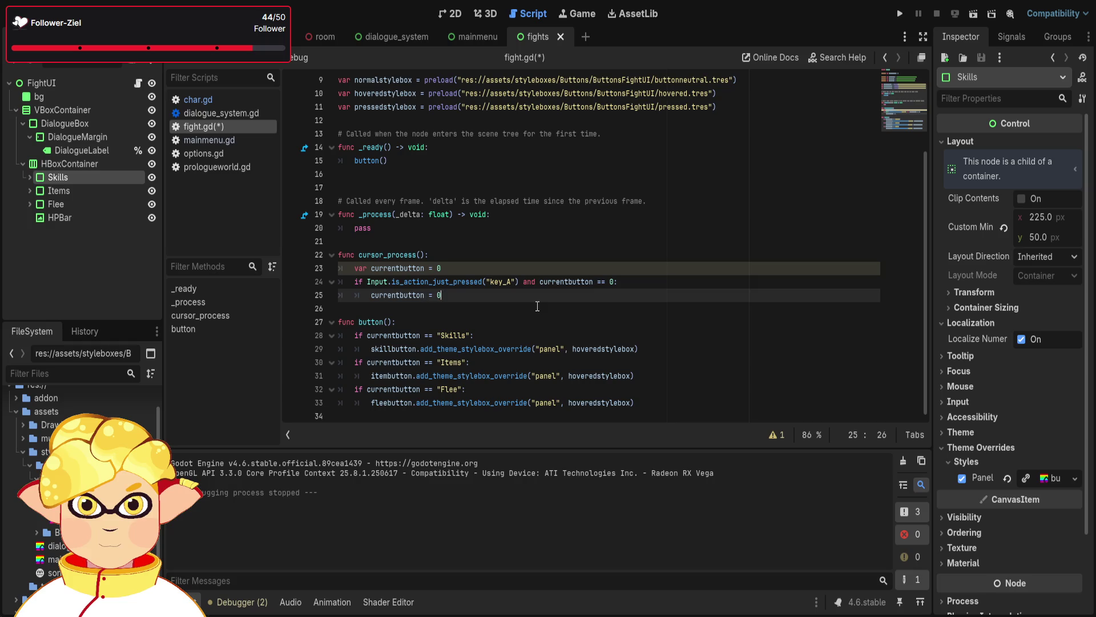
pyautogui.press('BackSpace')
pyautogui.write('3')
pyautogui.press('BackSpace')
pyautogui.write('2')
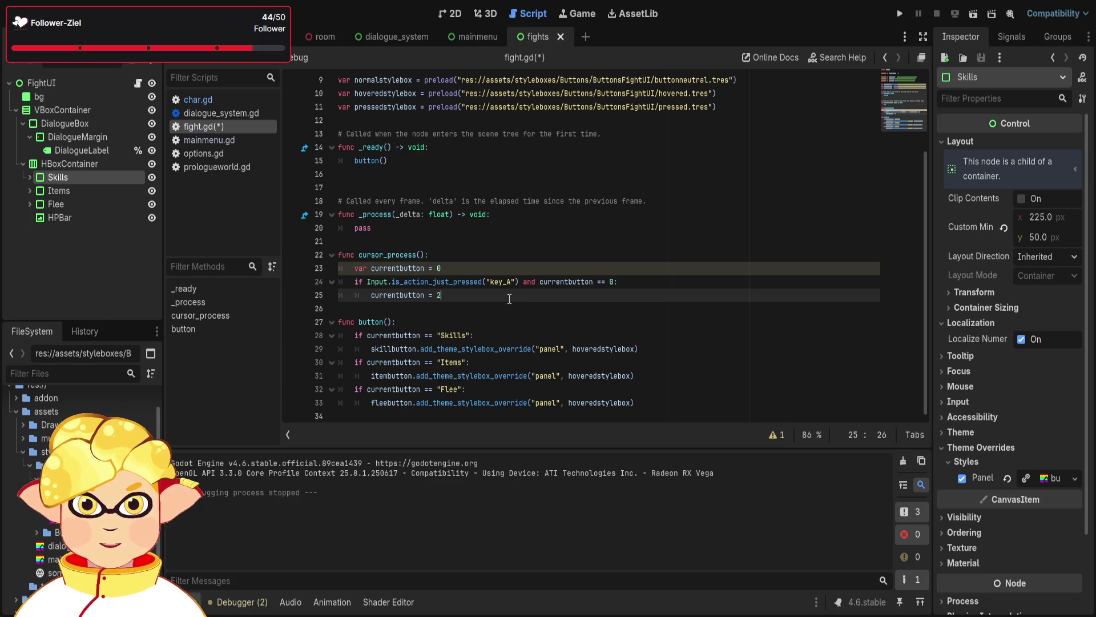
# Add an elif line below the branch using the copied key_A condition
pyautogui.hotkey('shift', 'Up')
pyautogui.hotkey('shift', 'Home')
pyautogui.hotkey('shift', 'Home')
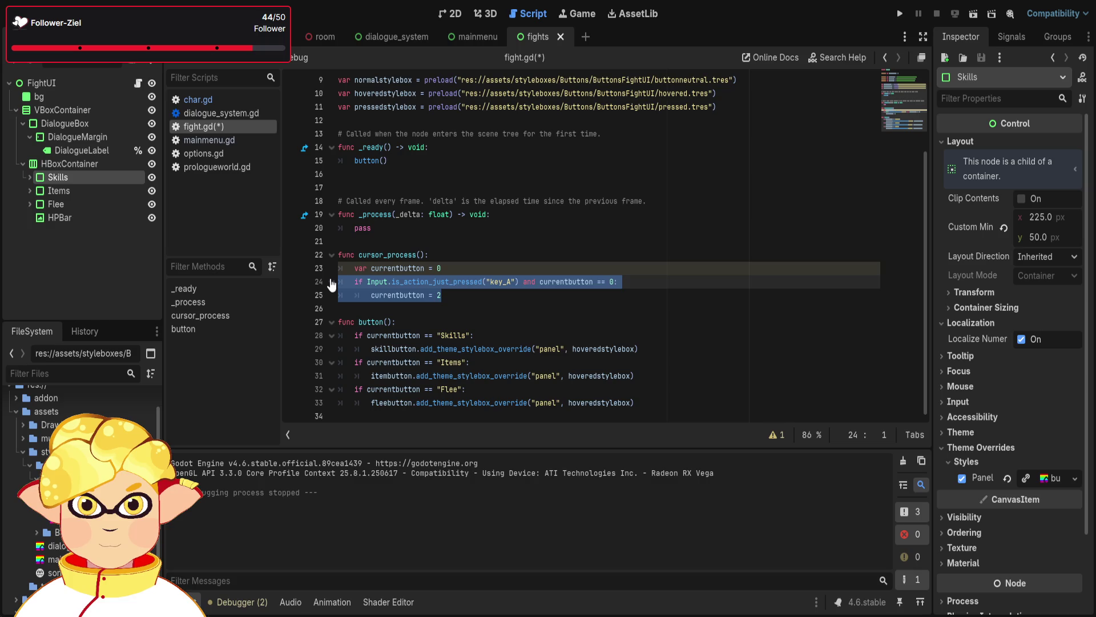
pyautogui.click(459, 296)
pyautogui.press('Return')
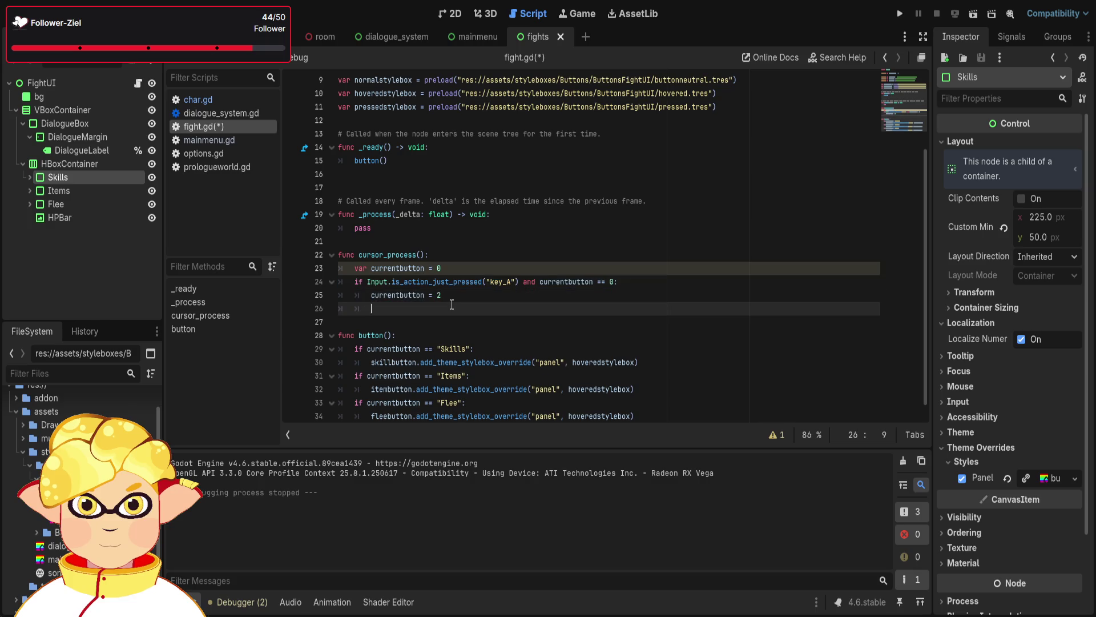
pyautogui.press('BackSpace')
pyautogui.write('elif')
pyautogui.moveTo(618, 281); pyautogui.dragTo(368, 287)
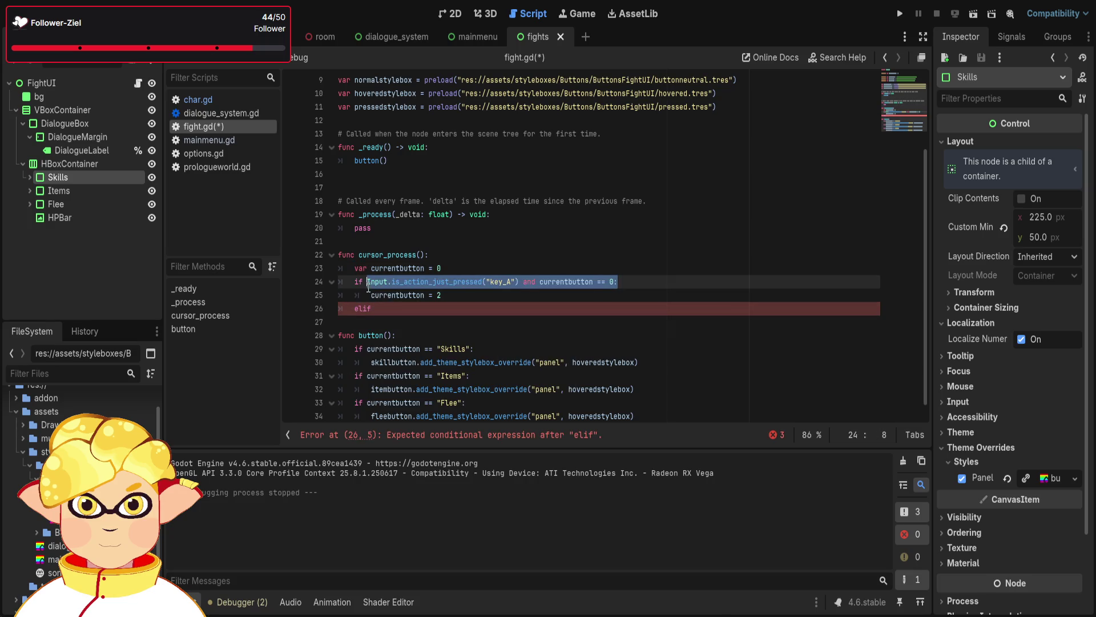
pyautogui.hotkey('ctrl', 'c')
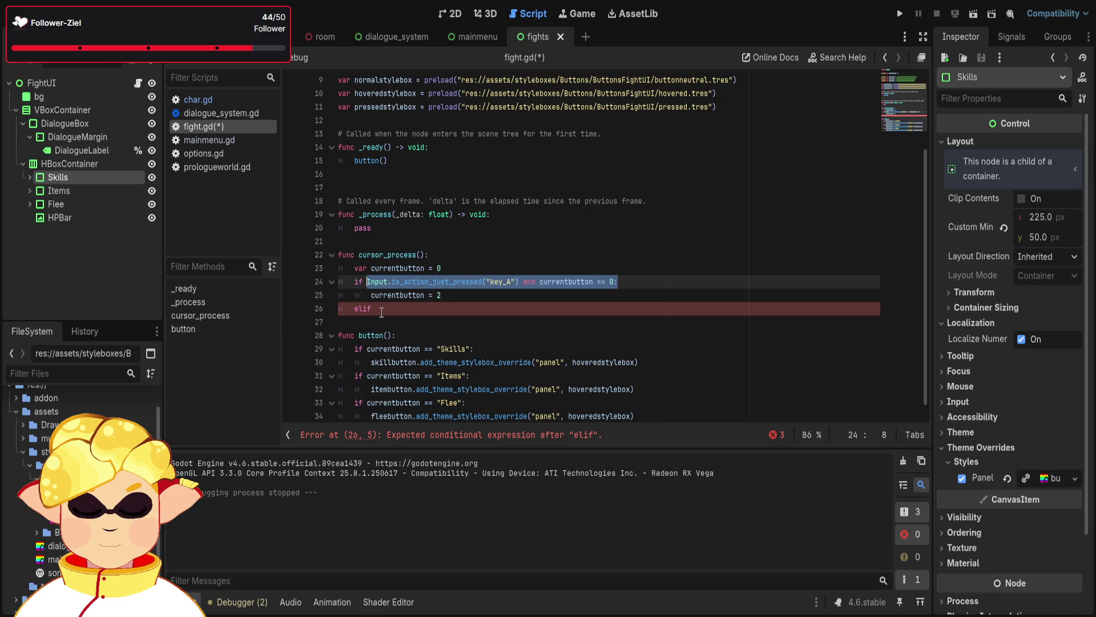
pyautogui.click(374, 308)
pyautogui.hotkey('ctrl', 'v')
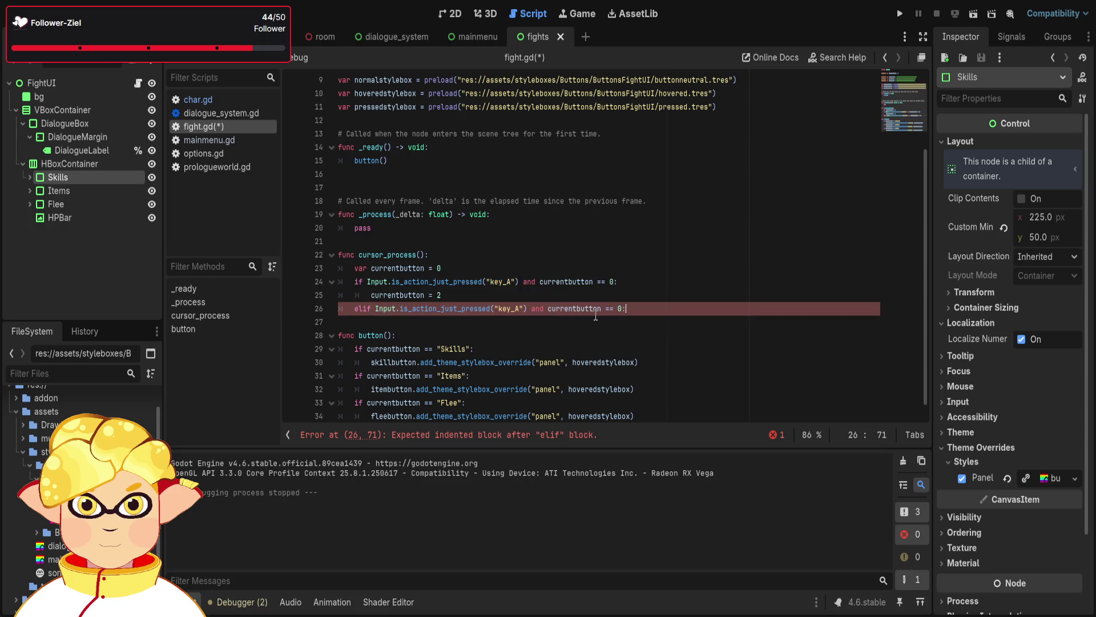
# Make the elif test currentbutton != 0 with body currentbutton -= 1, adding blank lines below
pyautogui.click(609, 309)
pyautogui.press('BackSpace')
pyautogui.write('!')
pyautogui.click(648, 308)
pyautogui.press('Return')
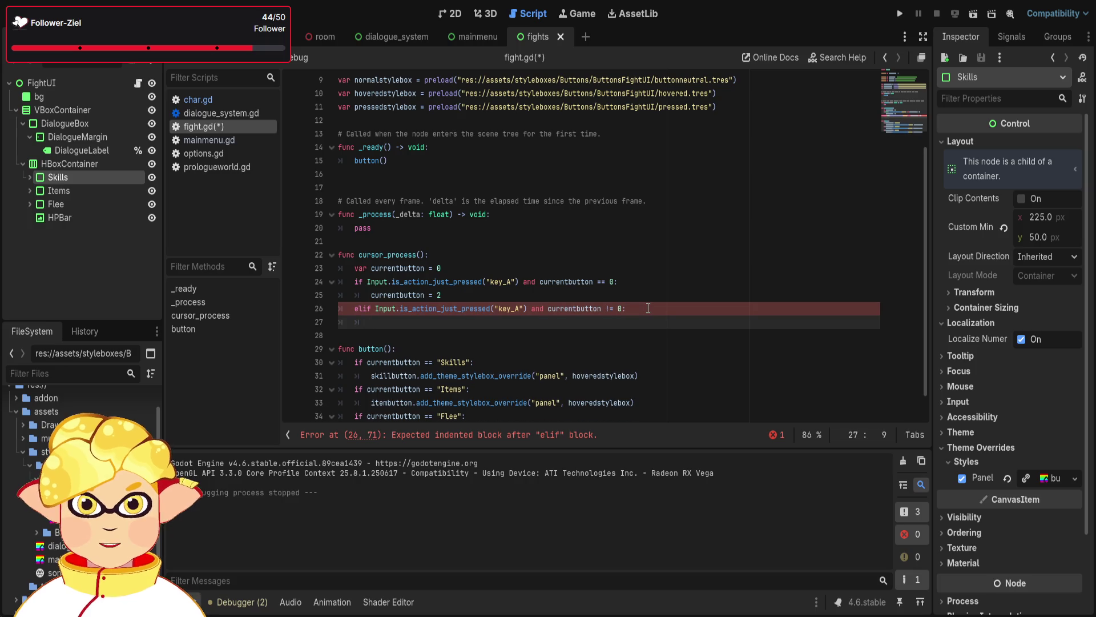
pyautogui.write('currentbutton ')
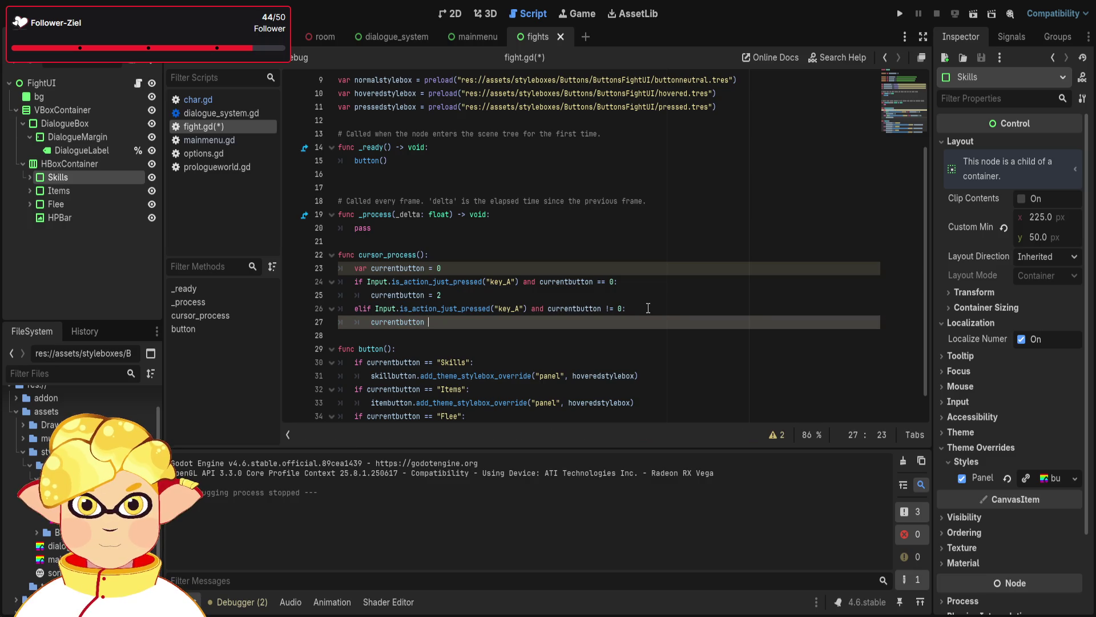
pyautogui.write('-= 1')
pyautogui.scroll(-1, 623, 306)
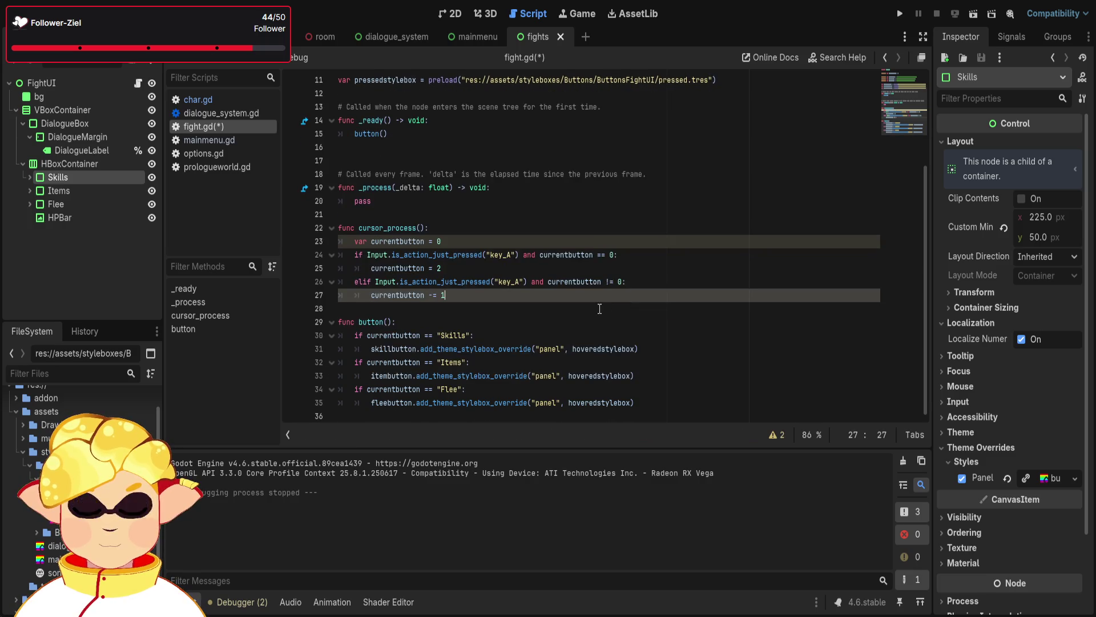
pyautogui.press('Return')
pyautogui.press('Return')
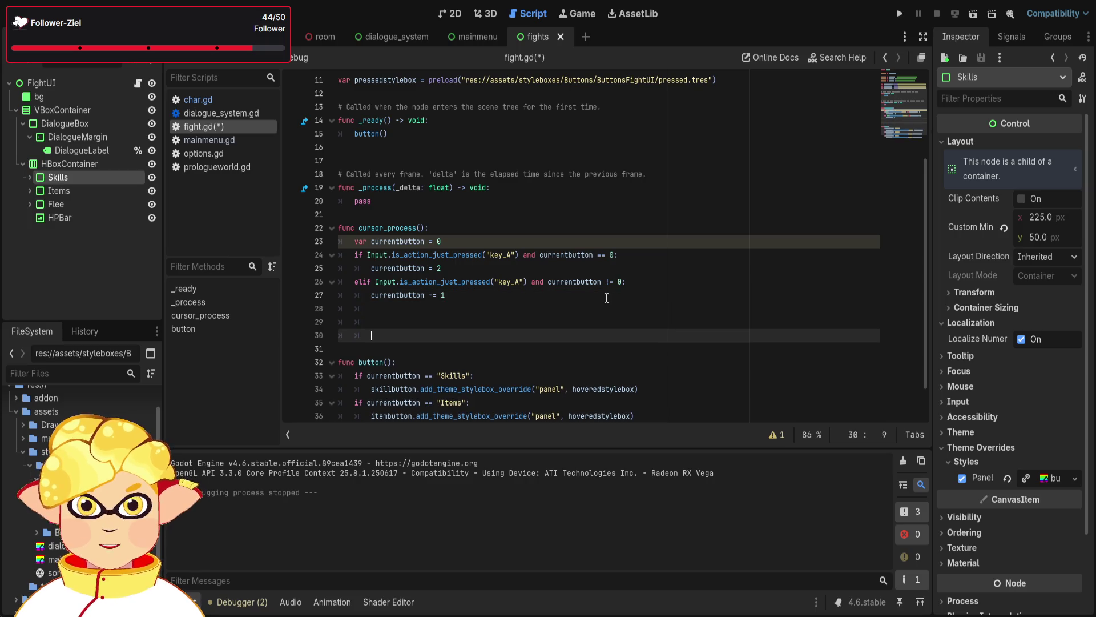
pyautogui.press('BackSpace')
pyautogui.press('BackSpace')
pyautogui.press('BackSpace')
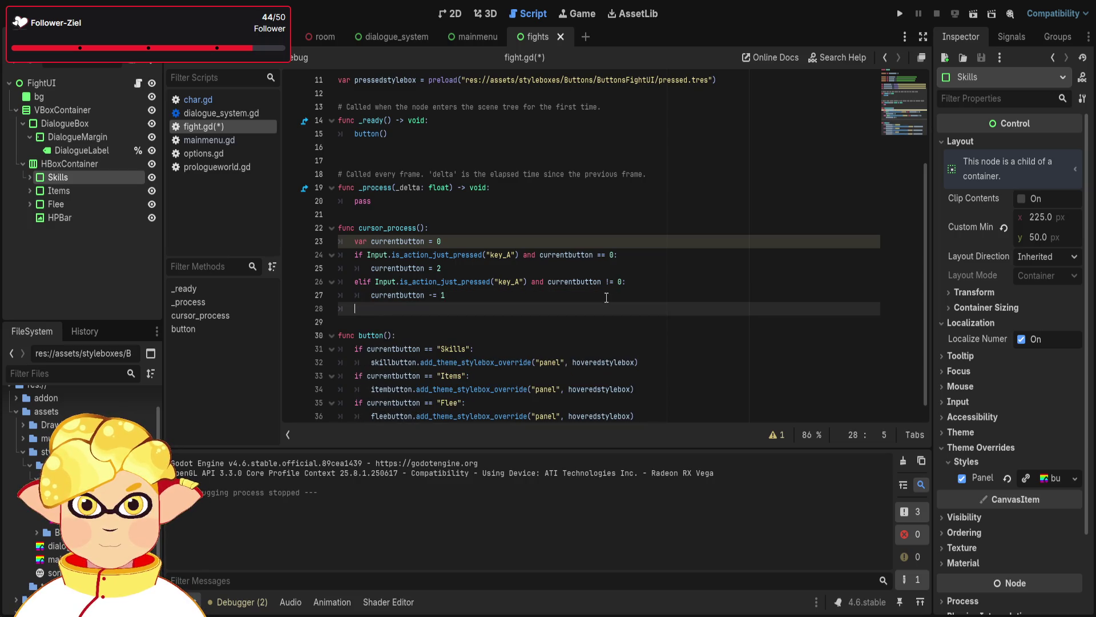
pyautogui.press('Return')
pyautogui.press('Return')
pyautogui.press('Return')
pyautogui.press('Up')
pyautogui.press('Up')
pyautogui.press('Up')
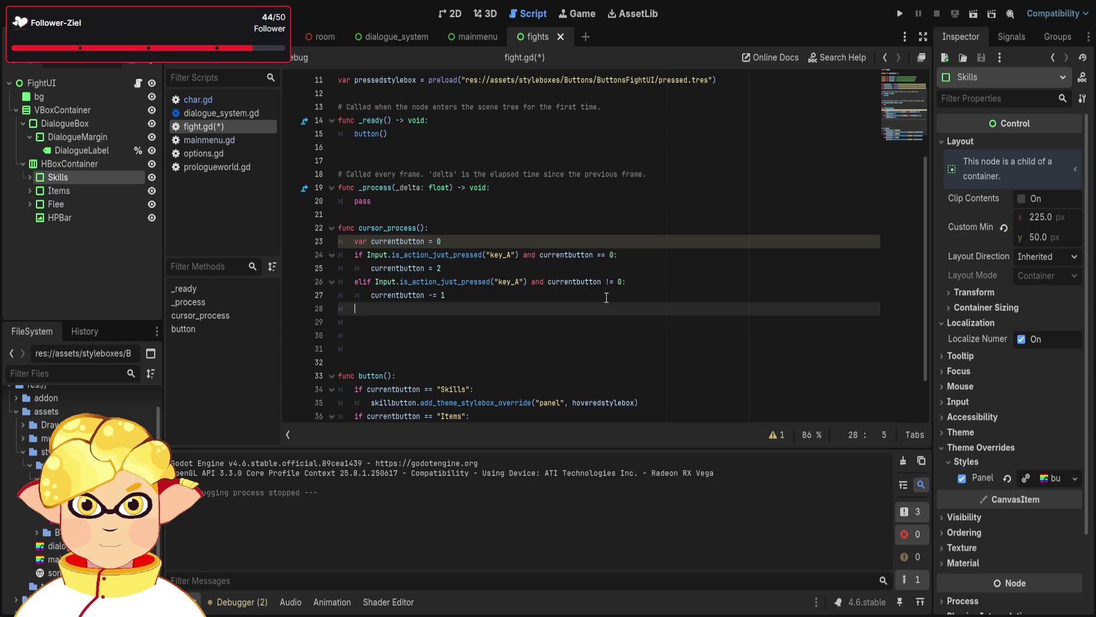
# Add an if branch checking key_D just pressed and currentbutton == 2
pyautogui.write('if')
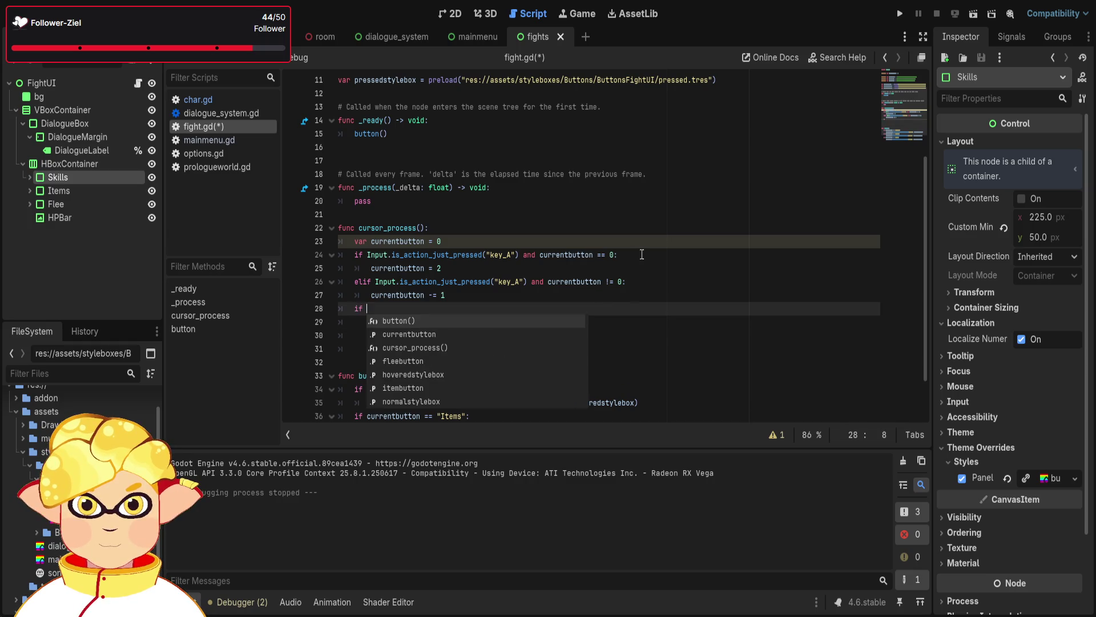
pyautogui.moveTo(642, 254); pyautogui.dragTo(368, 260)
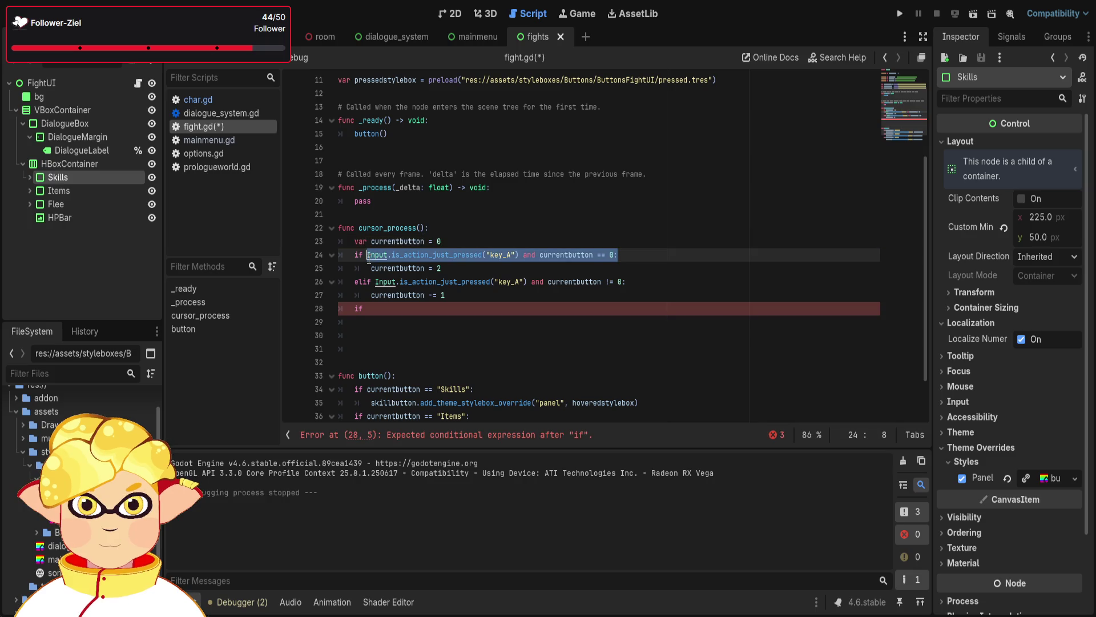
pyautogui.hotkey('ctrl', 'c')
pyautogui.click(368, 309)
pyautogui.hotkey('ctrl', 'v')
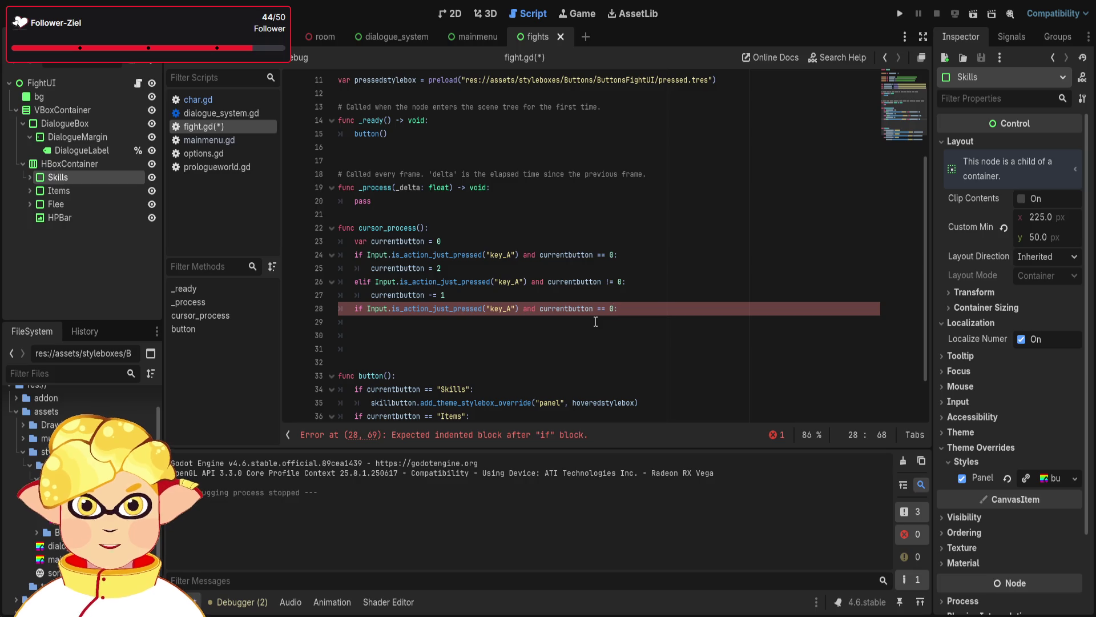
pyautogui.press('BackSpace')
pyautogui.write('2')
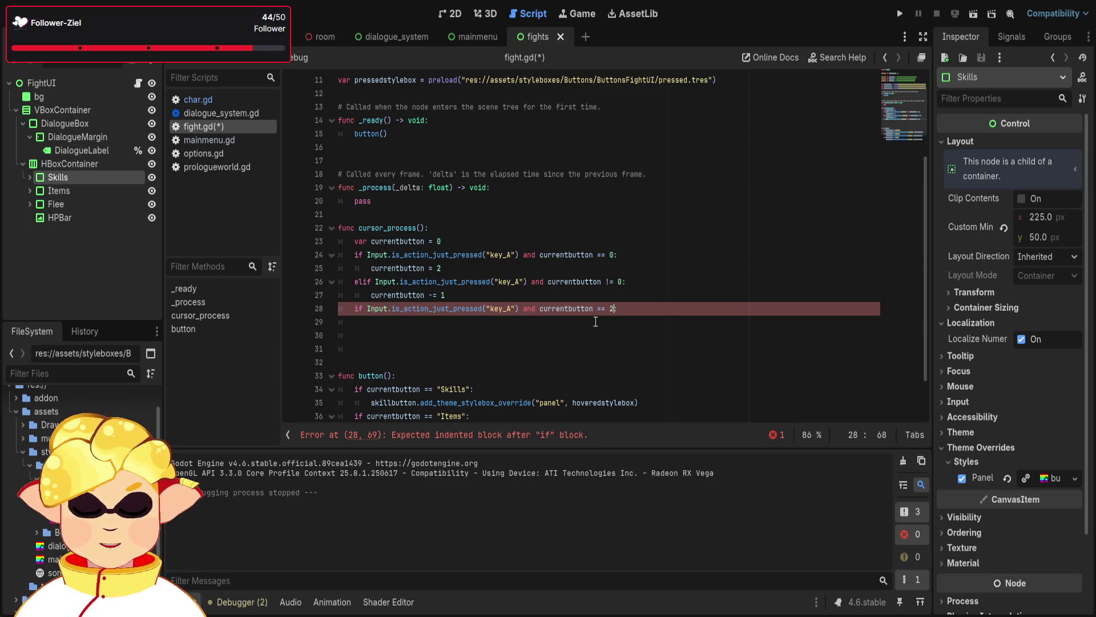
pyautogui.click(512, 309)
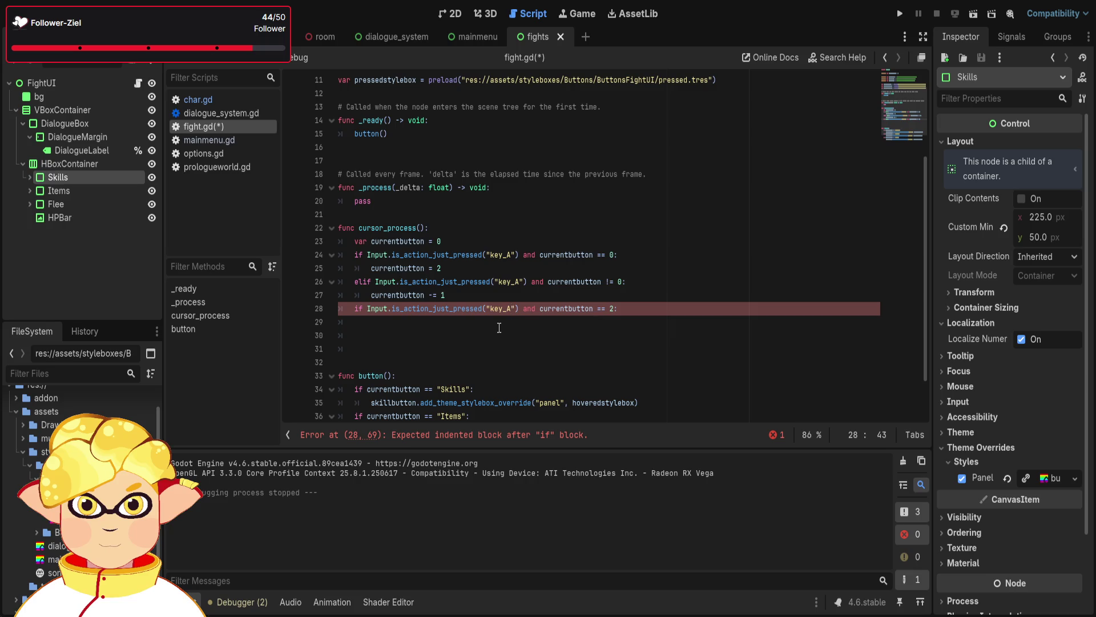
pyautogui.write('d')
pyautogui.press('BackSpace')
pyautogui.write('D')
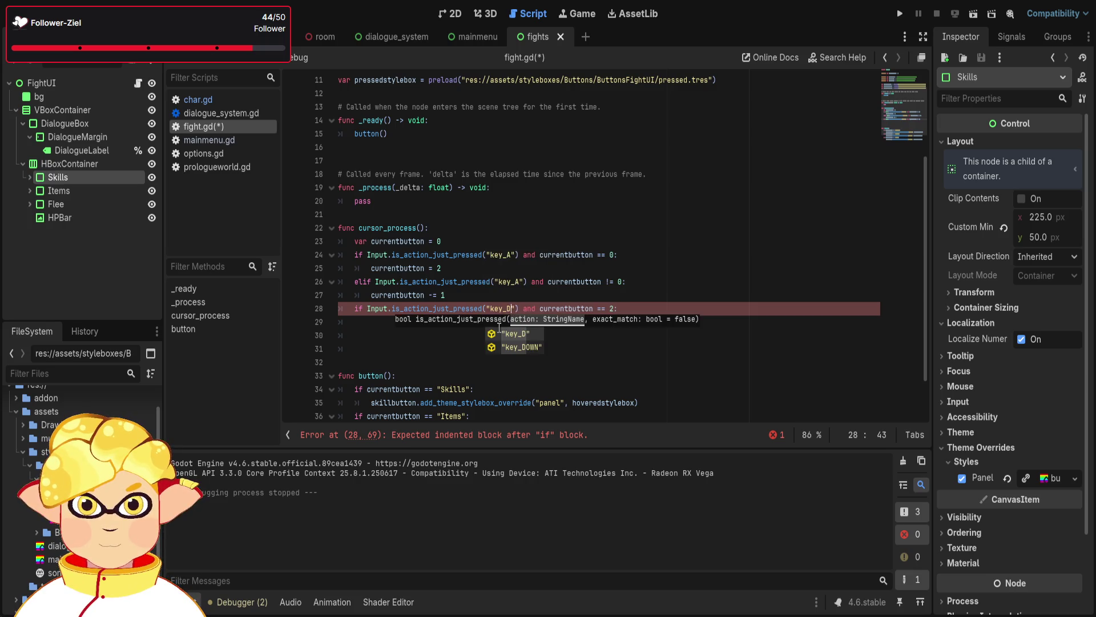
pyautogui.click(750, 306)
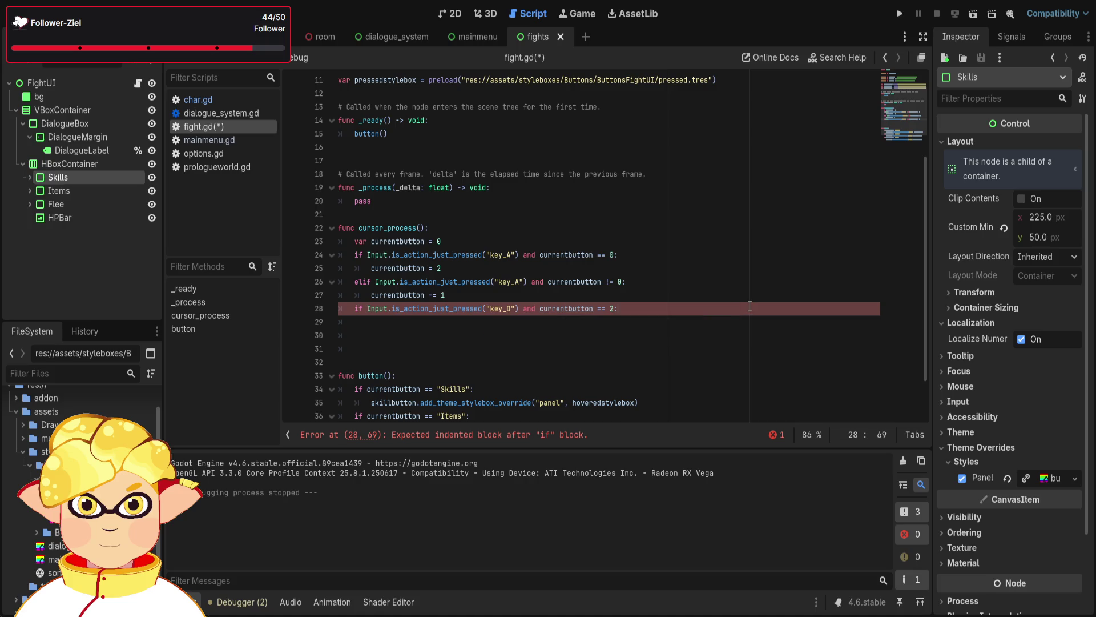
pyautogui.press('Return')
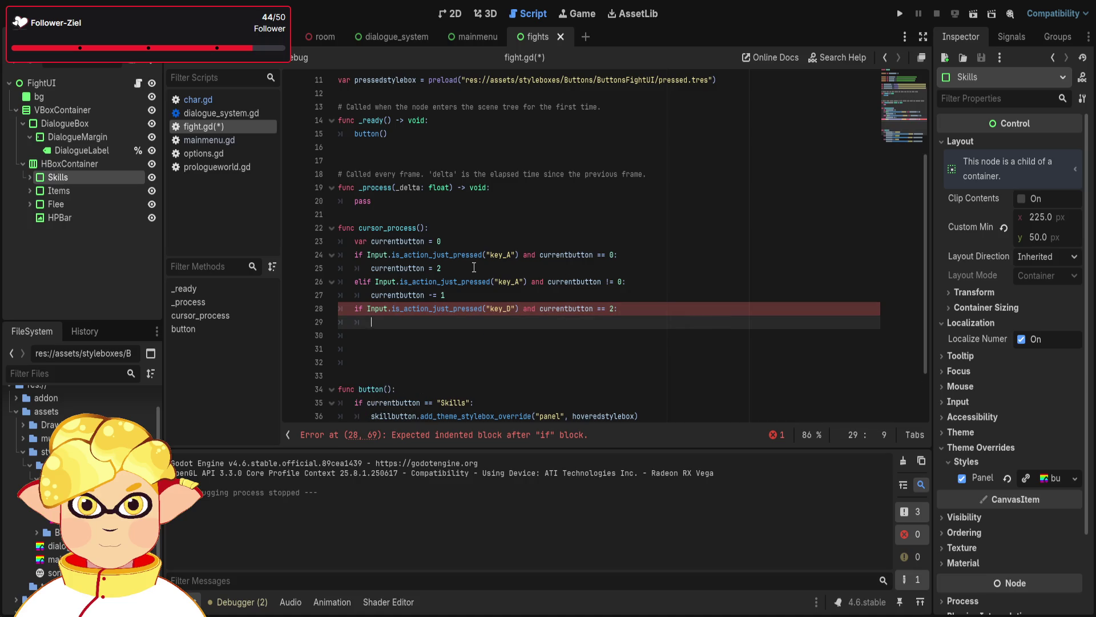
# Set the key_D branch body to currentbutton = 0
pyautogui.moveTo(442, 267); pyautogui.dragTo(334, 271)
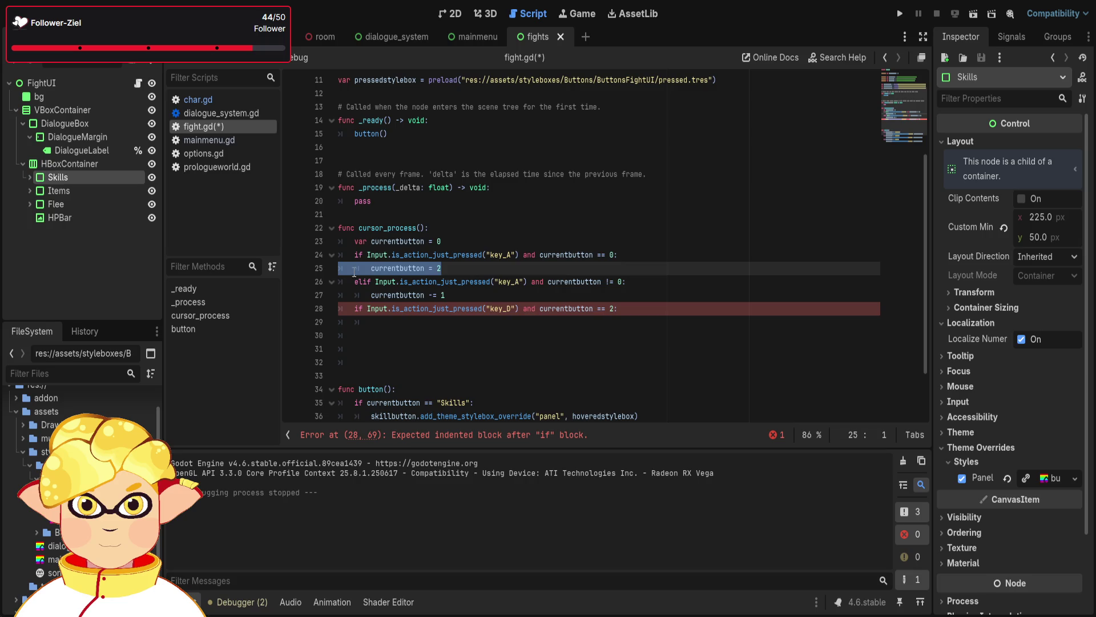
pyautogui.moveTo(445, 267); pyautogui.dragTo(371, 268)
pyautogui.hotkey('ctrl', 'c')
pyautogui.click(388, 322)
pyautogui.hotkey('ctrl', 'v')
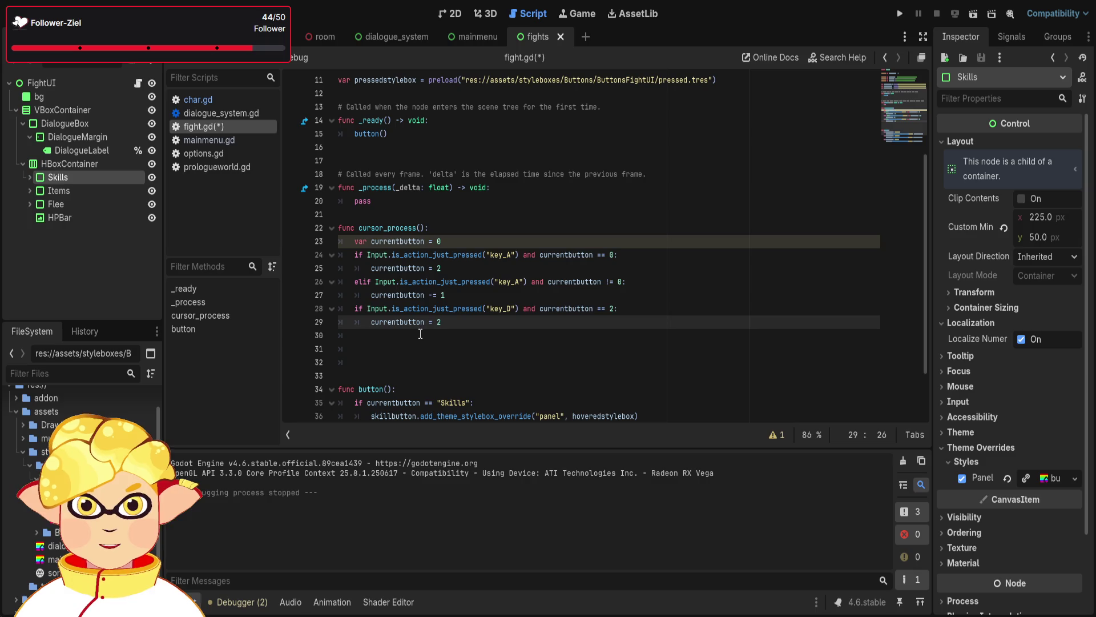
pyautogui.press('BackSpace')
pyautogui.write('0')
pyautogui.click(455, 341)
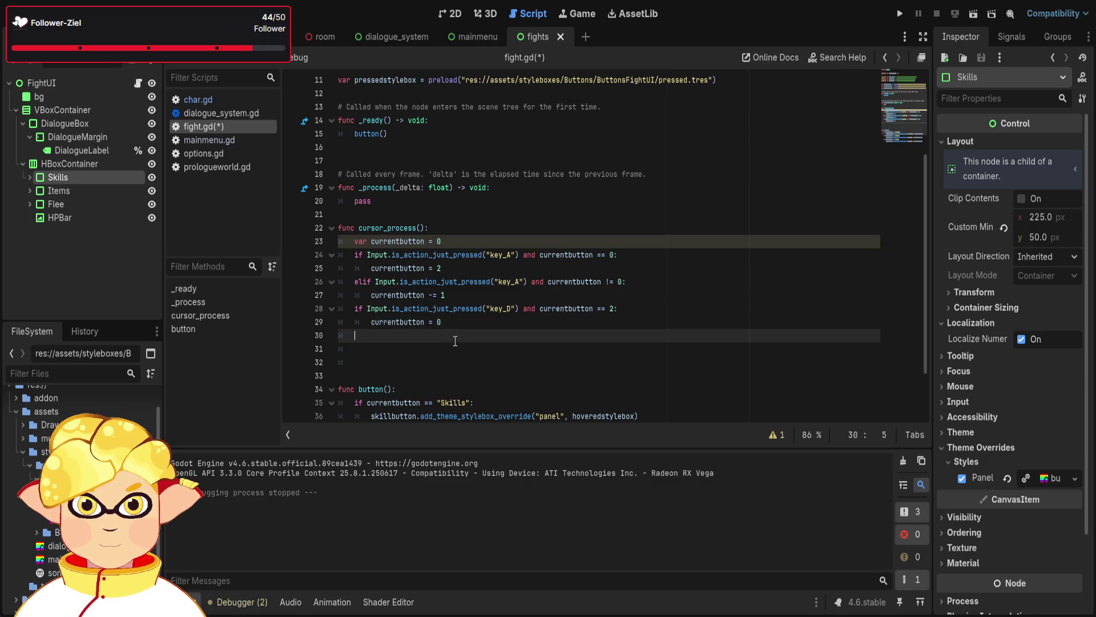
# Replace the button() name comparisons with 0, 1 and 2
pyautogui.scroll(-2, 455, 341)
pyautogui.moveTo(471, 335)
pyautogui.mouseDown()
pyautogui.moveTo(440, 335)
pyautogui.moveTo(438, 390)
pyautogui.mouseUp()
pyautogui.write('0')
pyautogui.write('1')
pyautogui.write('2:')
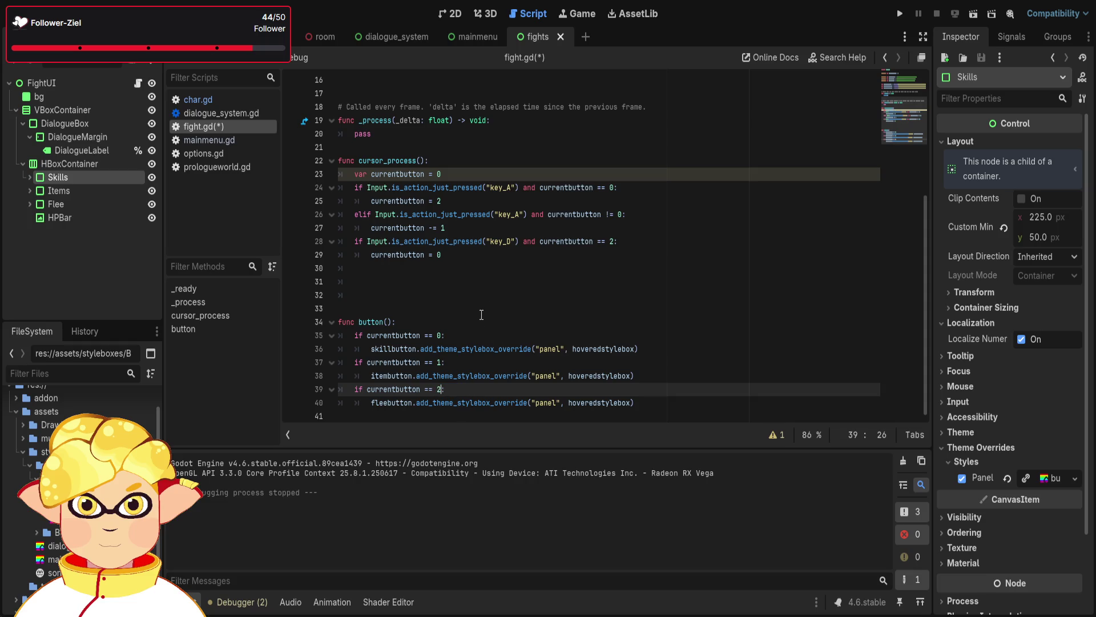
pyautogui.click(481, 307)
# Duplicate the elif branch below the key_D branch and change it to currentbutton += 1
pyautogui.click(442, 254)
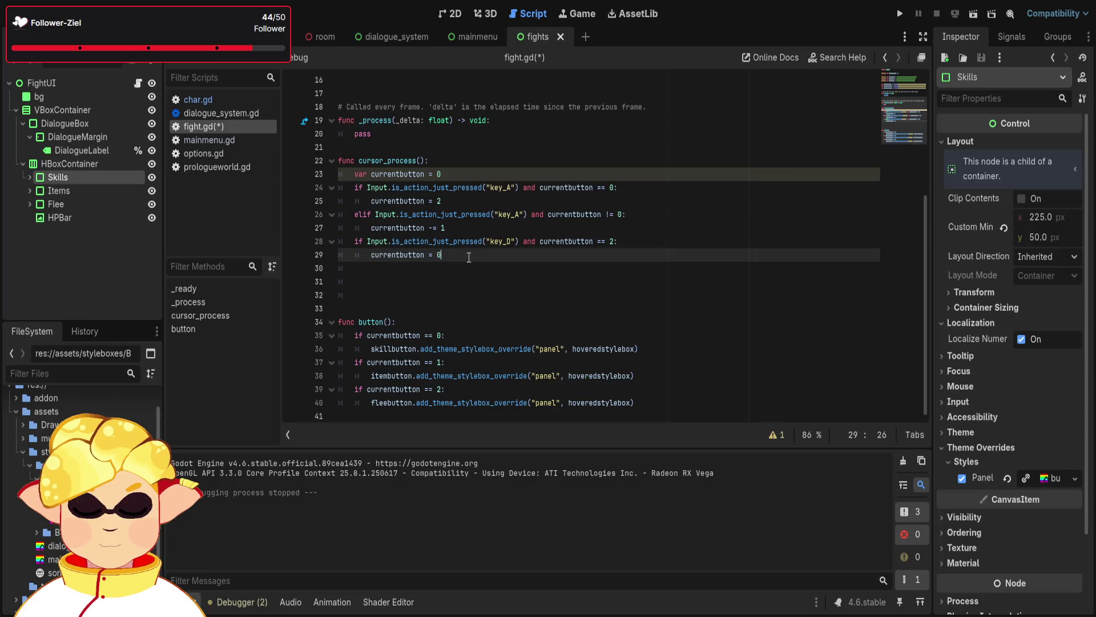
pyautogui.moveTo(445, 228); pyautogui.dragTo(335, 221)
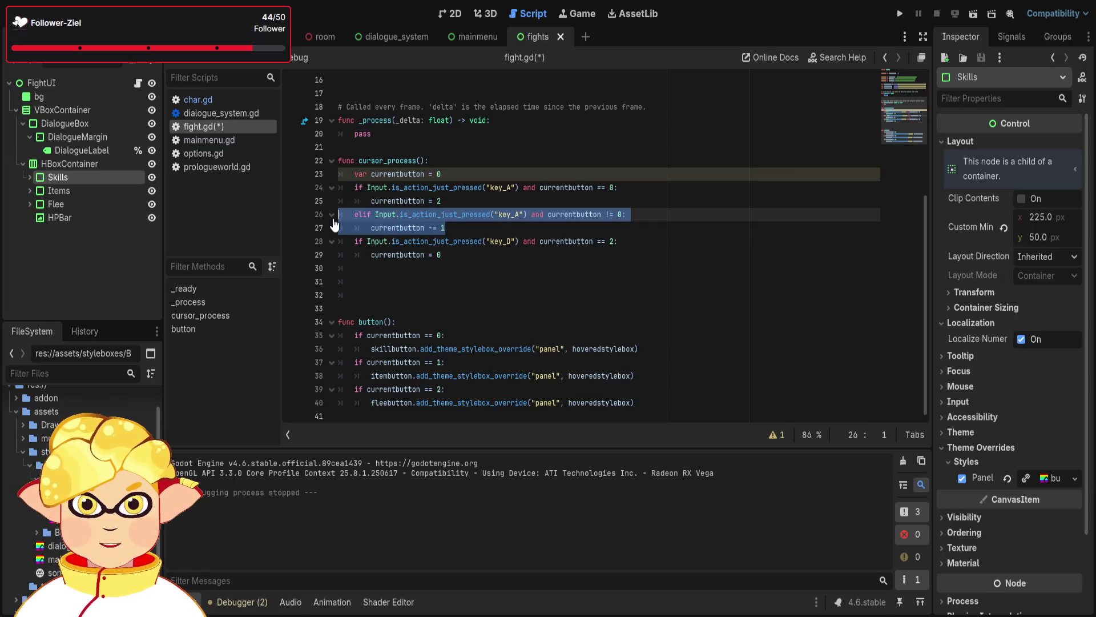
pyautogui.click(364, 285)
pyautogui.press('BackSpace')
pyautogui.press('BackSpace')
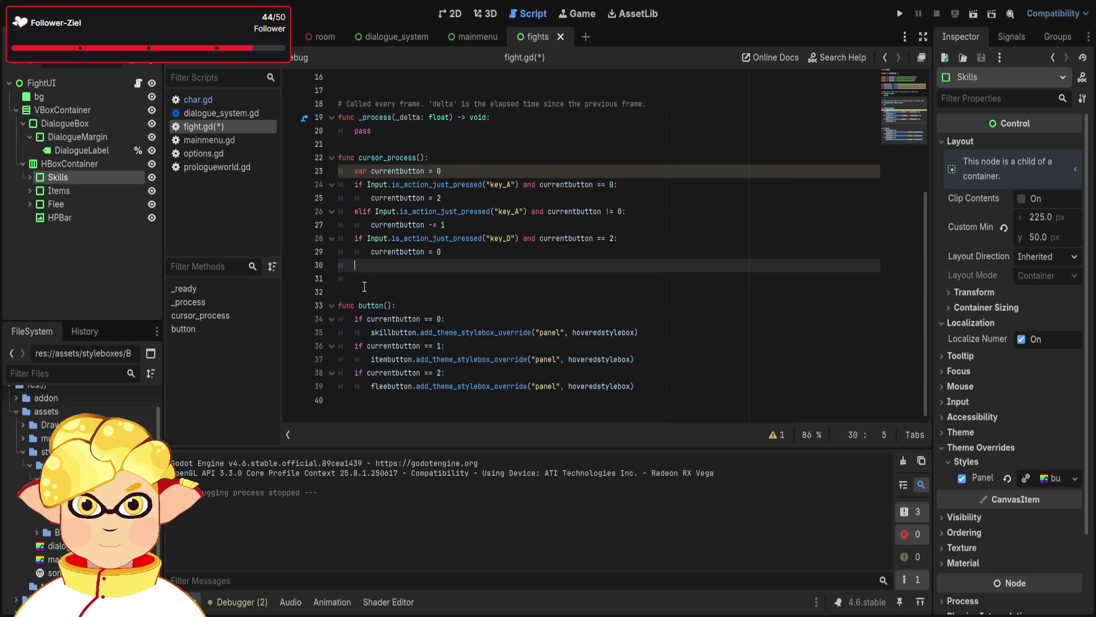
pyautogui.hotkey('ctrl', 'v')
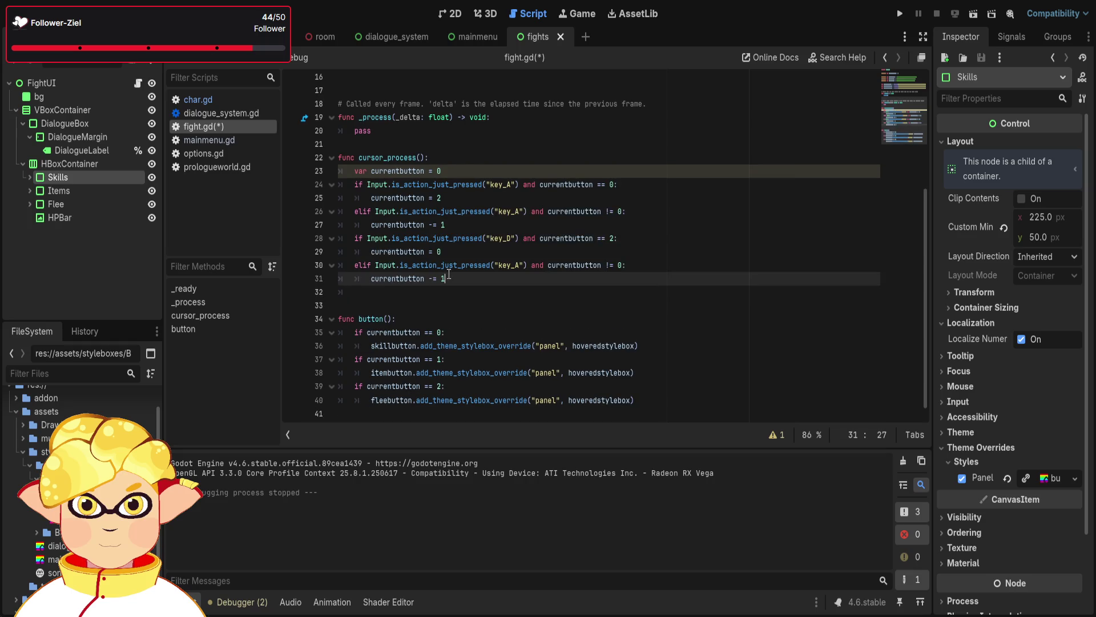
pyautogui.click(434, 278)
pyautogui.press('BackSpace')
pyautogui.write('+')
# Change the new elif's comparison to != 2 and run the project to test
pyautogui.doubleClick(621, 266)
pyautogui.write('2')
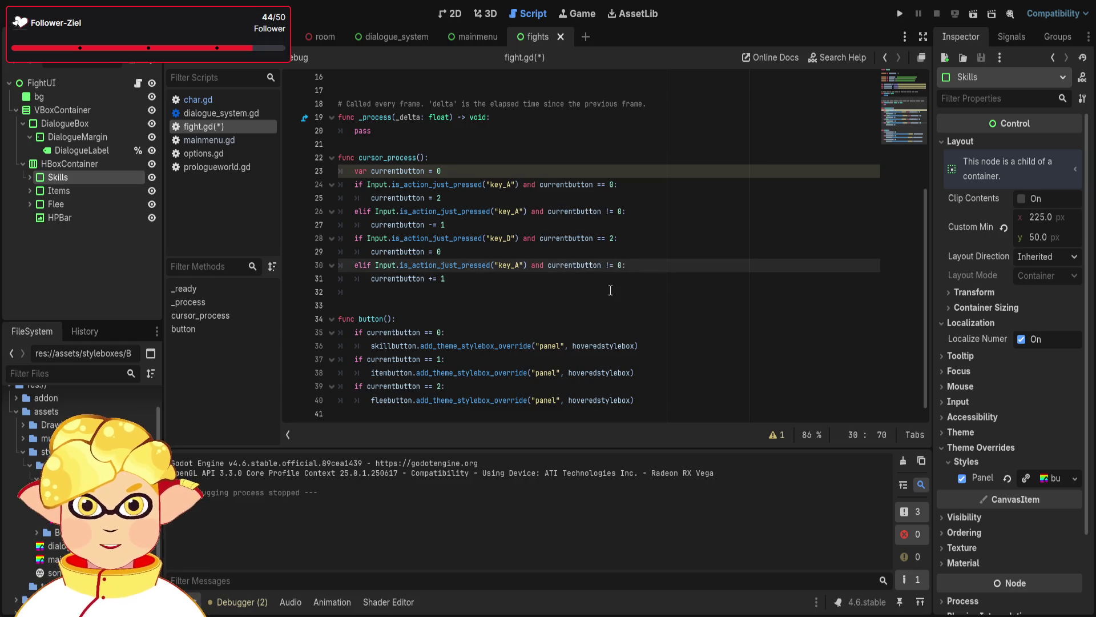
pyautogui.click(610, 290)
pyautogui.press('F5')
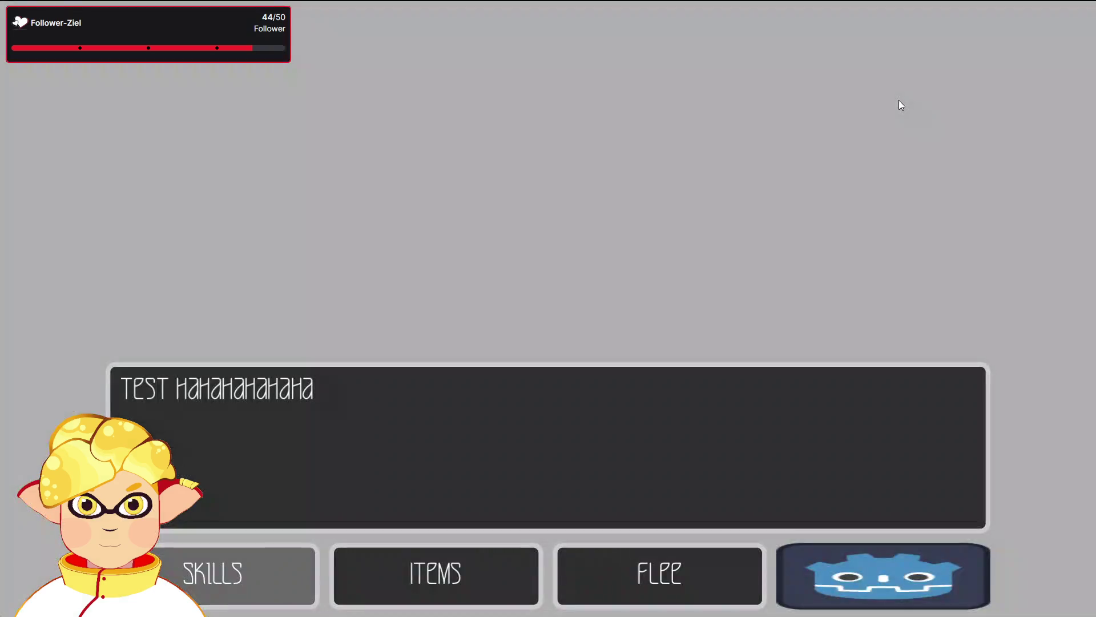
# Close the game and replace pass in _process with cursor_process() and button() calls
pyautogui.press('F8')
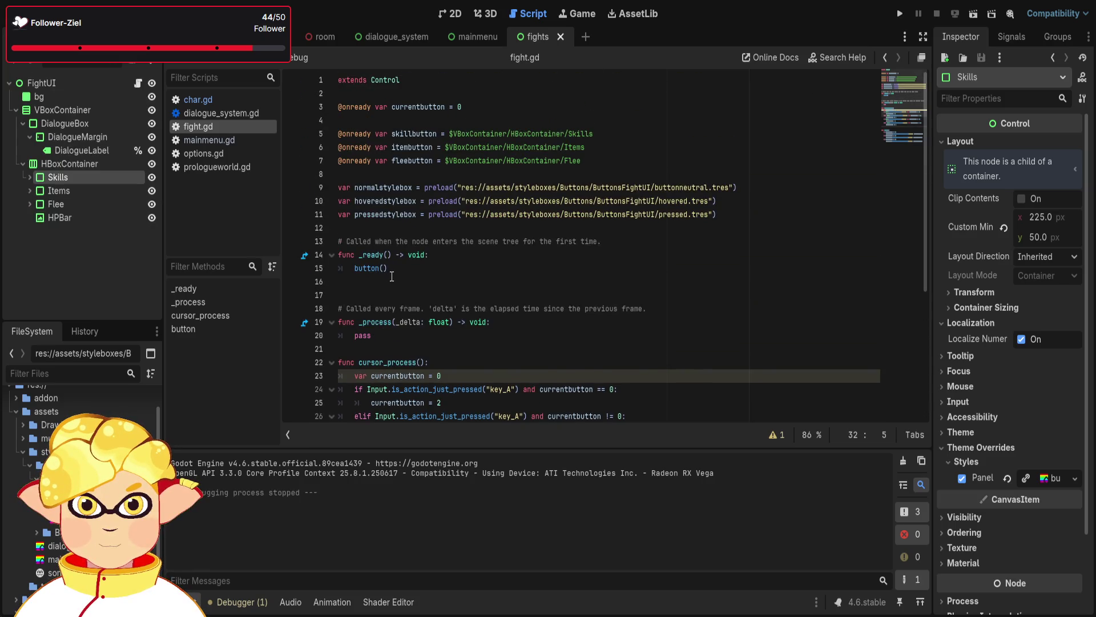
pyautogui.scroll(1, 391, 276)
pyautogui.moveTo(429, 322); pyautogui.dragTo(363, 322)
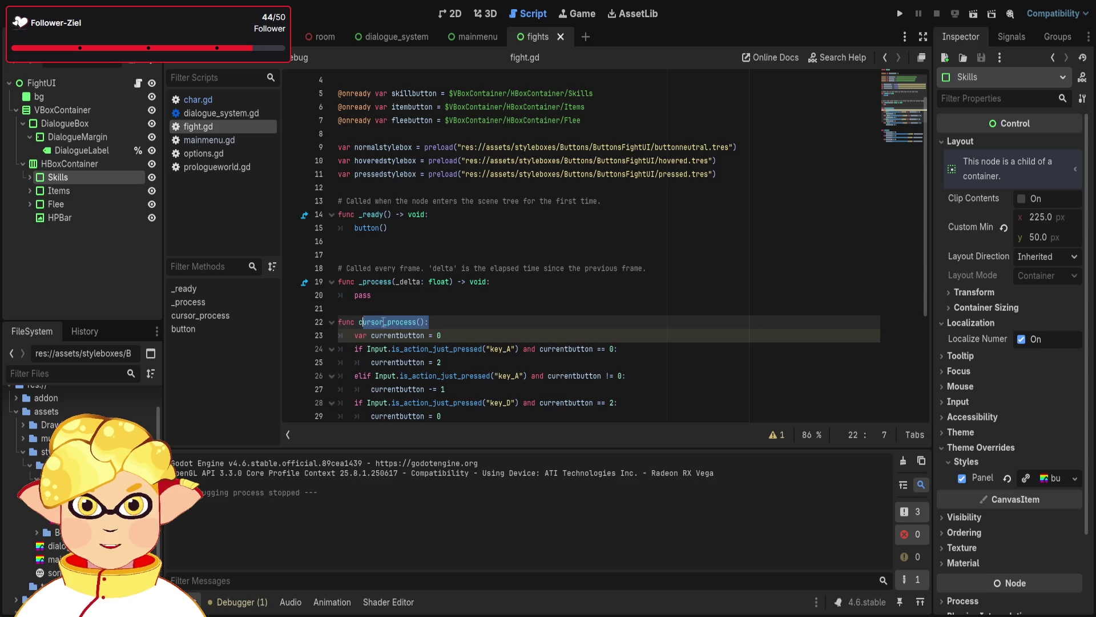
pyautogui.click(415, 299)
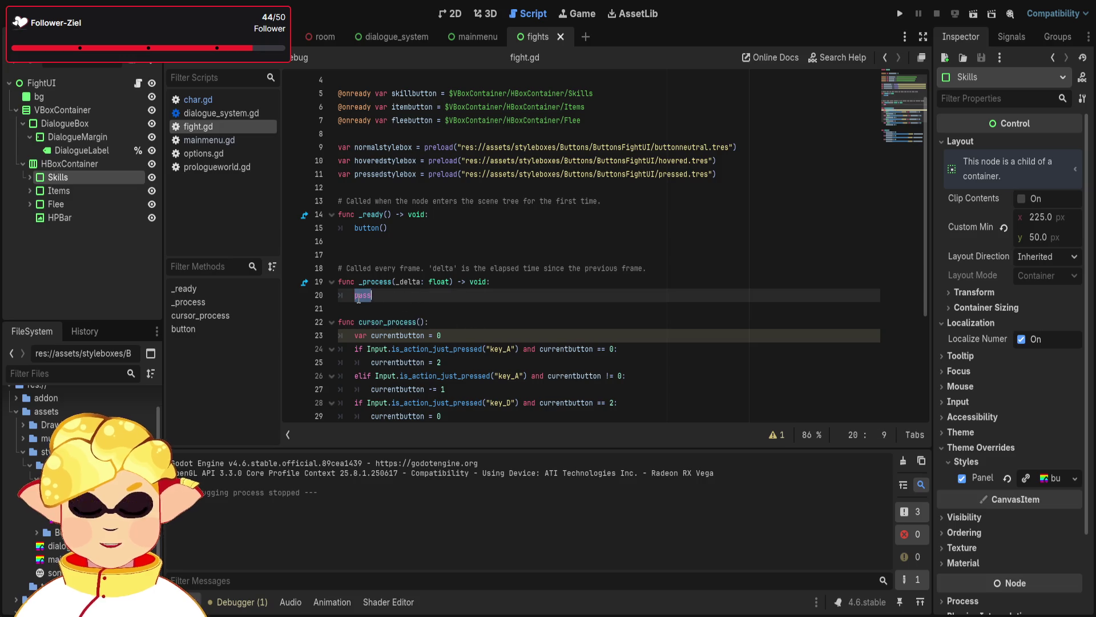
pyautogui.write('cps')
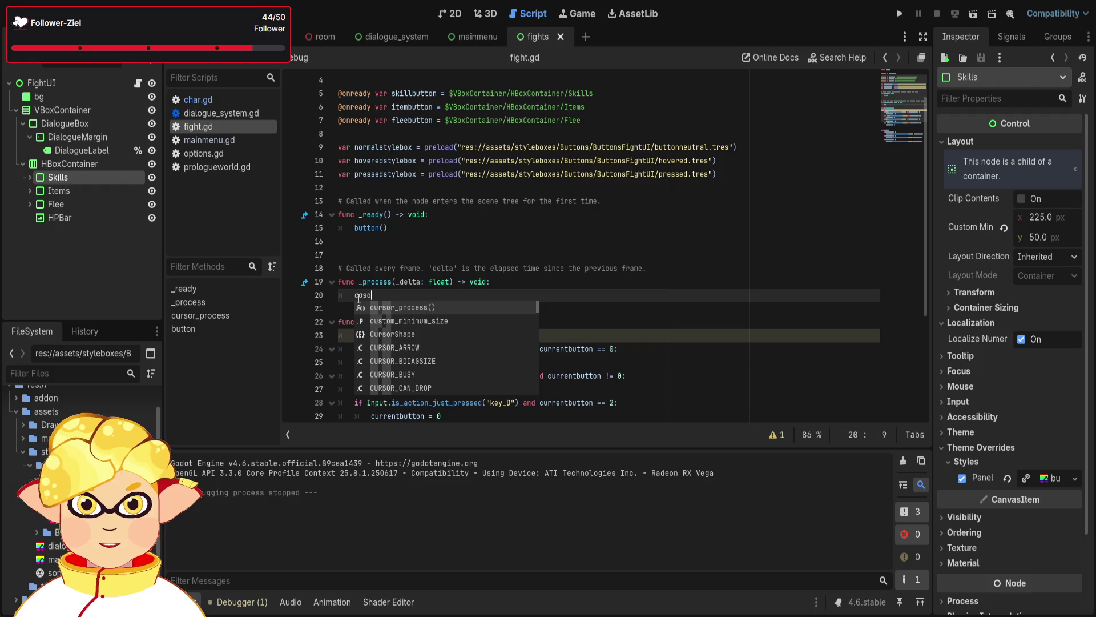
pyautogui.press('Down')
pyautogui.press('Return')
pyautogui.press('Return')
pyautogui.write('butto')
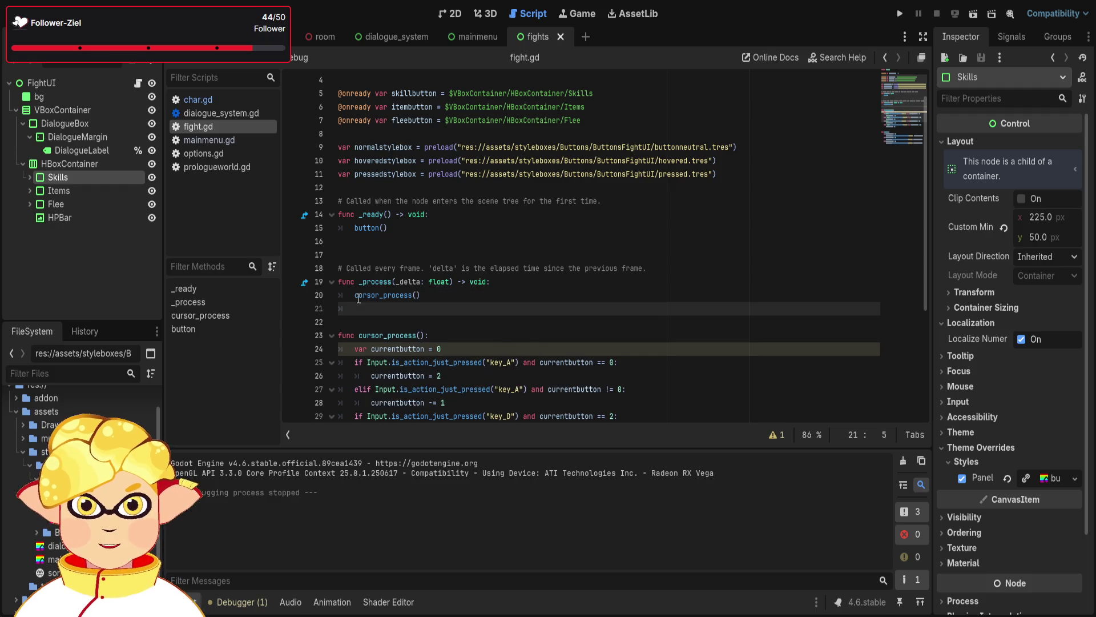
pyautogui.write('n')
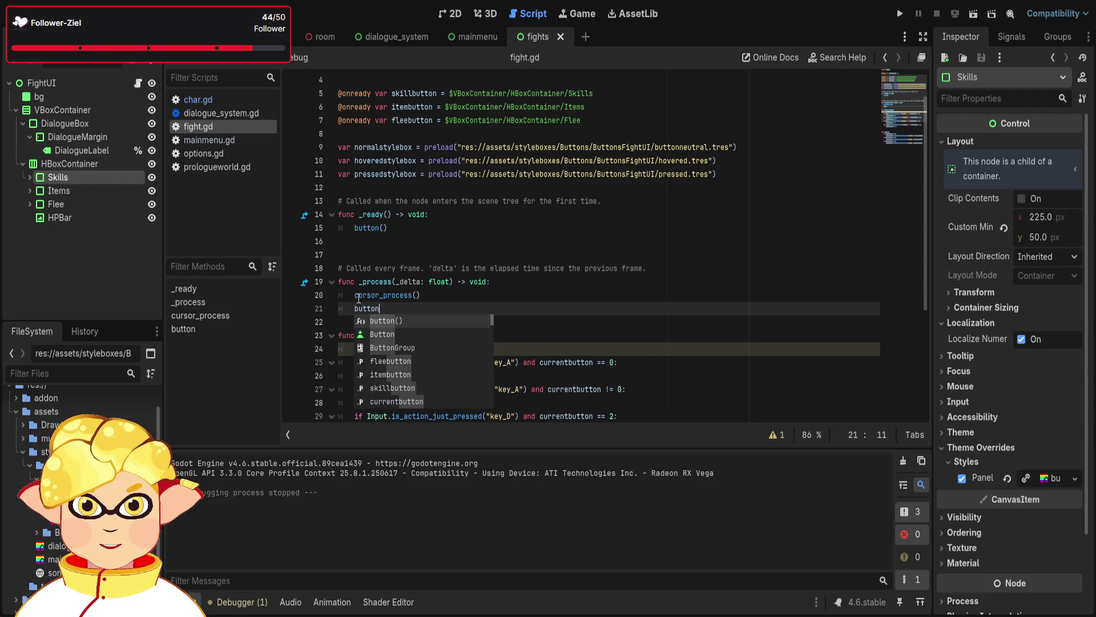
pyautogui.press('Return')
# Run the fight UI scene to test it, then close the game window
pyautogui.click(973, 22)
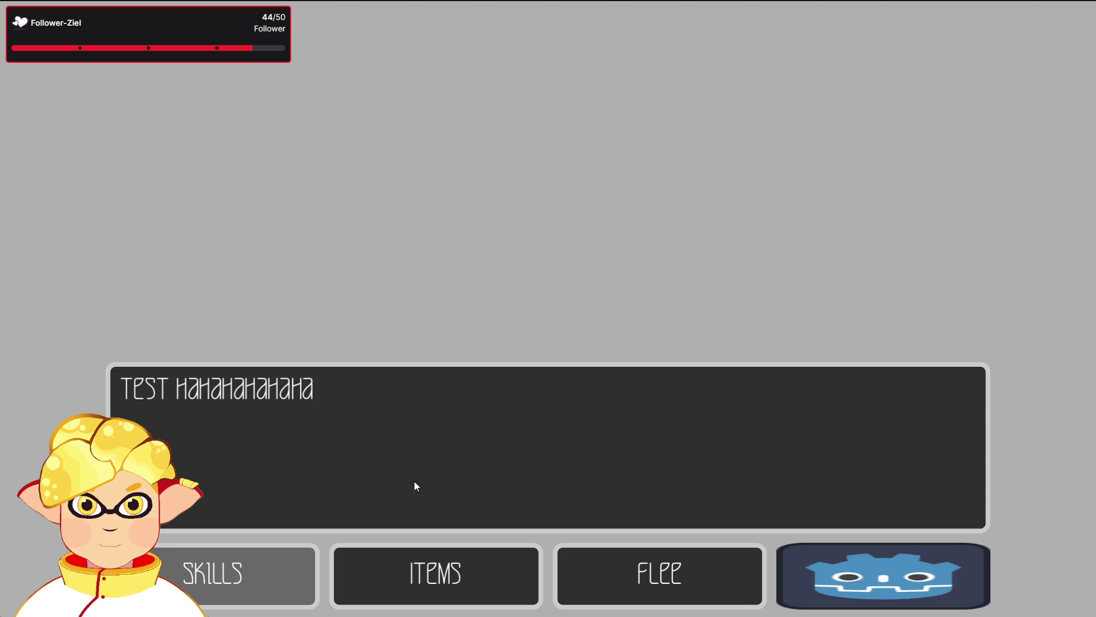
pyautogui.hotkey('alt', 'F4')
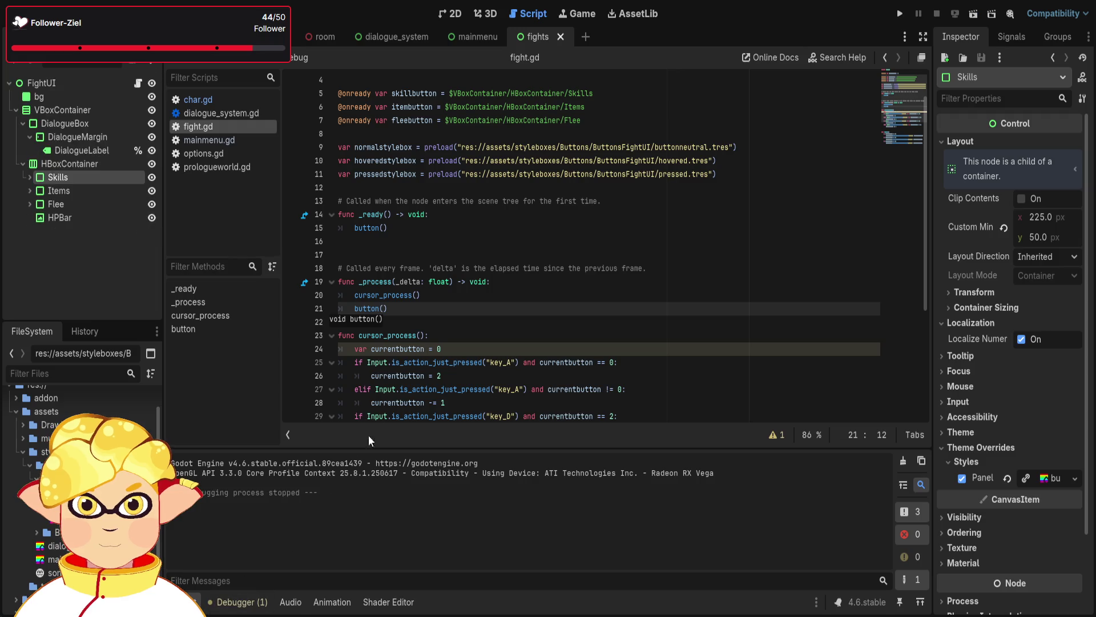
pyautogui.scroll(-1, 405, 353)
pyautogui.scroll(-3, 422, 297)
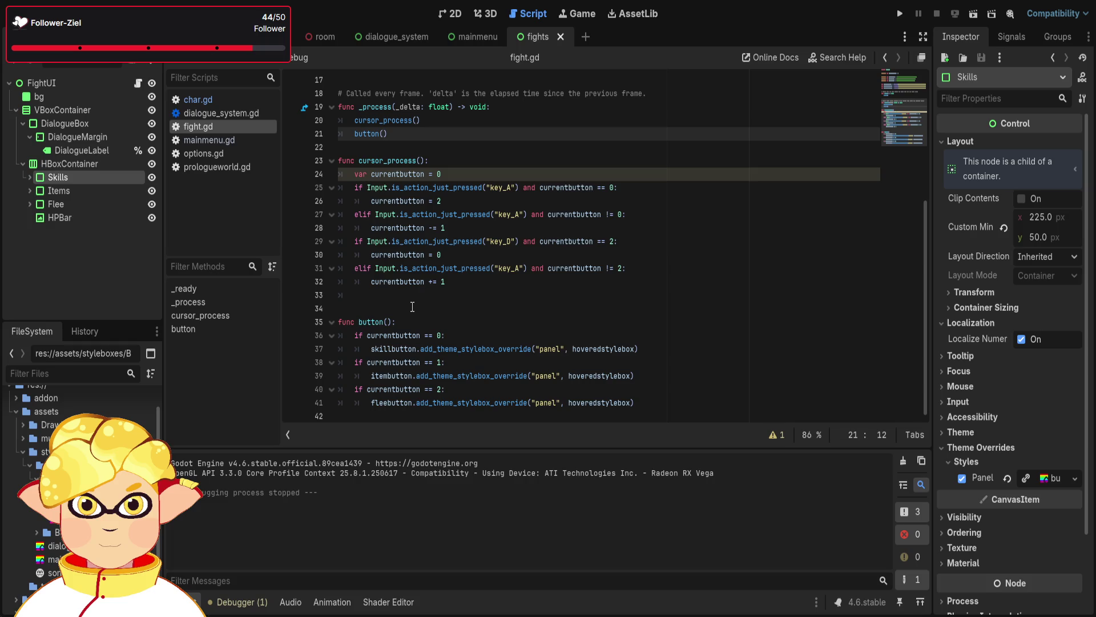
pyautogui.scroll(1, 413, 307)
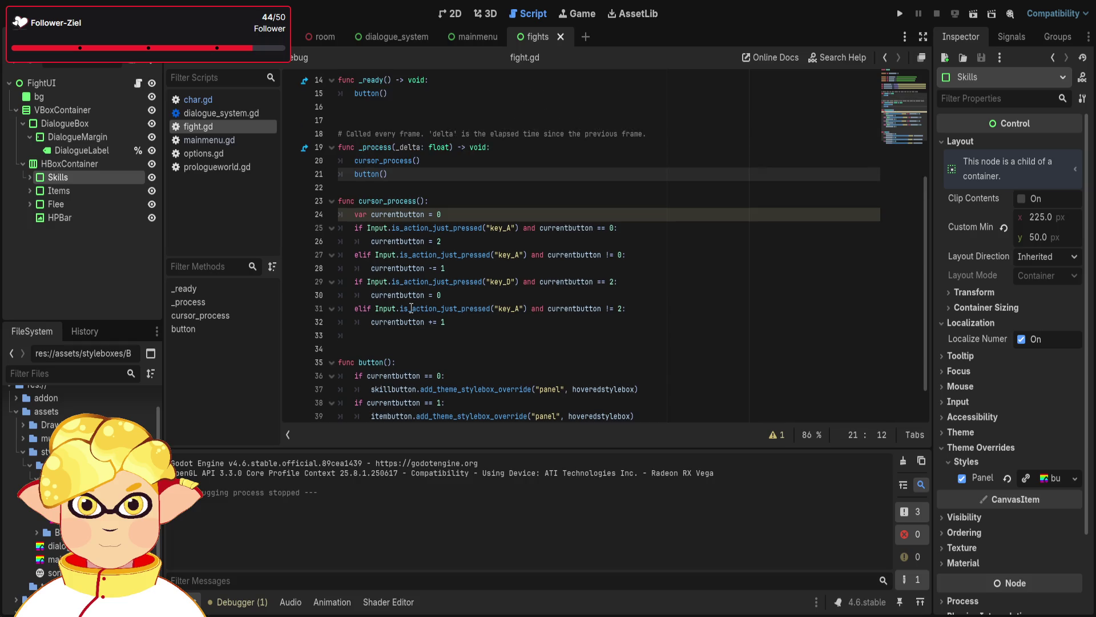
# Add print("A0") after currentbutton = 2 and select that line for copying
pyautogui.click(451, 244)
pyautogui.press('Return')
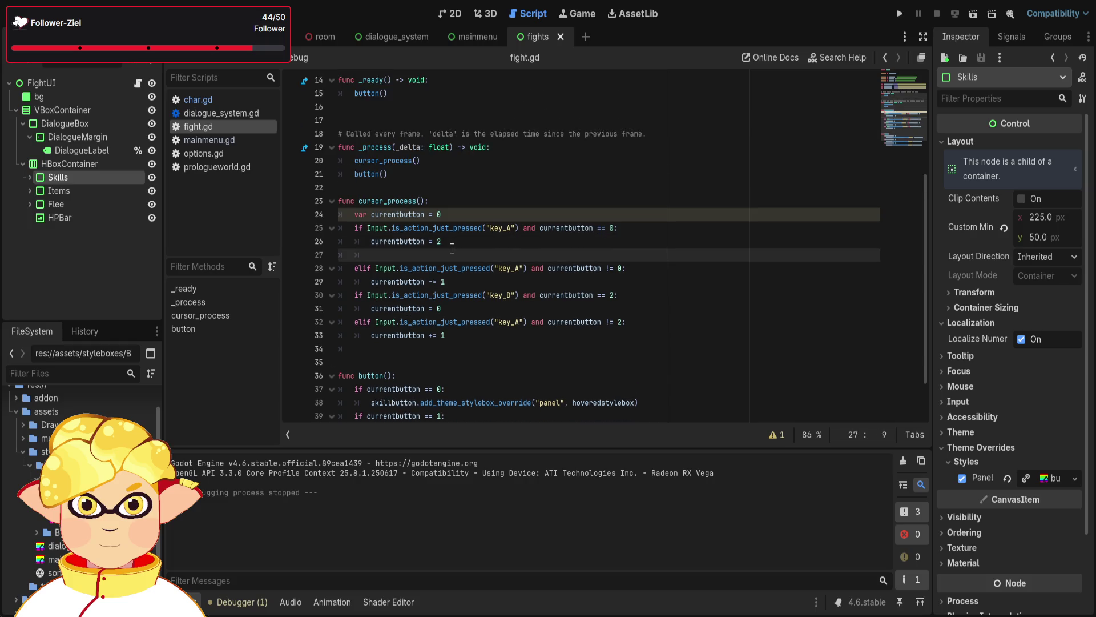
pyautogui.write('print')
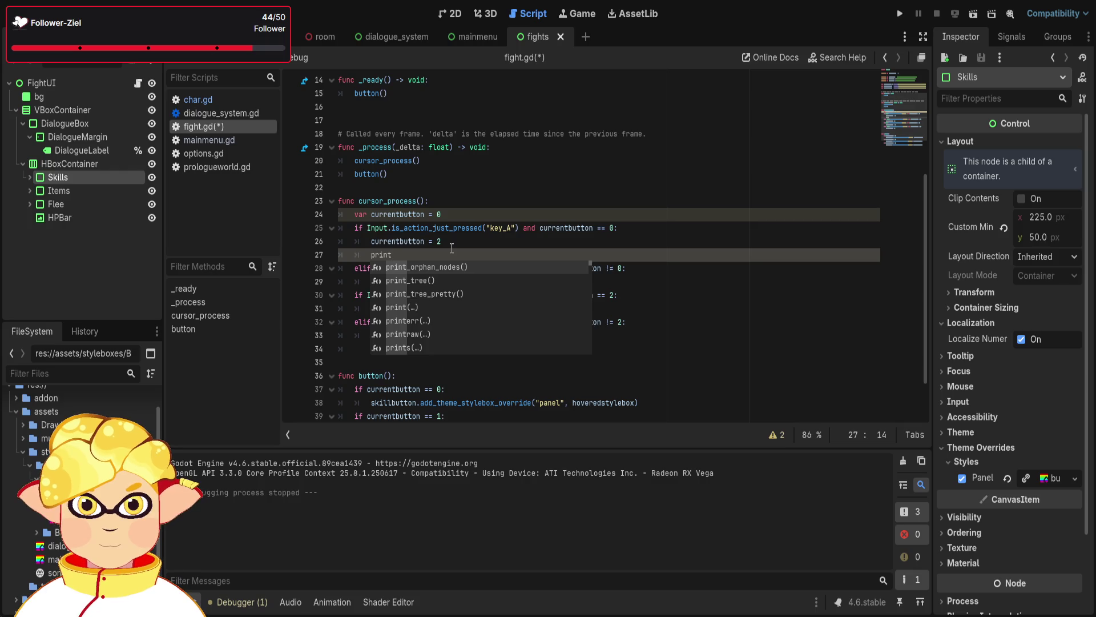
pyautogui.write('/')
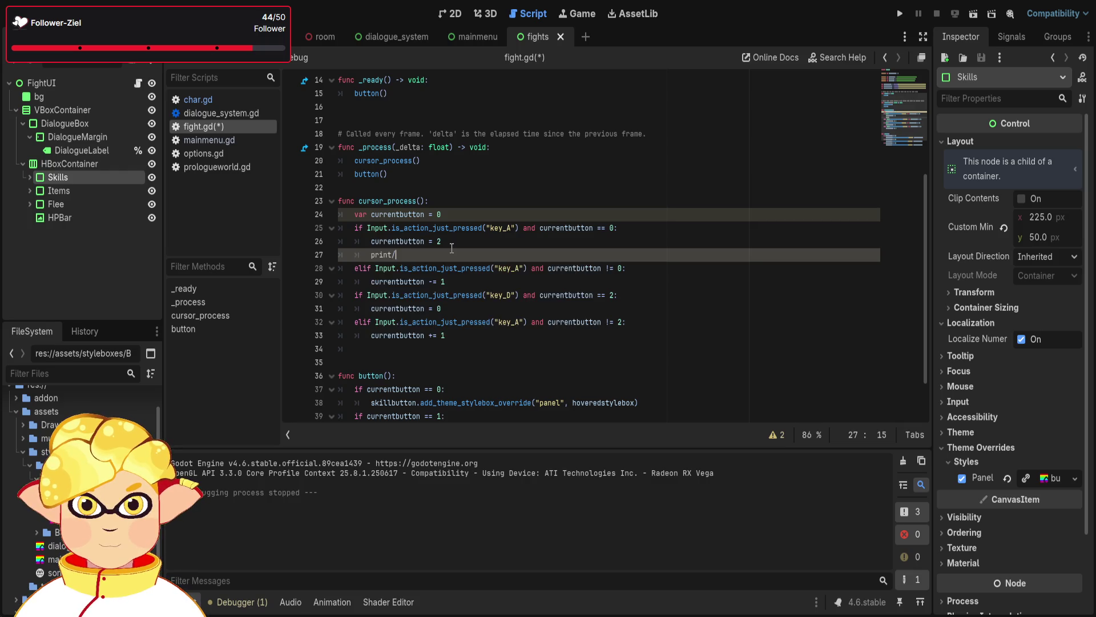
pyautogui.write('(key')
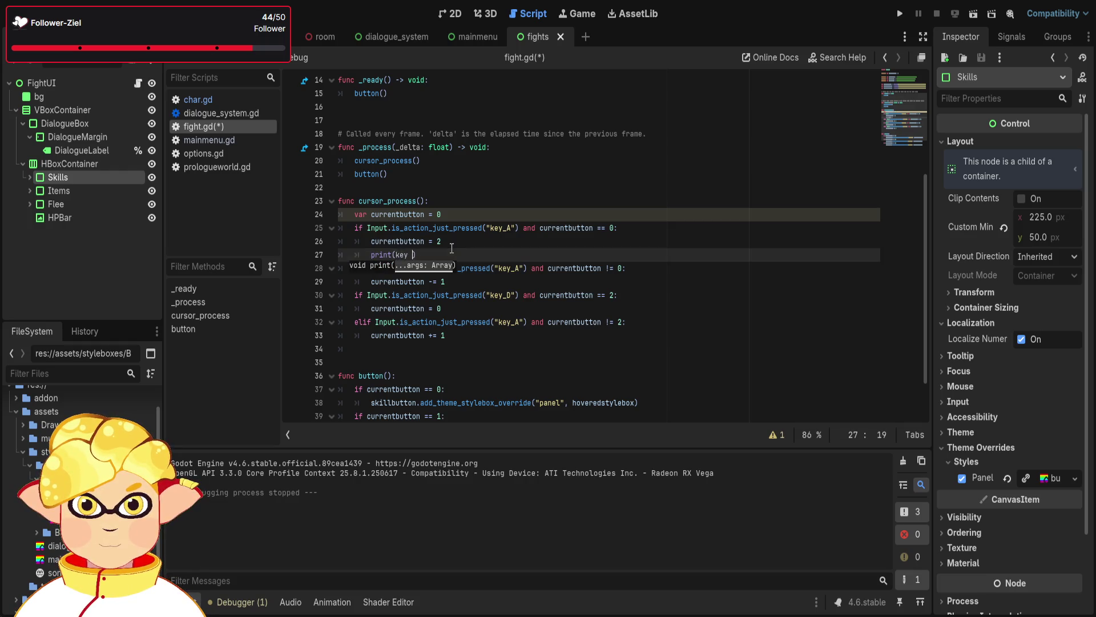
pyautogui.write('A')
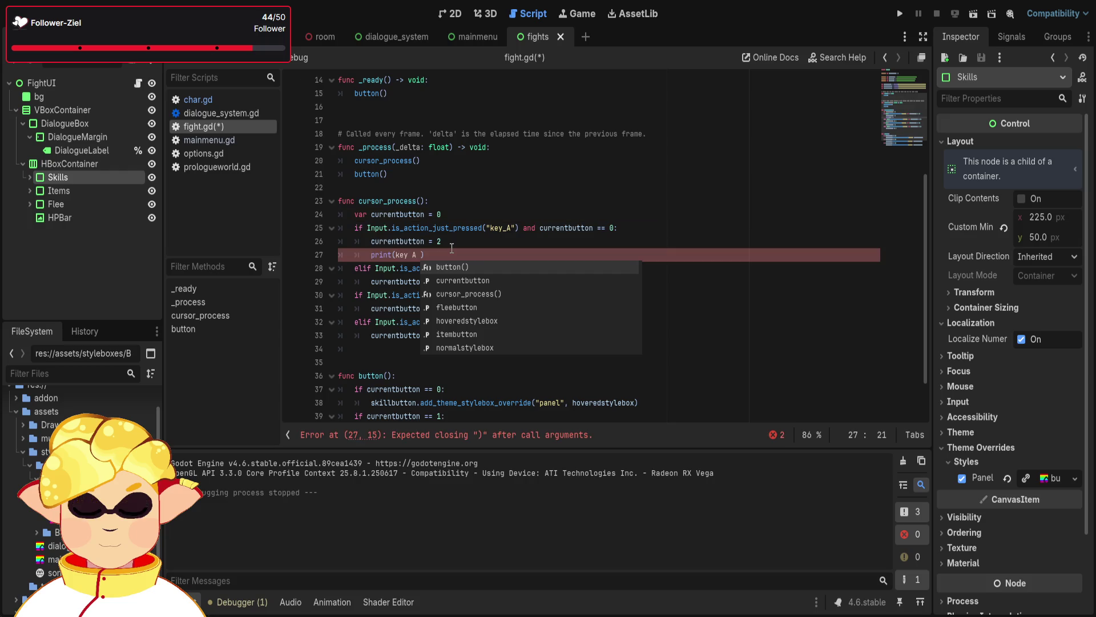
pyautogui.press('BackSpace')
pyautogui.press('BackSpace')
pyautogui.press('BackSpace')
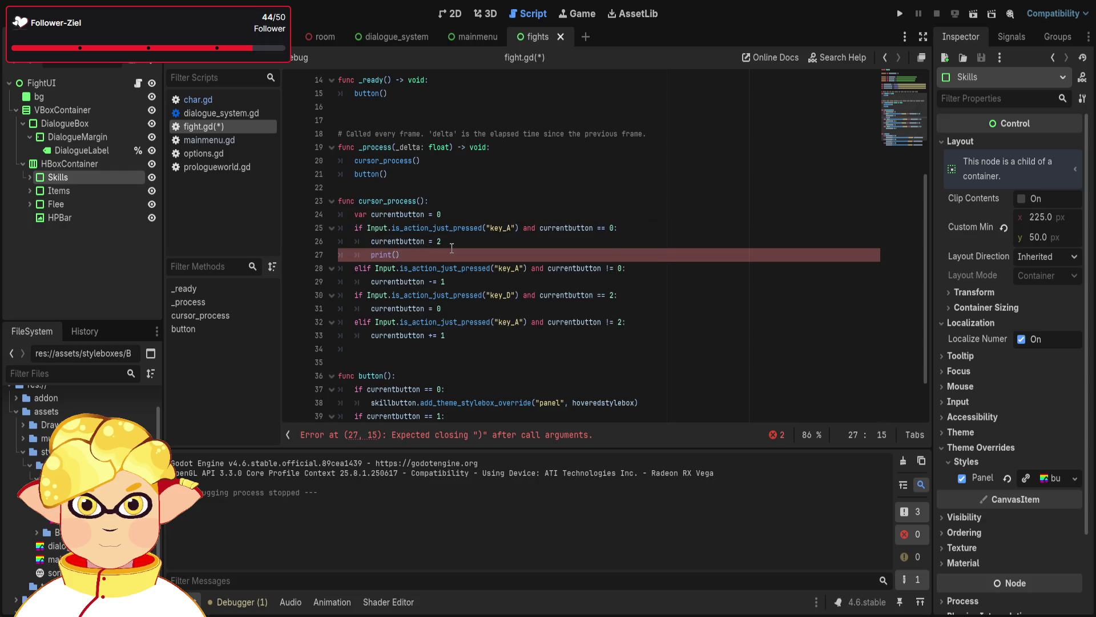
pyautogui.write('A0')
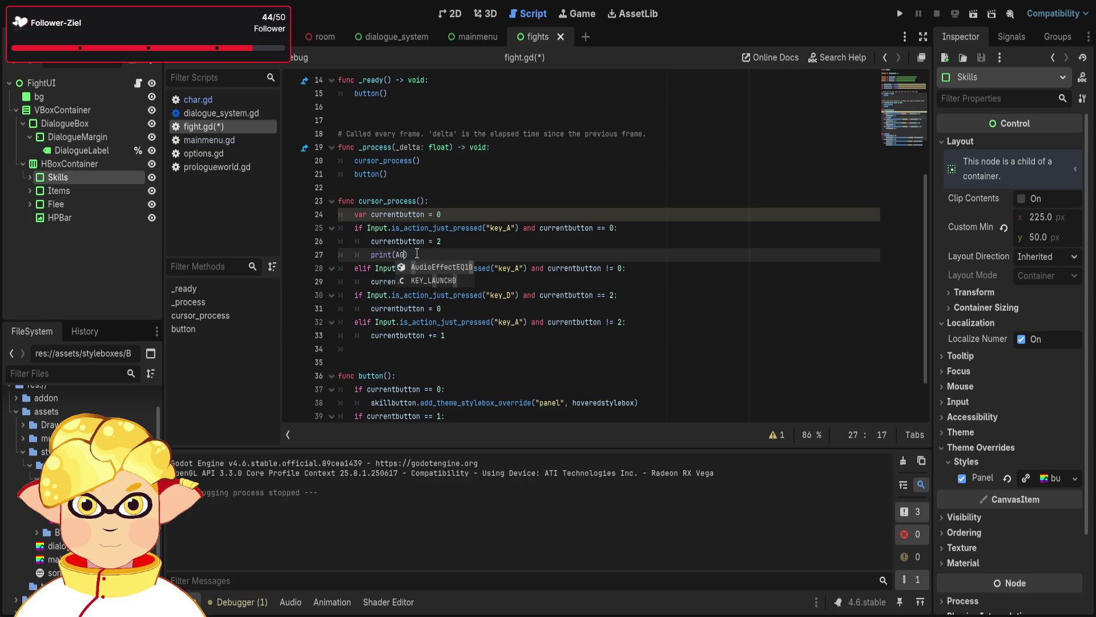
pyautogui.write(')')
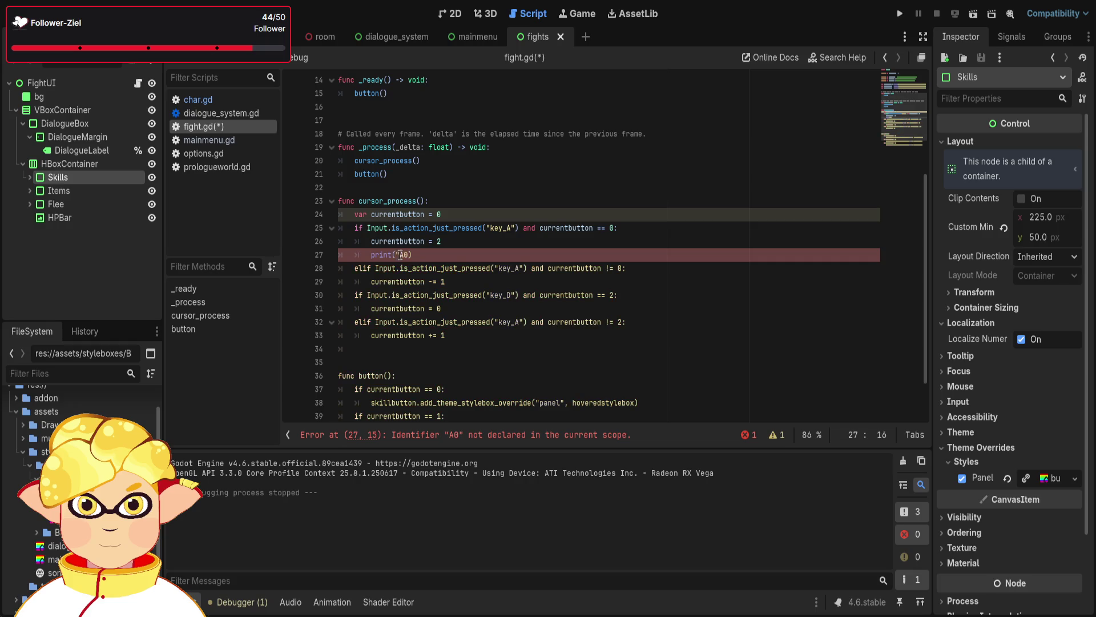
pyautogui.write('"')
pyautogui.press('Right')
pyautogui.press('Right')
pyautogui.write('"')
pyautogui.click(435, 252)
pyautogui.moveTo(435, 252); pyautogui.dragTo(327, 253)
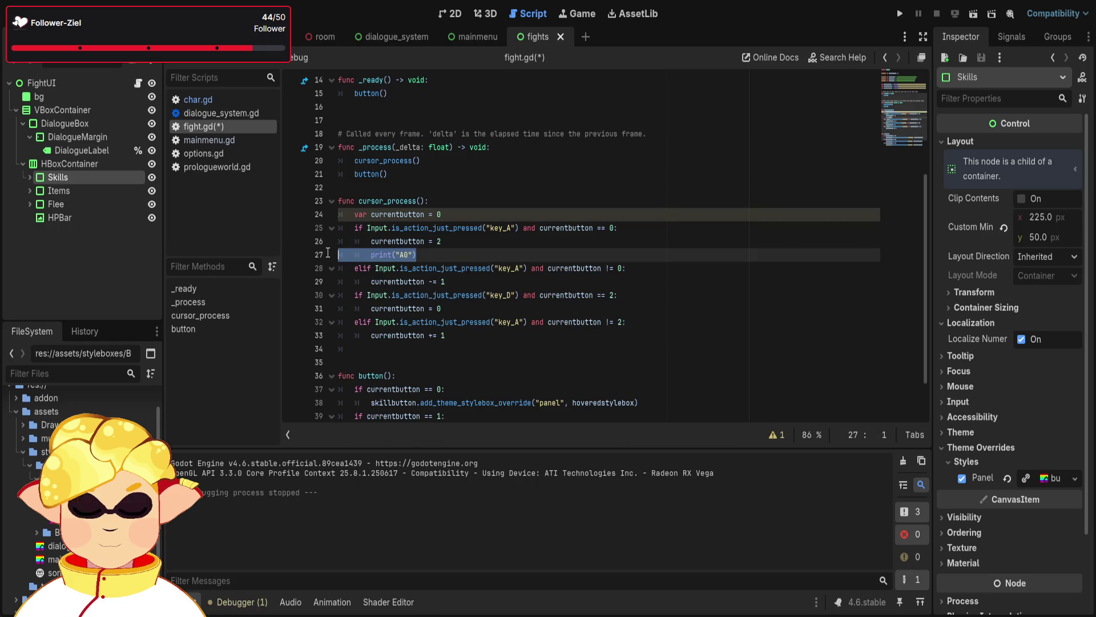
# Paste print("A0") after currentbutton -= 1, then select the local currentbutton declaration
pyautogui.click(456, 283)
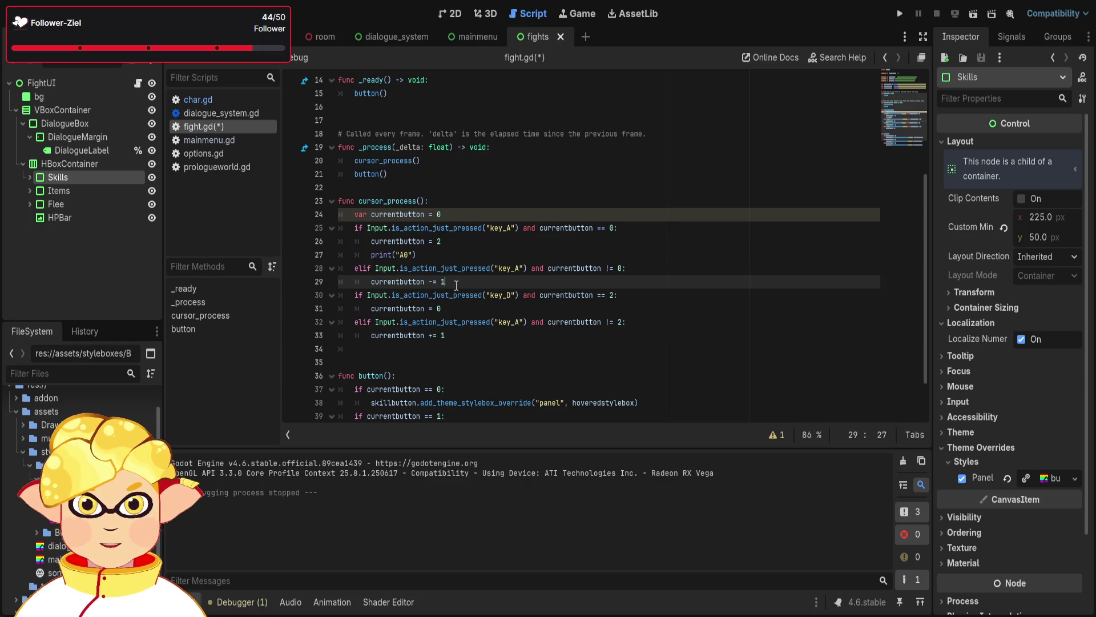
pyautogui.press('Return')
pyautogui.hotkey('ctrl', 'v')
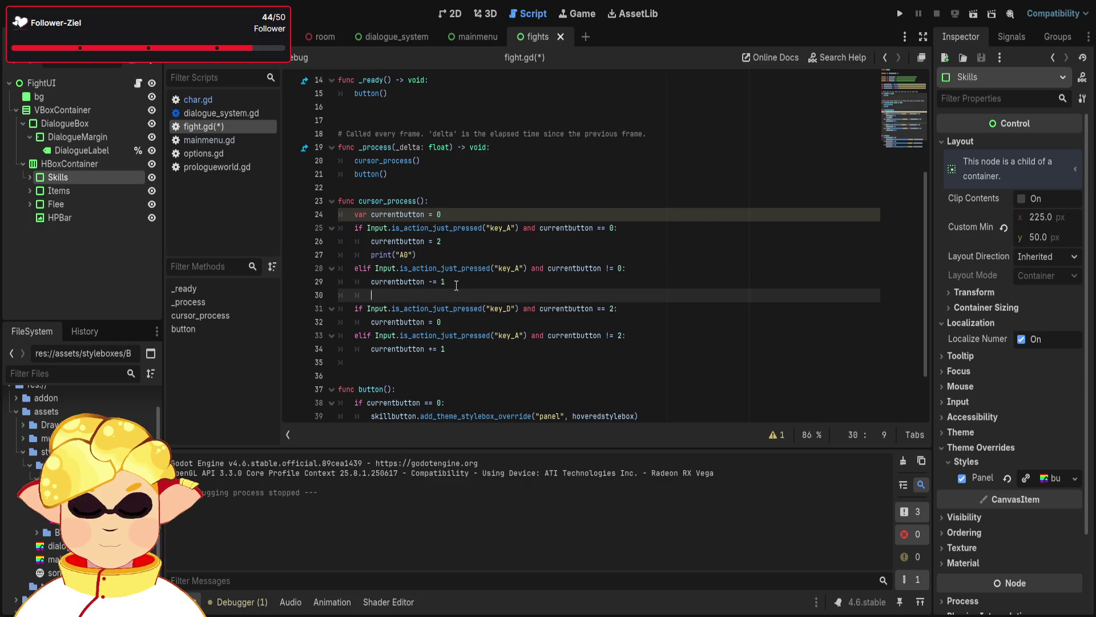
pyautogui.press('Home')
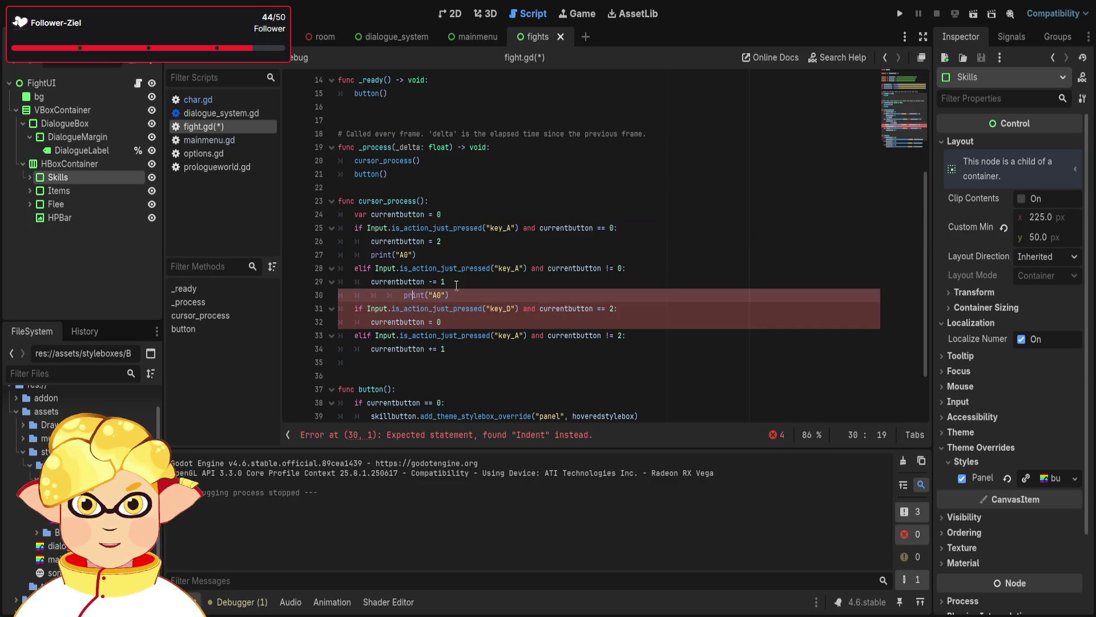
pyautogui.click(409, 294)
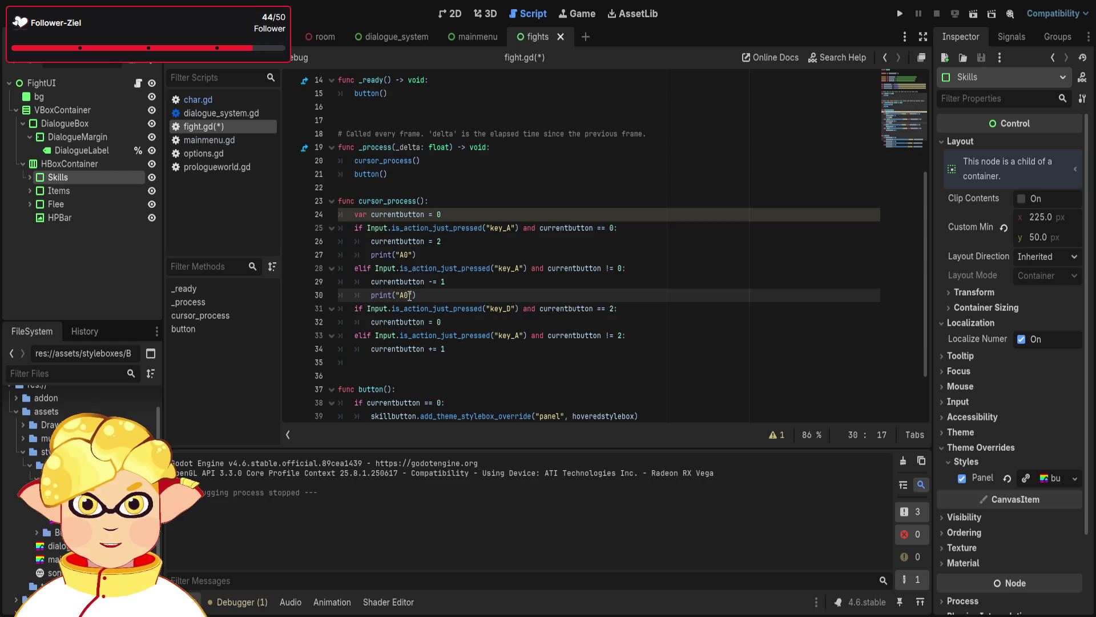
pyautogui.click(445, 215)
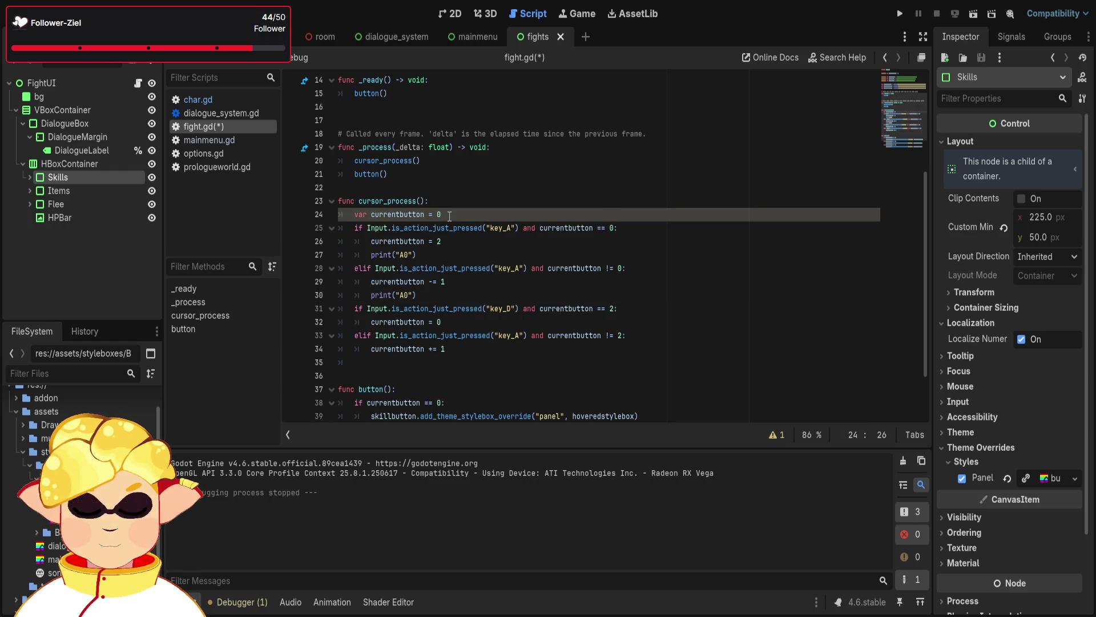
pyautogui.moveTo(449, 218); pyautogui.dragTo(338, 218)
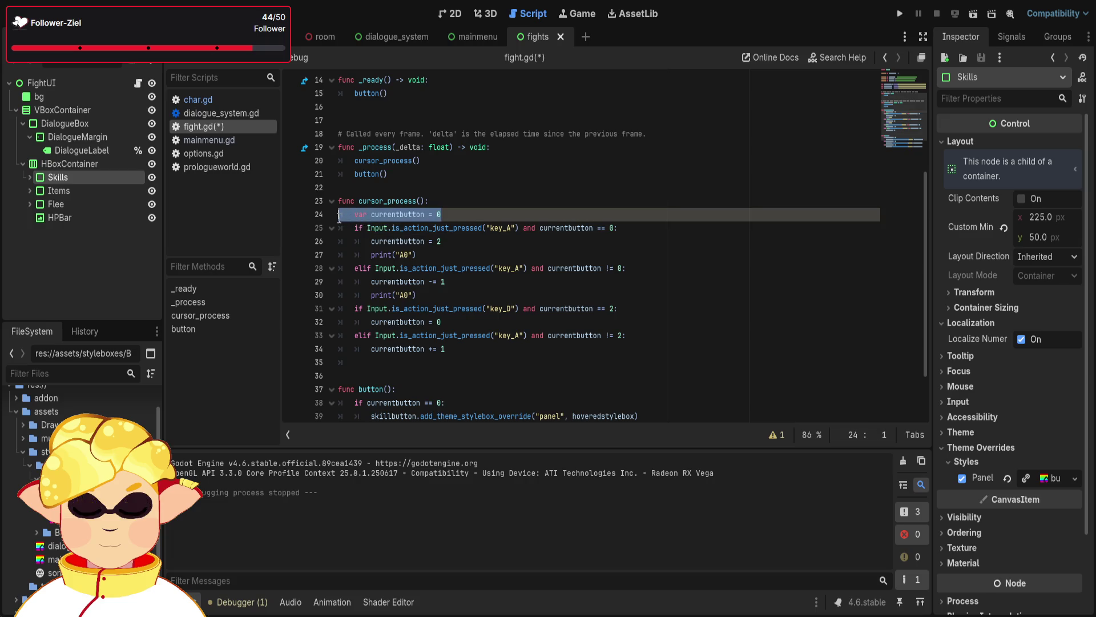
# Delete the local var currentbutton = 0 line, keeping line 27 as elif
pyautogui.press('BackSpace')
pyautogui.press('BackSpace')
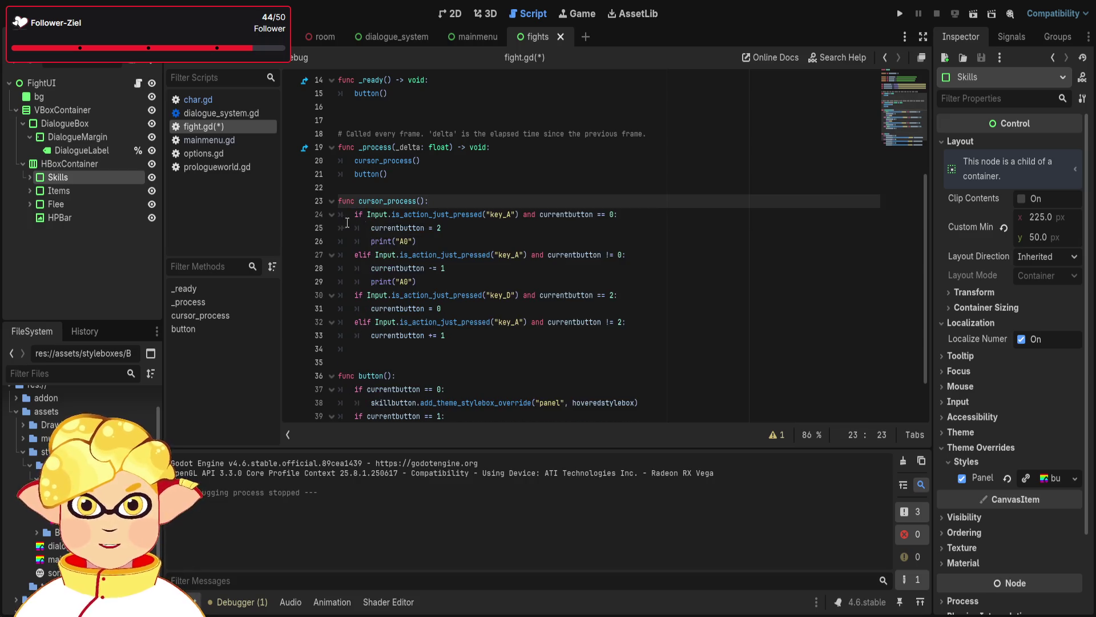
pyautogui.click(375, 255)
pyautogui.press('BackSpace')
pyautogui.press('BackSpace')
pyautogui.write('se')
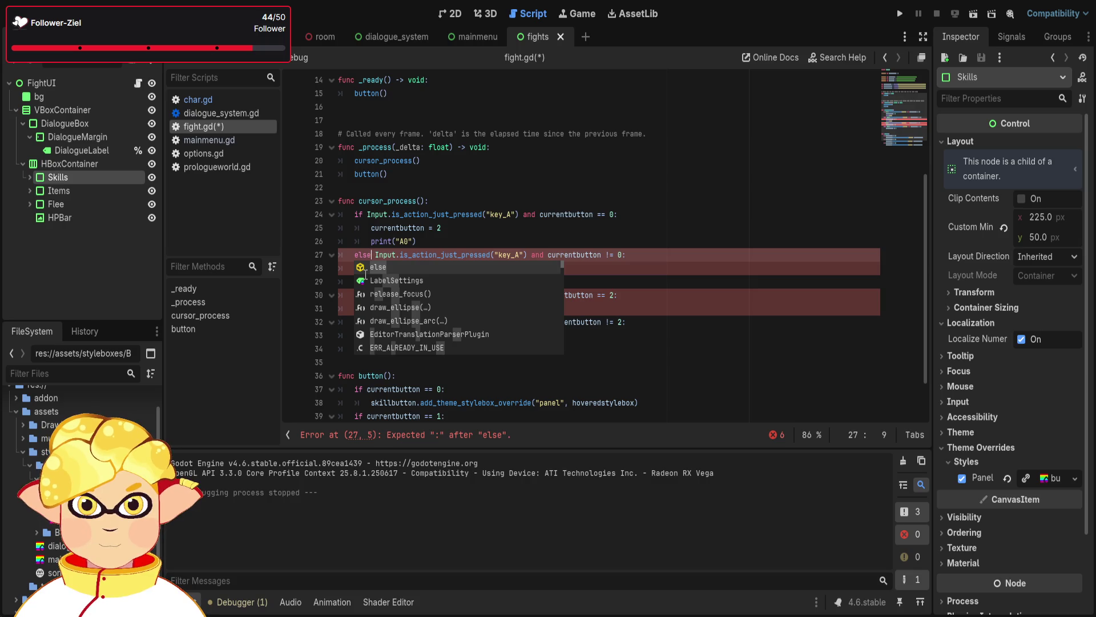
pyautogui.press('BackSpace')
pyautogui.press('BackSpace')
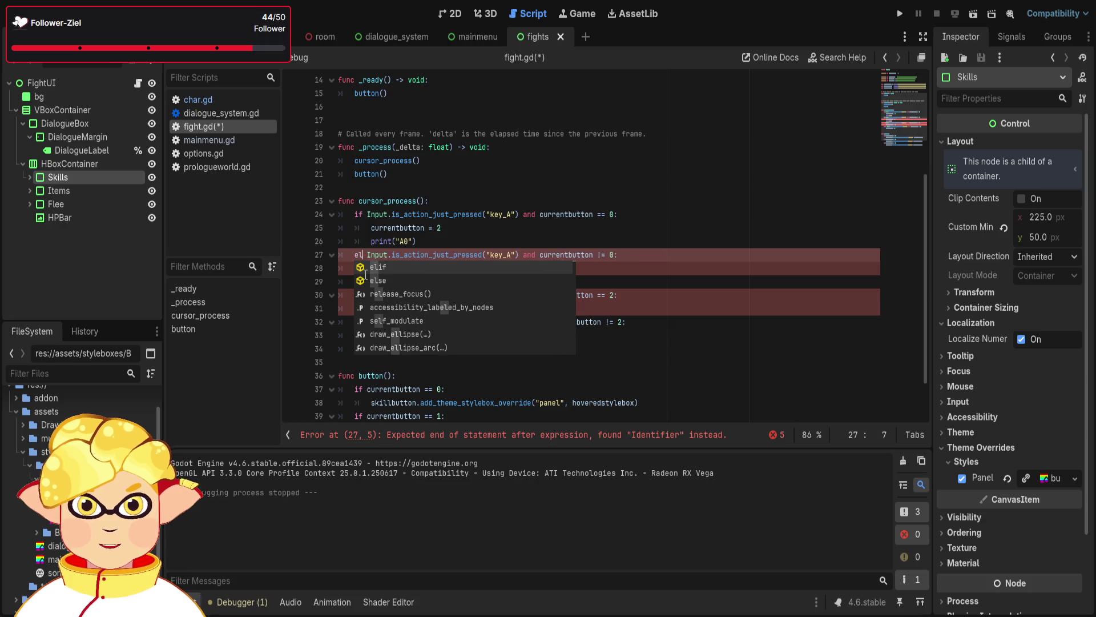
pyautogui.write('if')
# Remove 'and currentbutton != 0' and 'and currentbutton != 2' from the two elif conditions
pyautogui.click(626, 256)
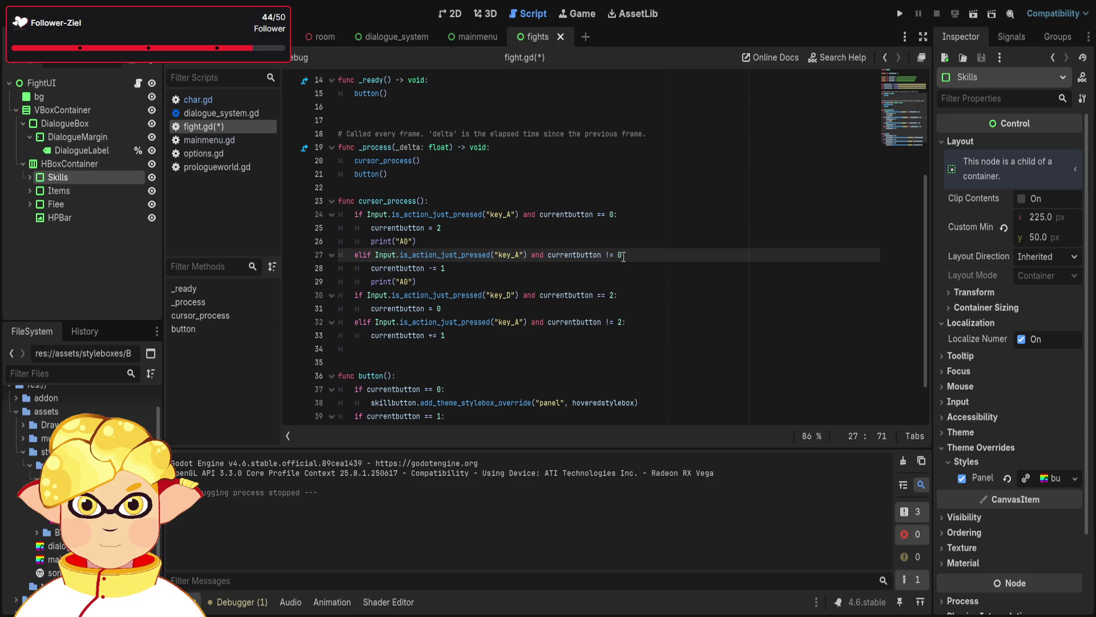
pyautogui.moveTo(580, 254); pyautogui.dragTo(532, 254)
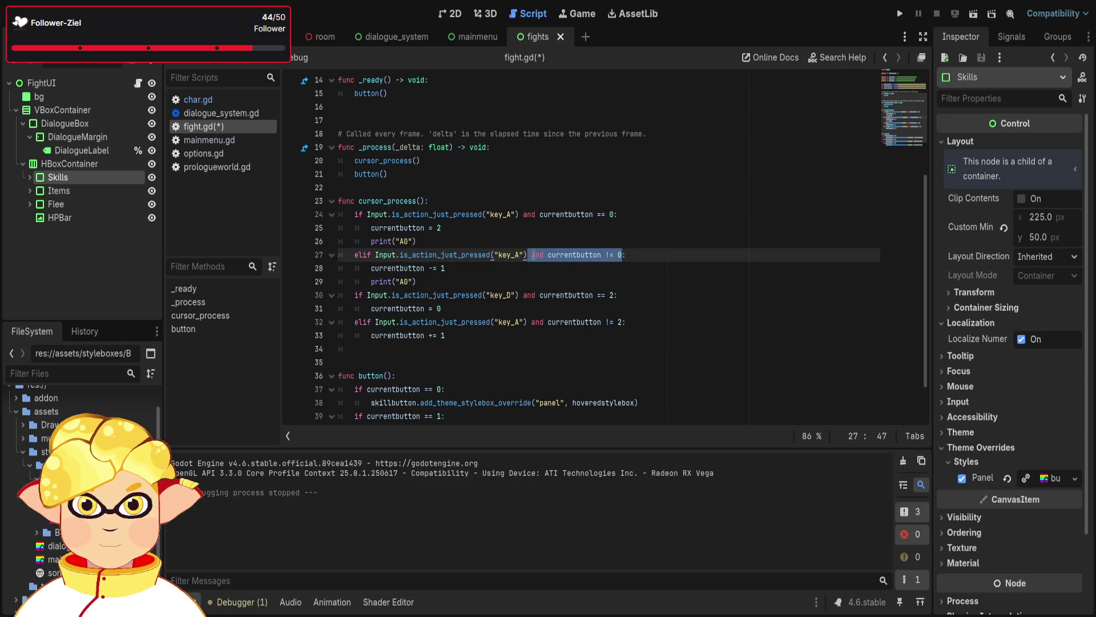
pyautogui.press('BackSpace')
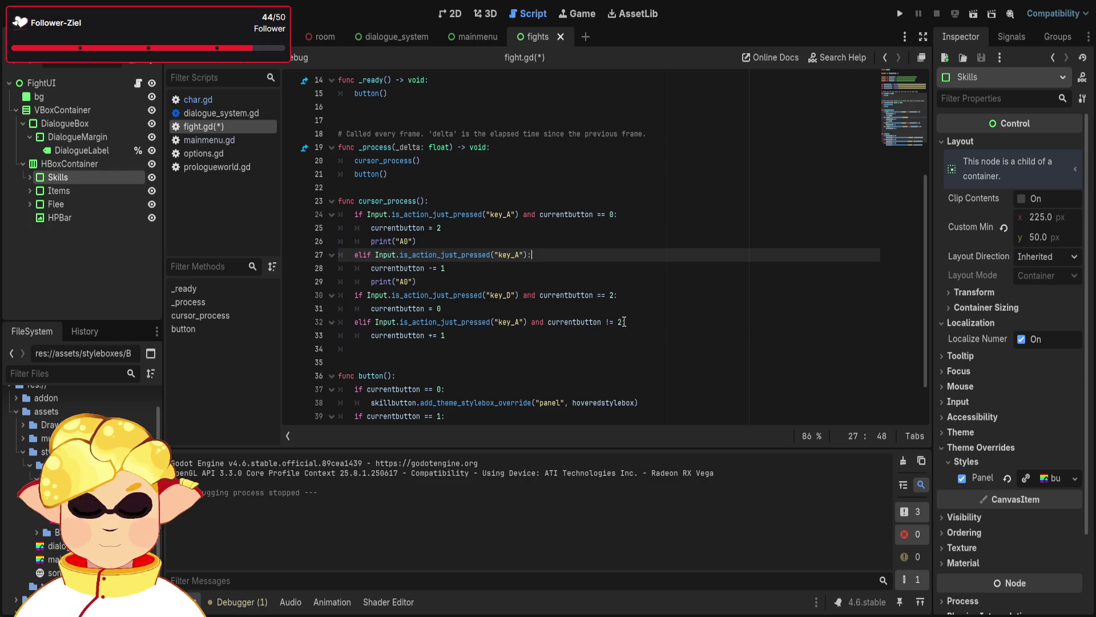
pyautogui.moveTo(624, 322); pyautogui.dragTo(531, 322)
pyautogui.press('BackSpace')
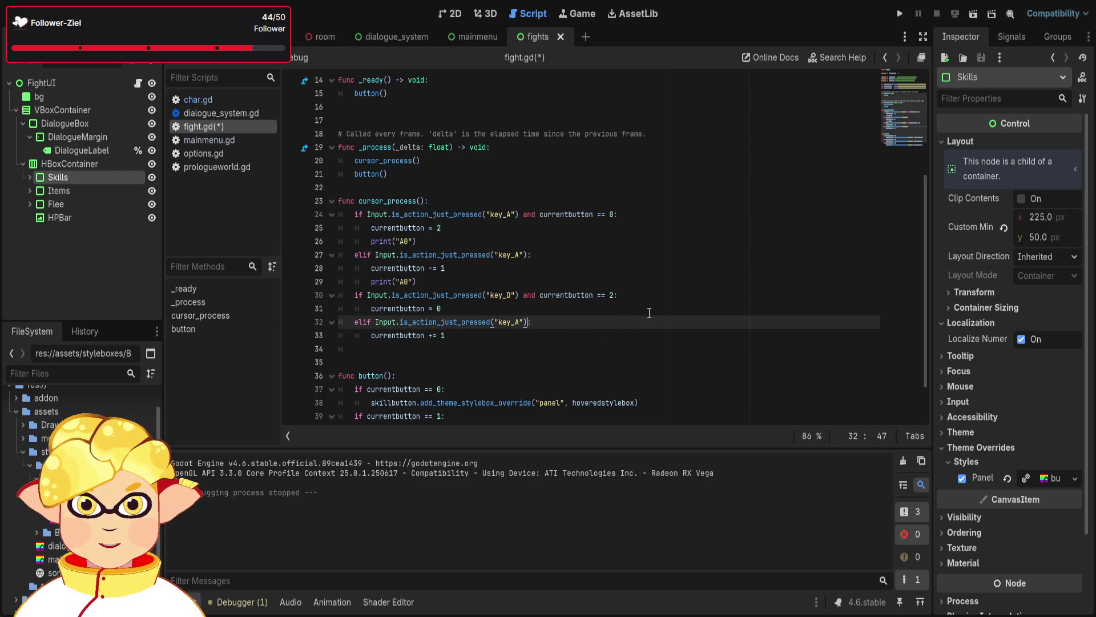
pyautogui.click(649, 312)
# Relabel the second print to 'A!0' and paste a 'D2' print after currentbutton = 0
pyautogui.click(445, 281)
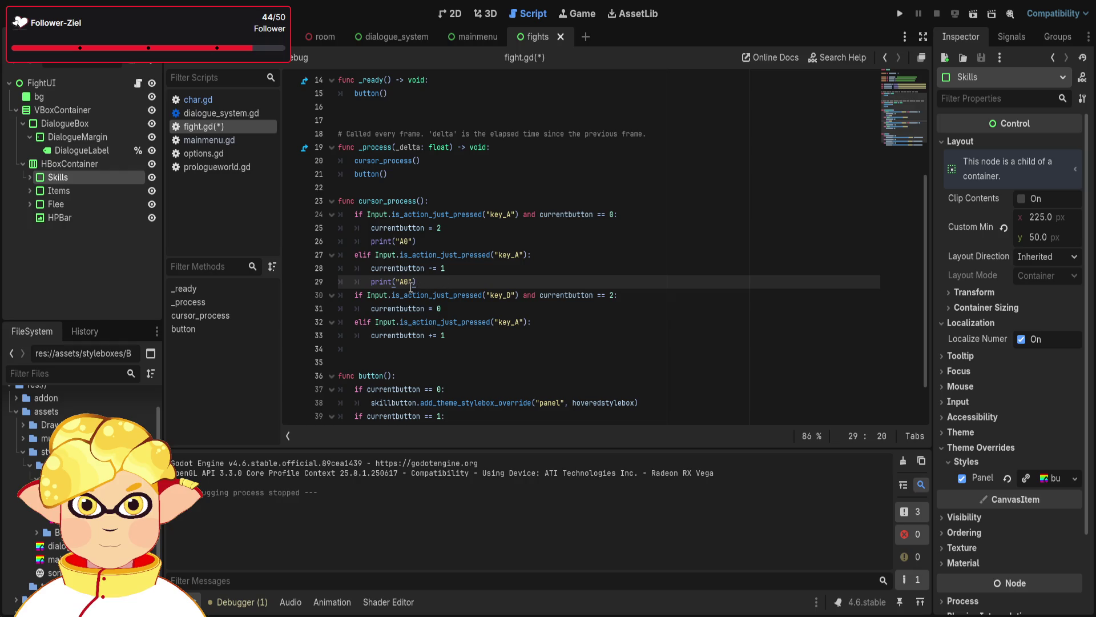
pyautogui.write('!')
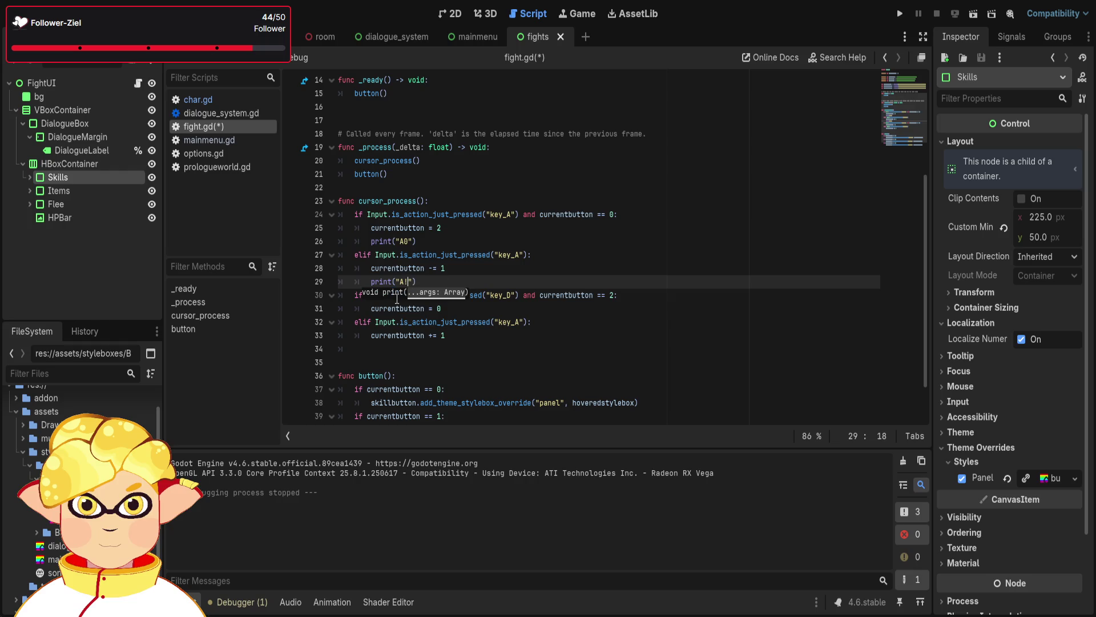
pyautogui.write('0')
pyautogui.moveTo(420, 281); pyautogui.dragTo(334, 282)
pyautogui.hotkey('ctrl', 'c')
pyautogui.click(462, 308)
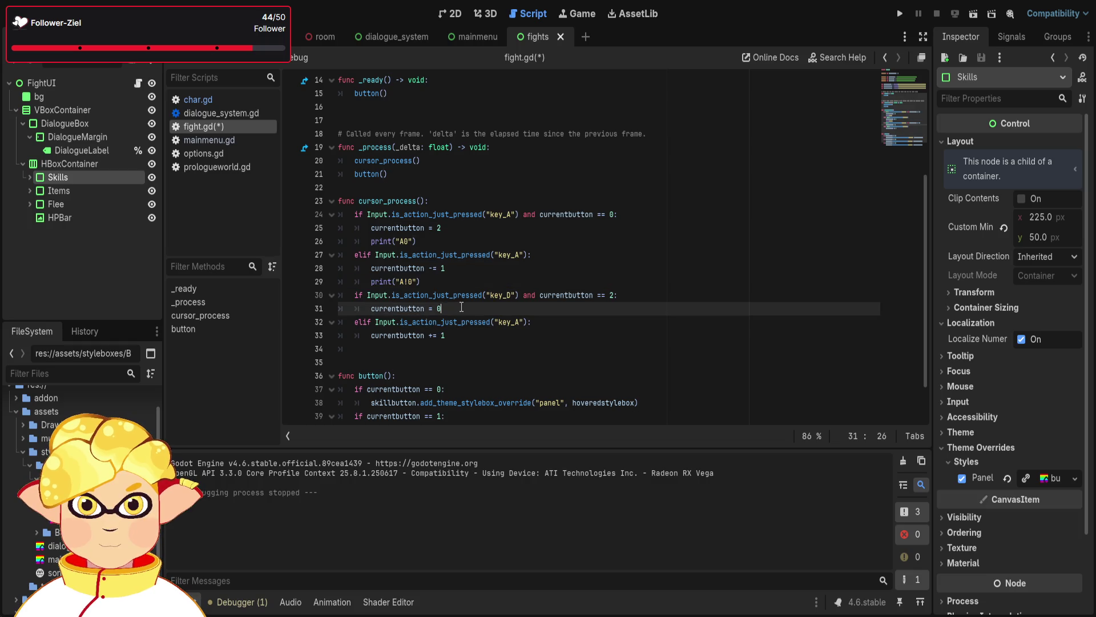
pyautogui.press('Return')
pyautogui.hotkey('ctrl', 'v')
pyautogui.press('Left')
pyautogui.press('Left')
pyautogui.press('Left')
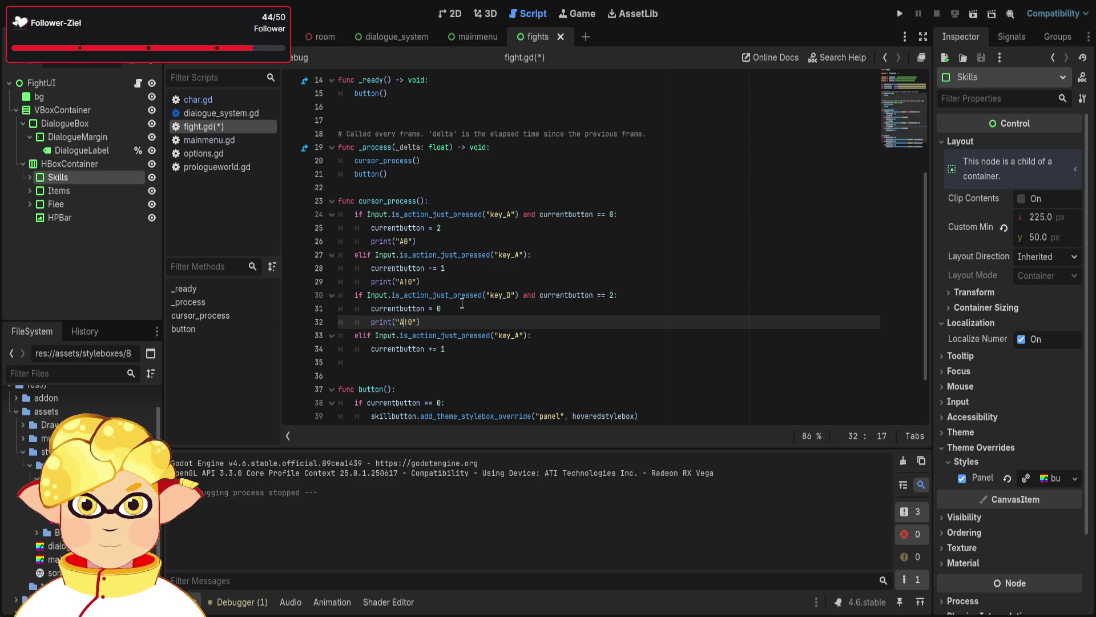
pyautogui.press('BackSpace')
pyautogui.write('D2')
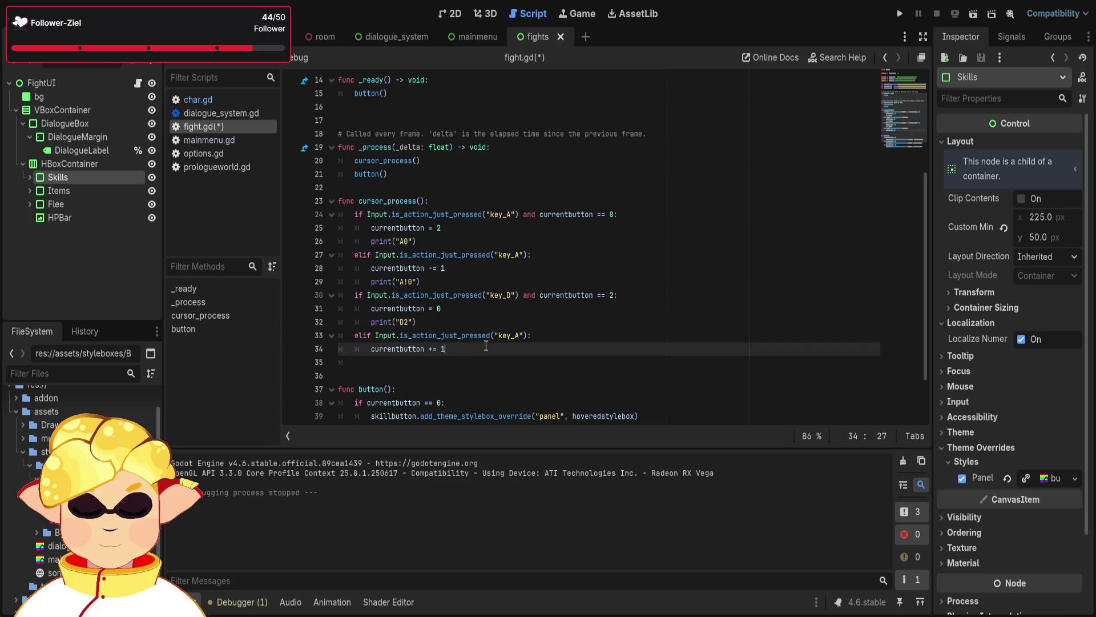
# Add a 'D!2' print after currentbutton += 1 and run the fight scene
pyautogui.click(458, 358)
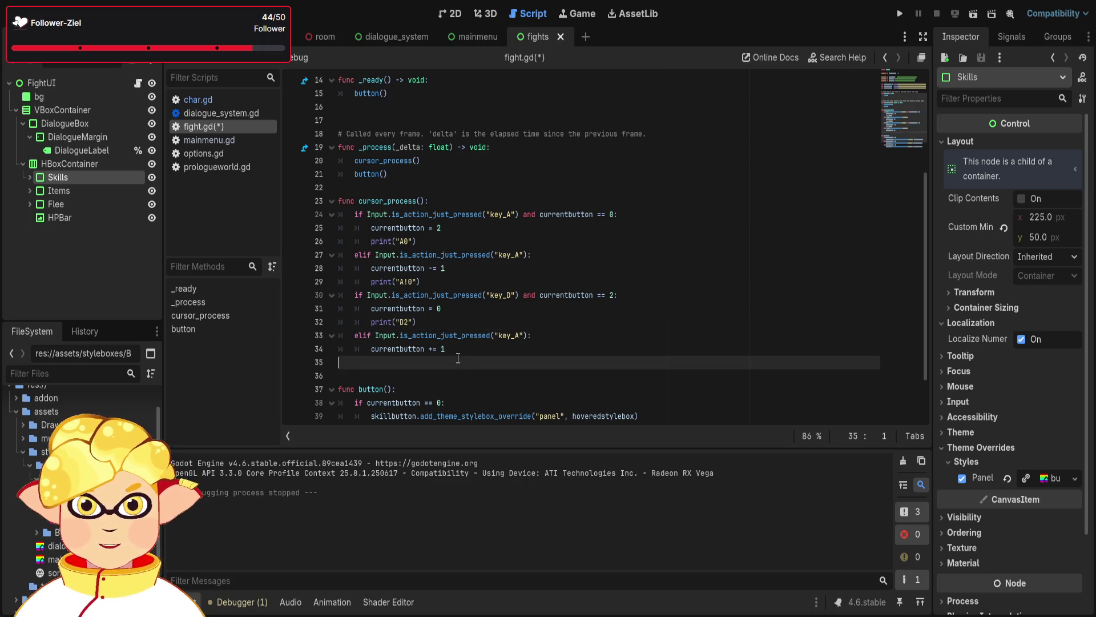
pyautogui.press('Tab')
pyautogui.hotkey('ctrl', 'v')
pyautogui.press('Left')
pyautogui.press('Left')
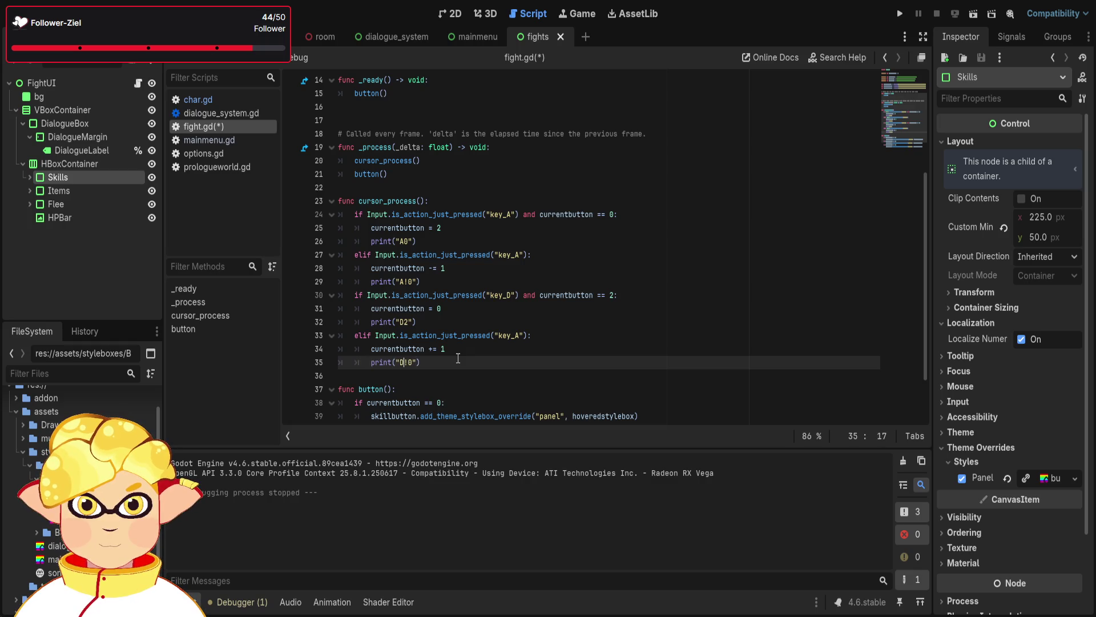
pyautogui.press('Right')
pyautogui.press('Right')
pyautogui.press('BackSpace')
pyautogui.write('2')
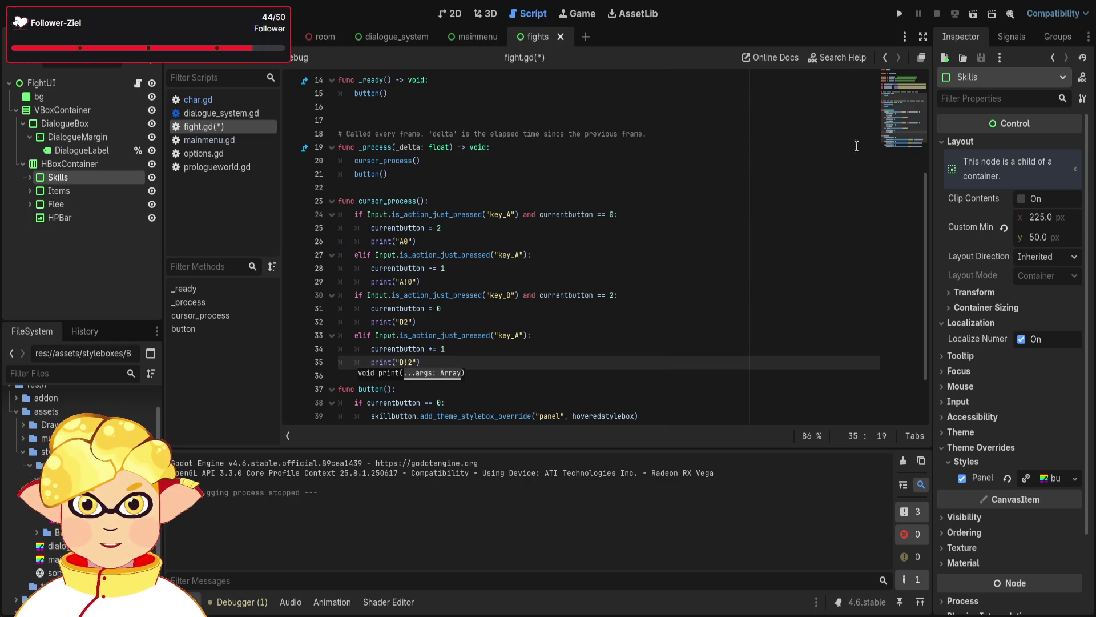
pyautogui.click(978, 12)
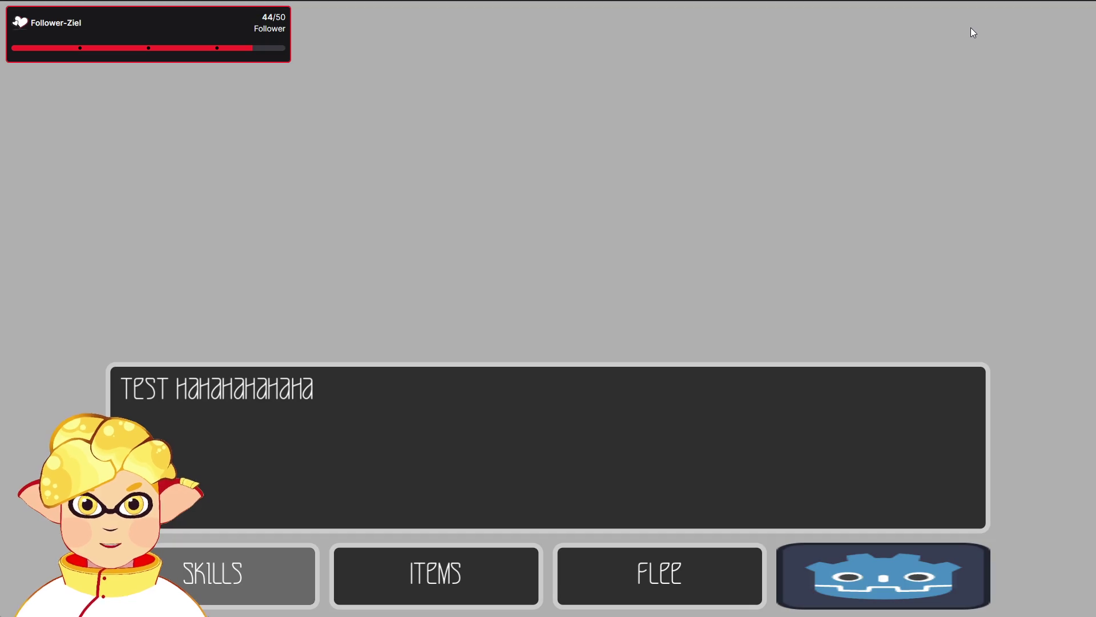
# Stop the game with F8 and review the output and the cursor_process code
pyautogui.press('F8')
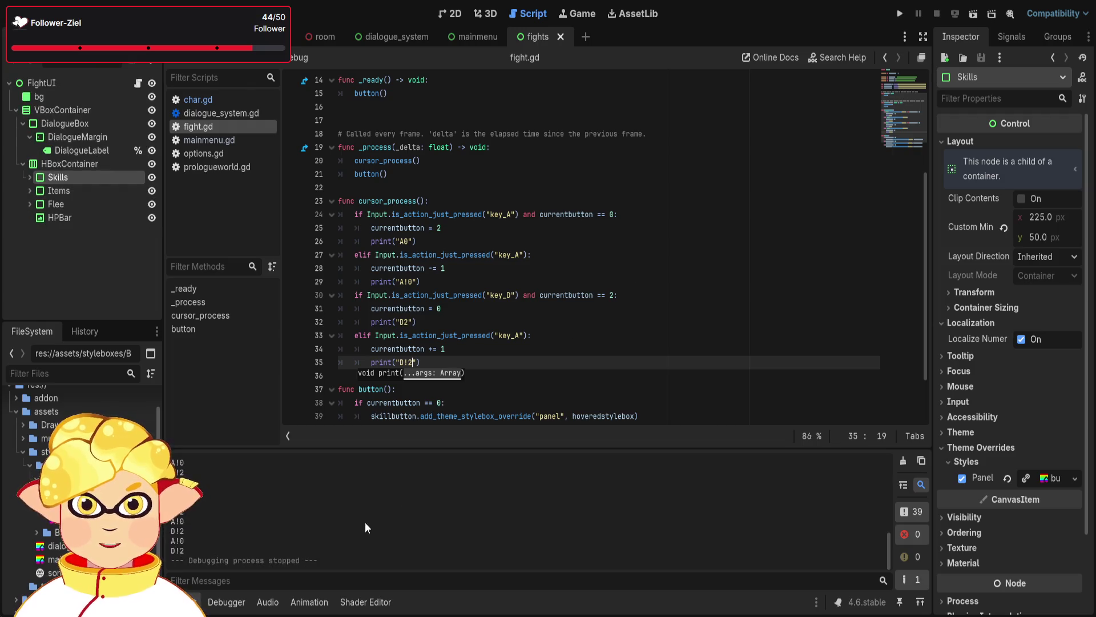
pyautogui.scroll(1, 204, 525)
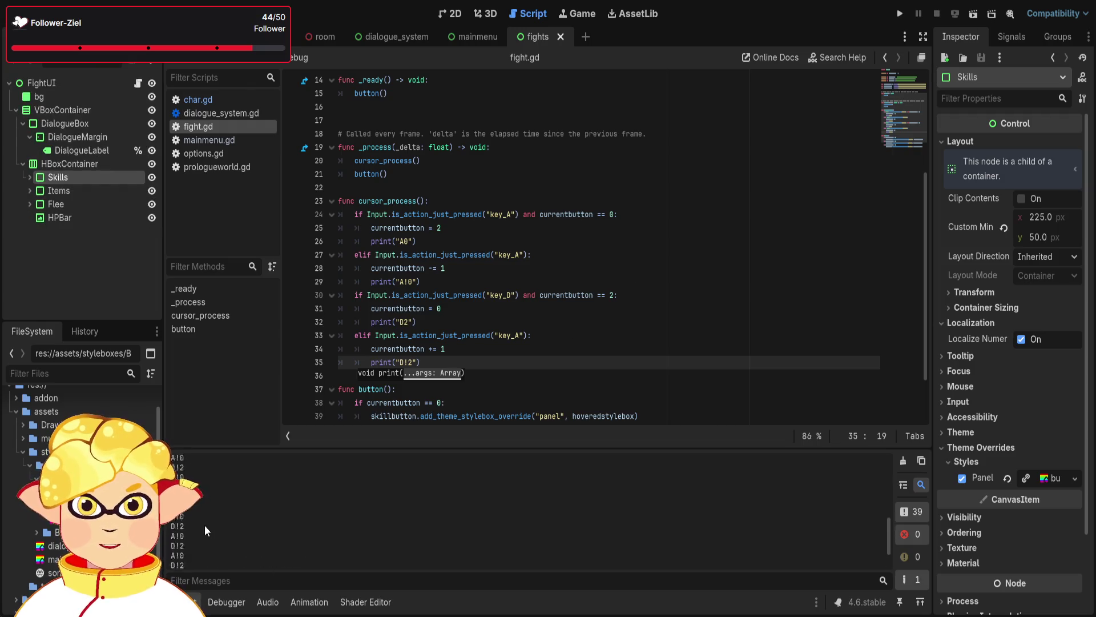
pyautogui.scroll(-1, 204, 525)
pyautogui.scroll(-2, 442, 398)
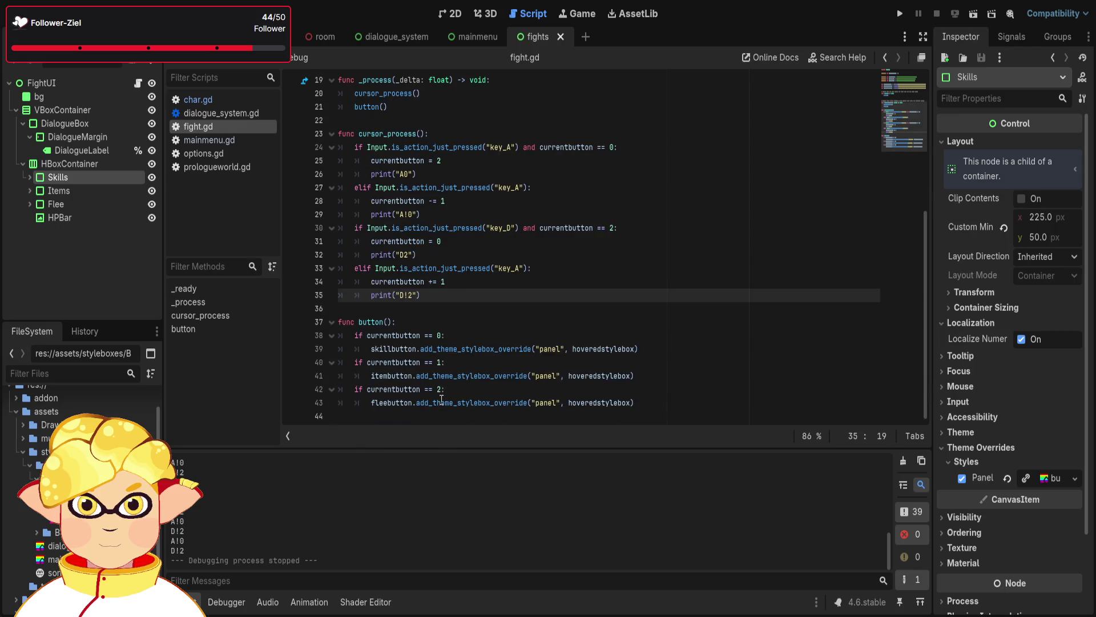
pyautogui.moveTo(635, 402); pyautogui.dragTo(354, 403)
# Delete the button() call from _ready, leaving its body empty
pyautogui.click(697, 388)
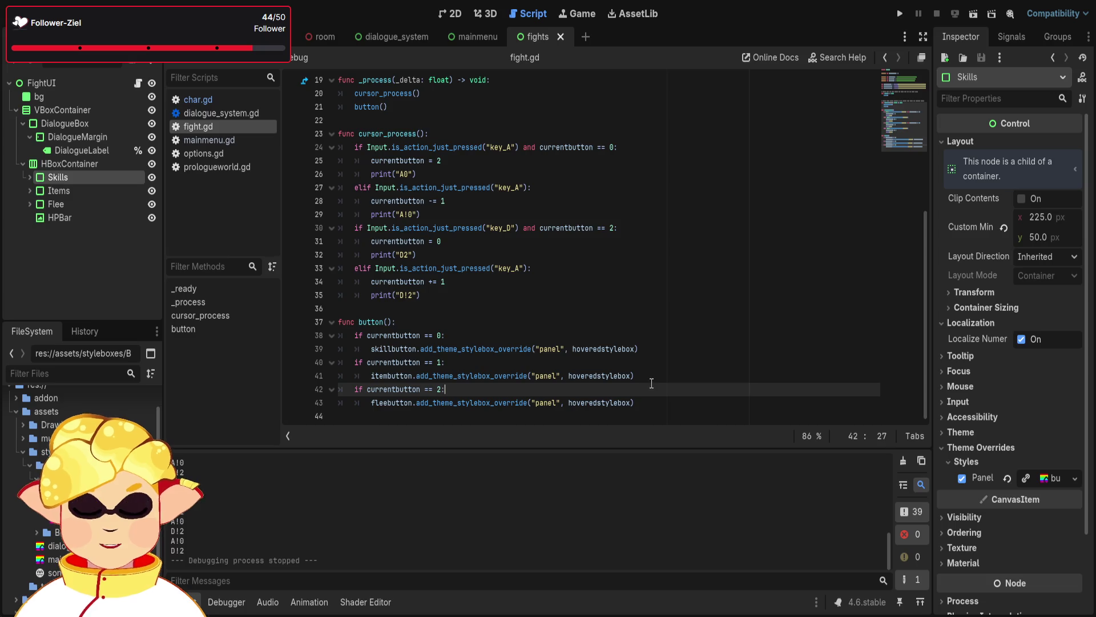
pyautogui.scroll(3, 648, 381)
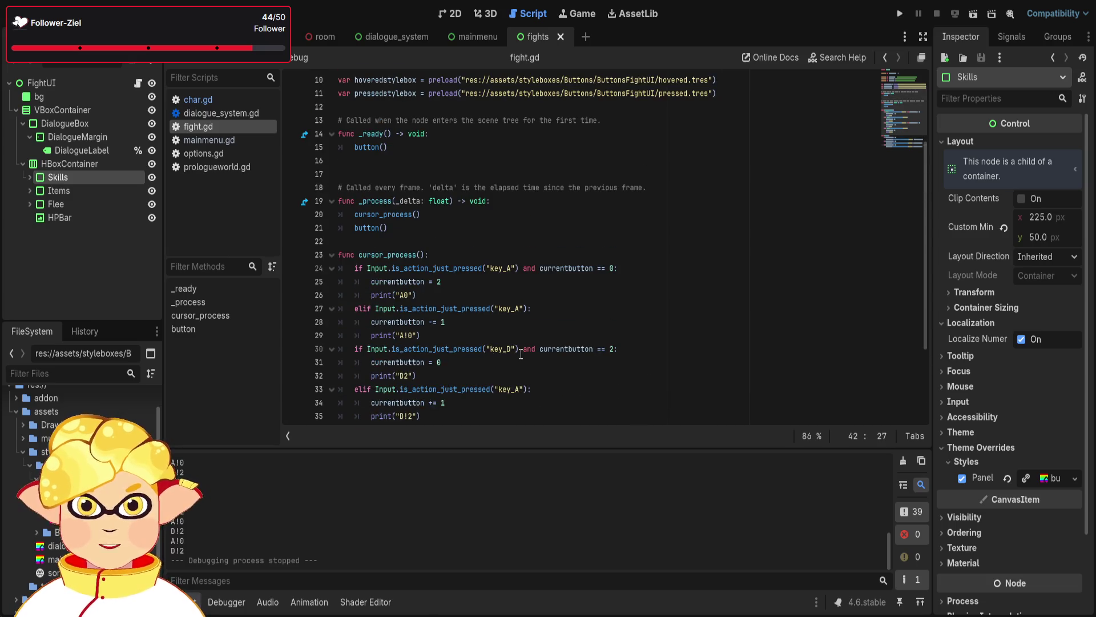
pyautogui.moveTo(392, 147); pyautogui.dragTo(317, 150)
pyautogui.press('Delete')
pyautogui.press('Delete')
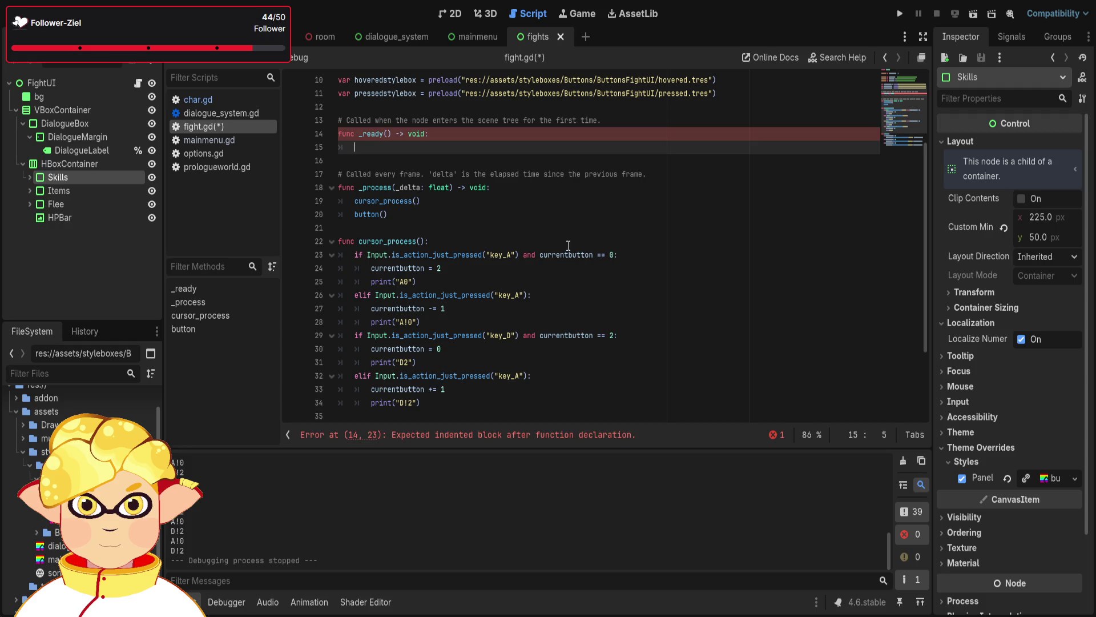
# Finish 'pass' as the _ready body, review cursor_process, and rerun the fight scene
pyautogui.write('pass')
pyautogui.click(602, 255)
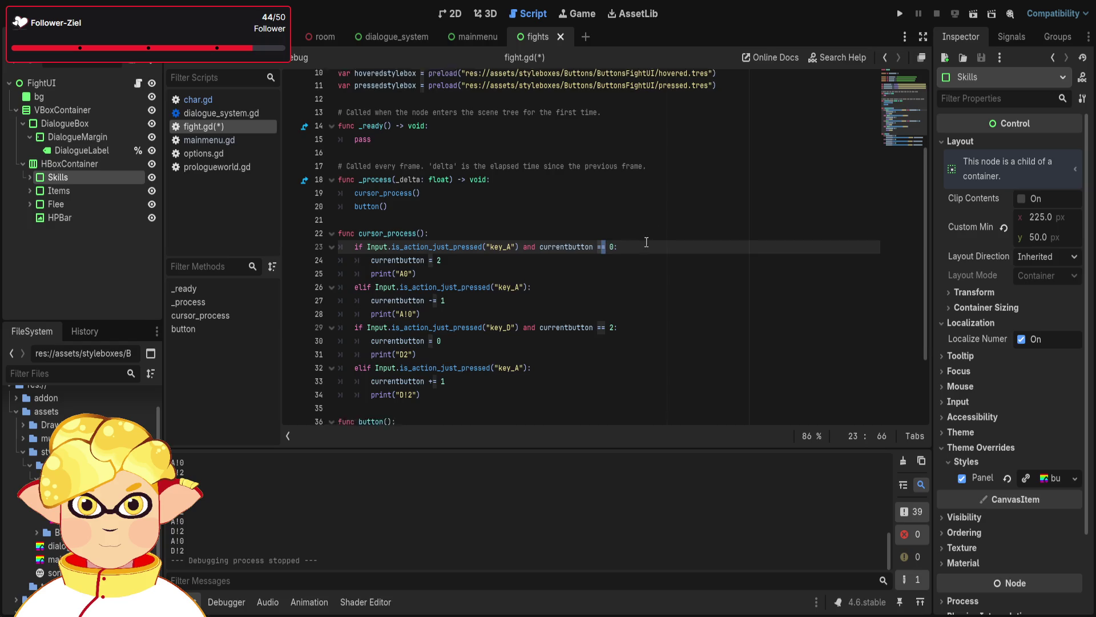
pyautogui.scroll(-3, 626, 254)
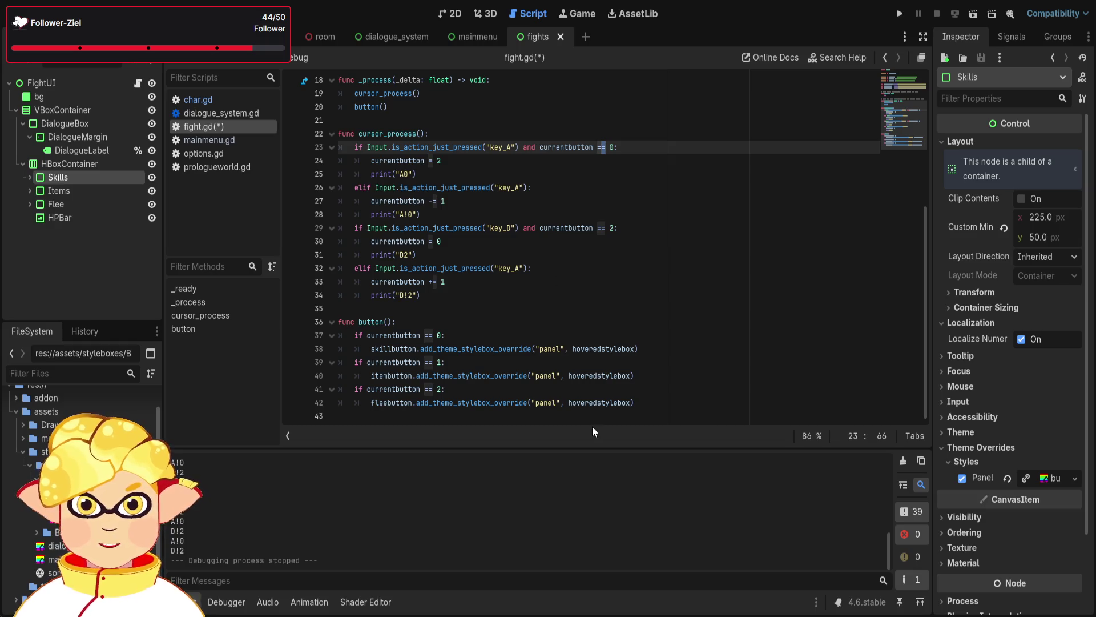
pyautogui.scroll(3, 270, 524)
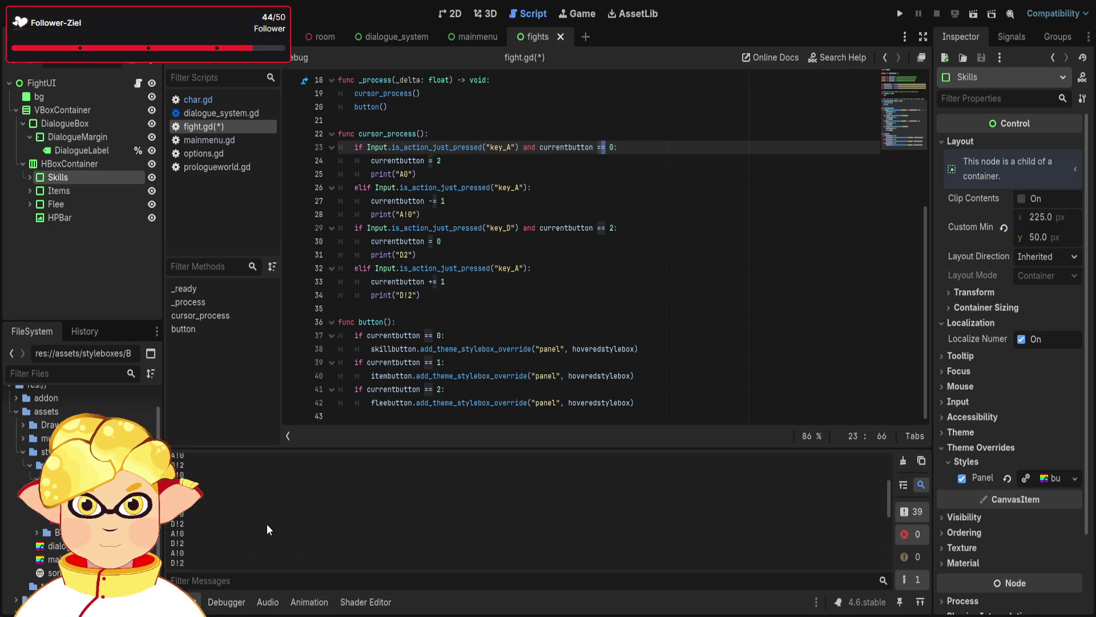
pyautogui.scroll(1, 264, 522)
pyautogui.scroll(3, 264, 522)
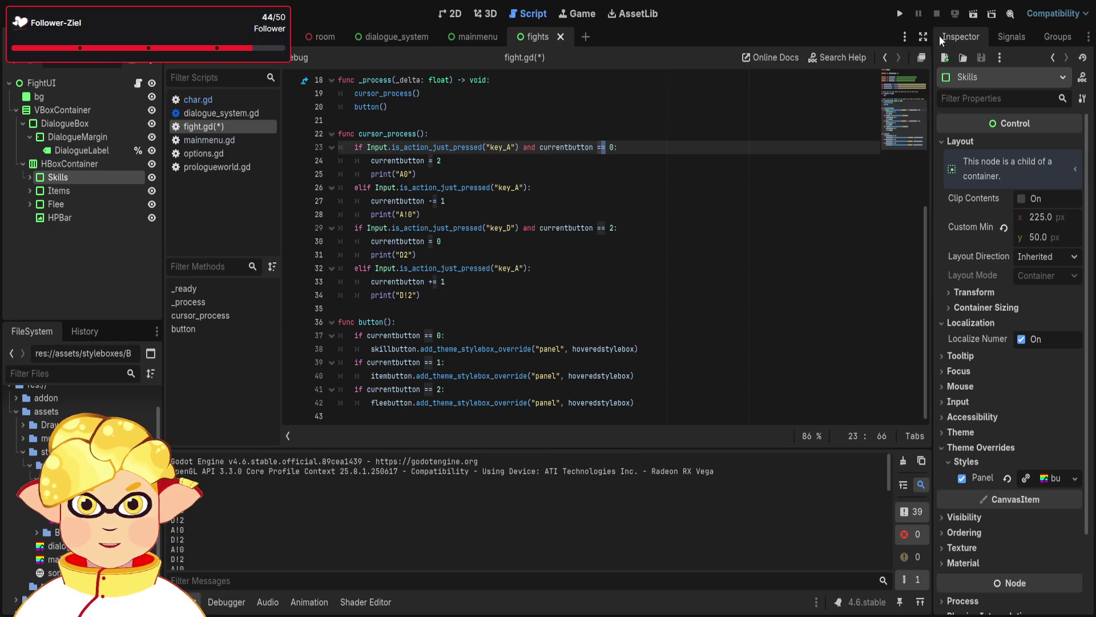
pyautogui.click(972, 14)
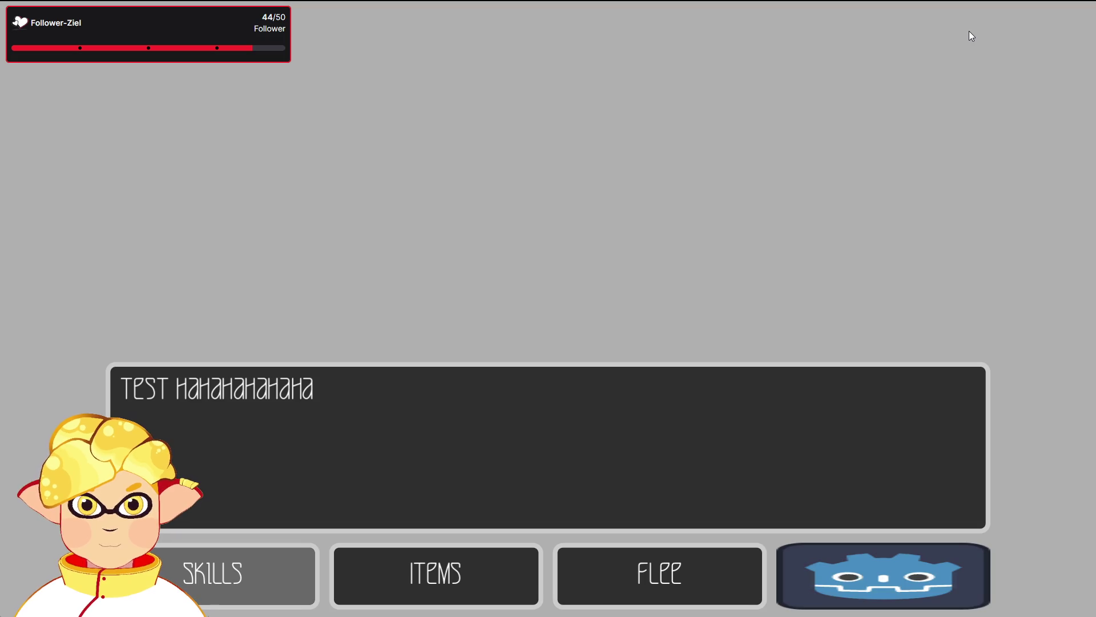
# Stop the test run with F8 and return to the D!2 print line
pyautogui.press('F8')
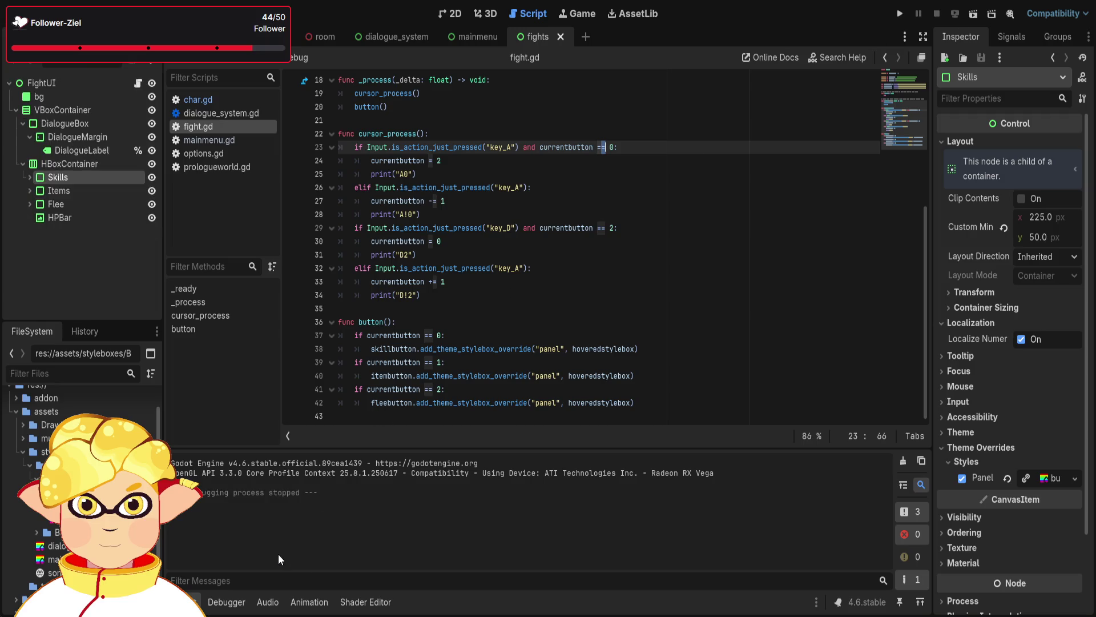
pyautogui.click(440, 294)
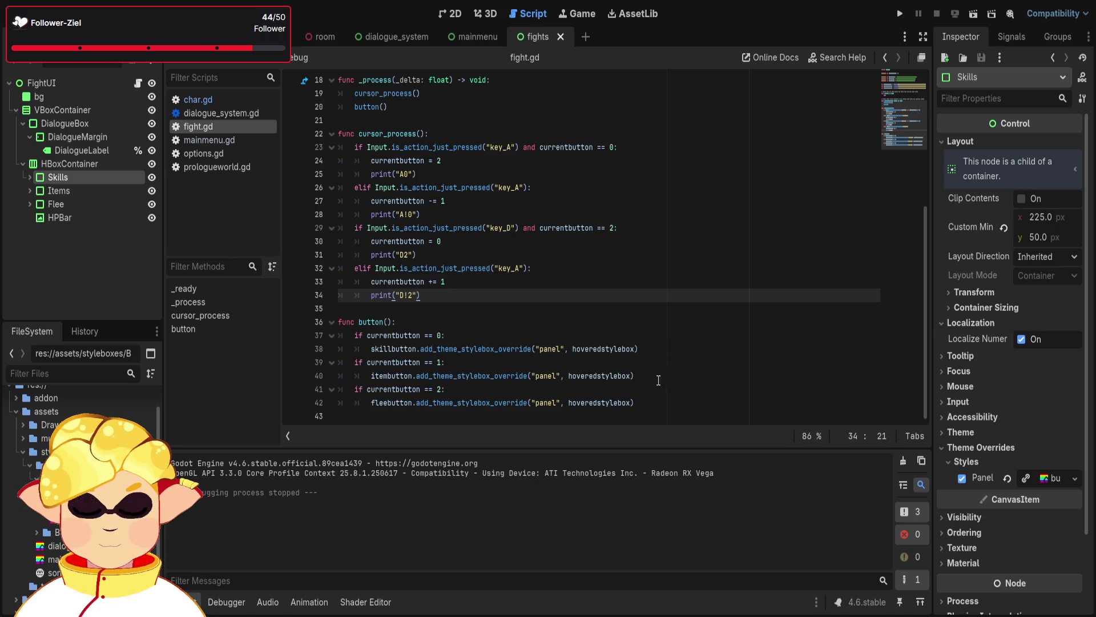
# Run the fight scene twice, stopping each with F8, then relaunch it with F6
pyautogui.click(645, 404)
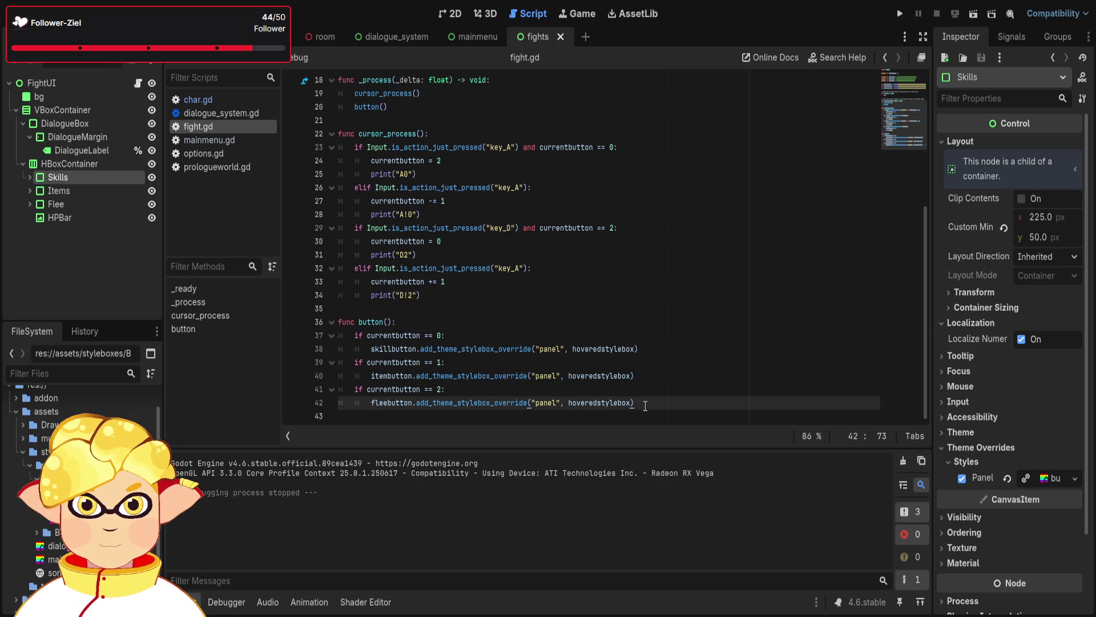
pyautogui.scroll(1, 642, 404)
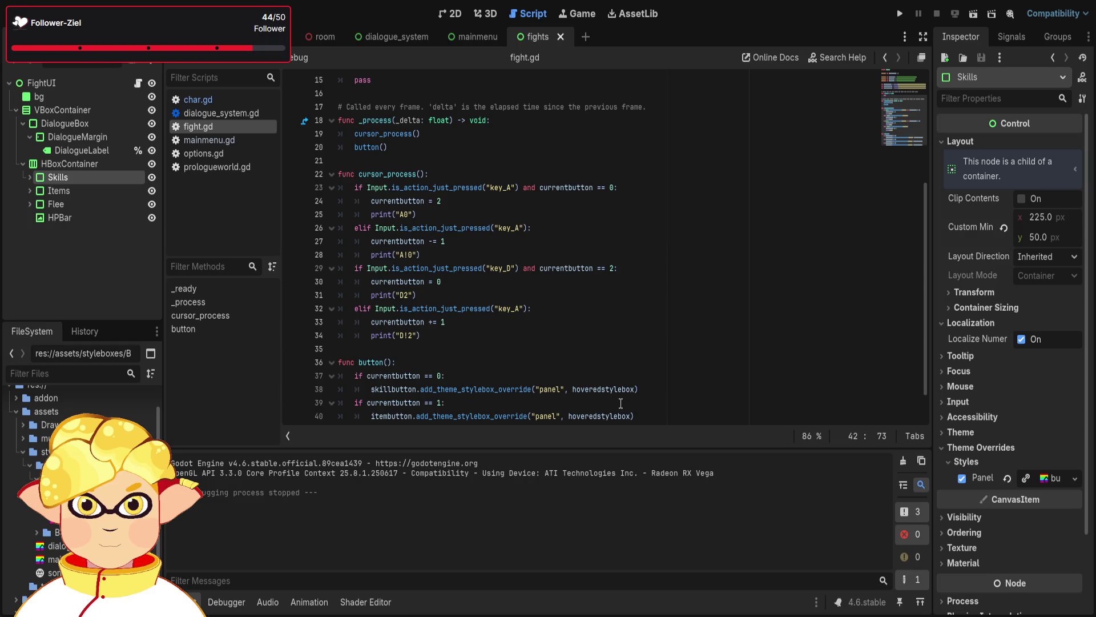
pyautogui.scroll(-1, 618, 403)
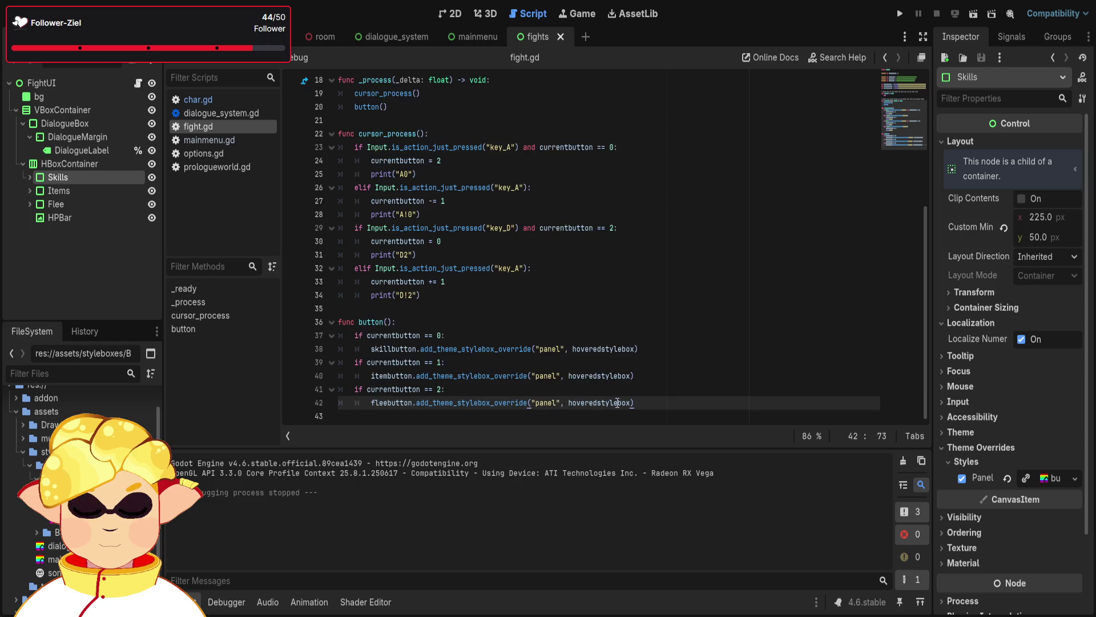
pyautogui.click(971, 18)
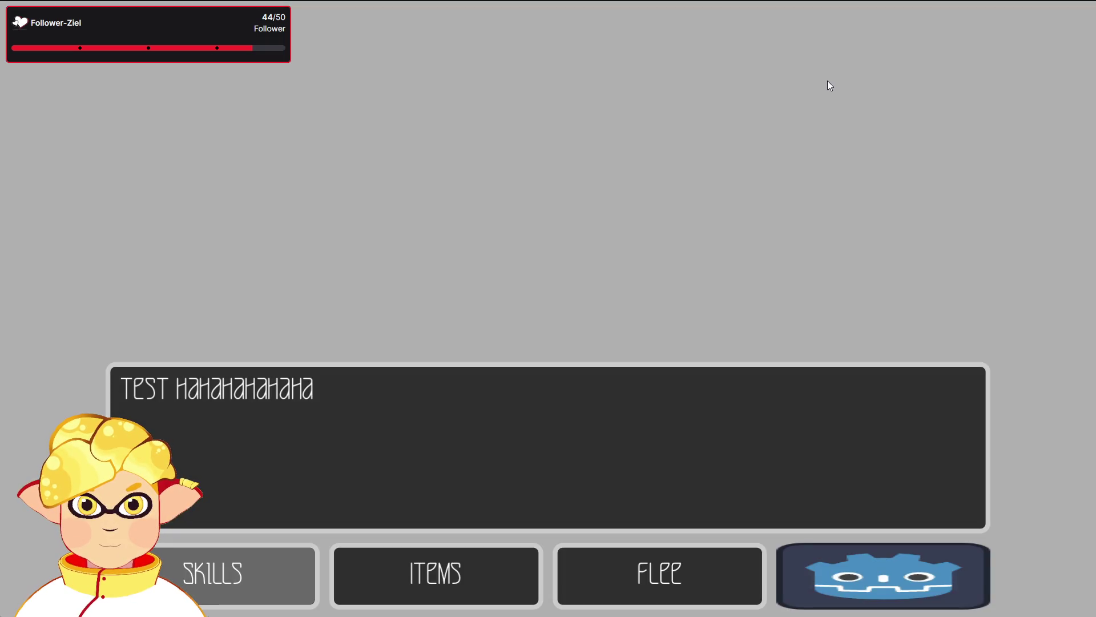
pyautogui.press('F8')
pyautogui.click(972, 13)
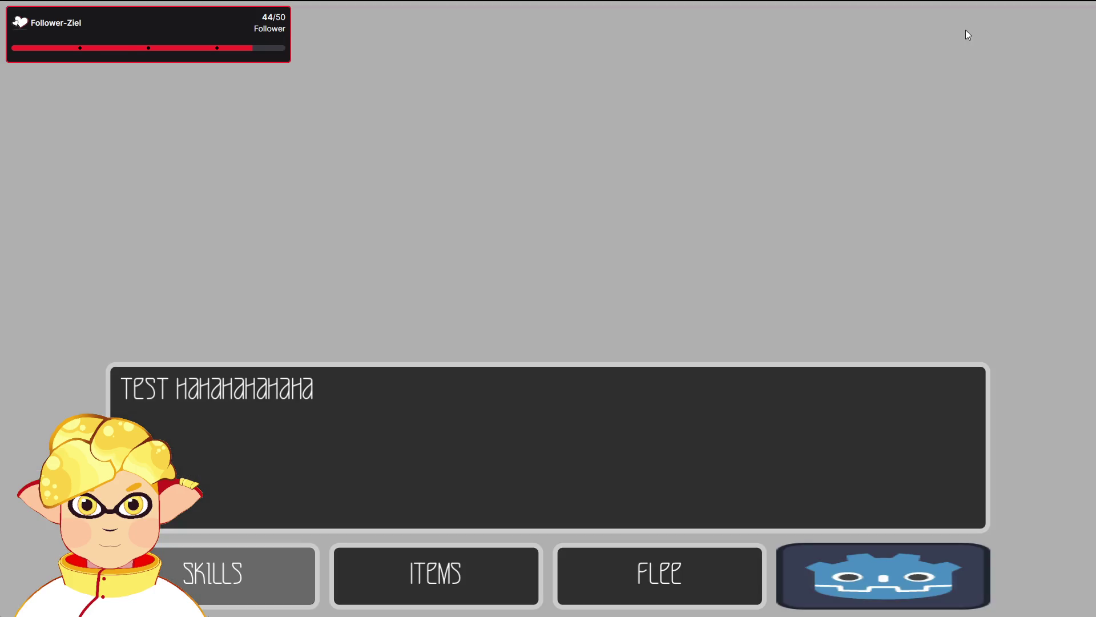
pyautogui.press('F8')
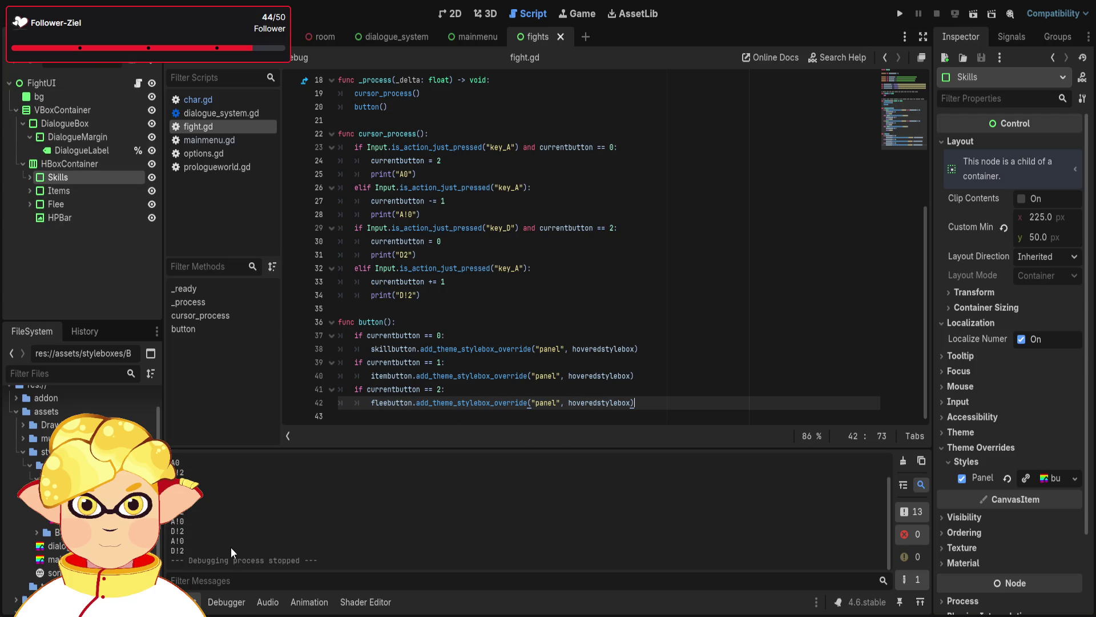
pyautogui.press('F6')
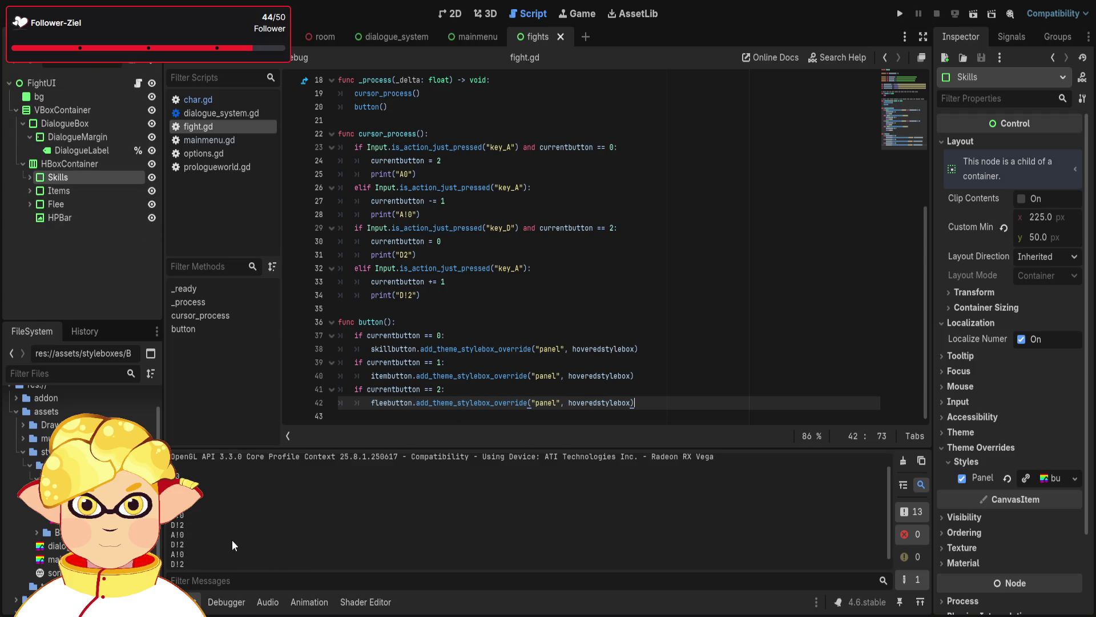
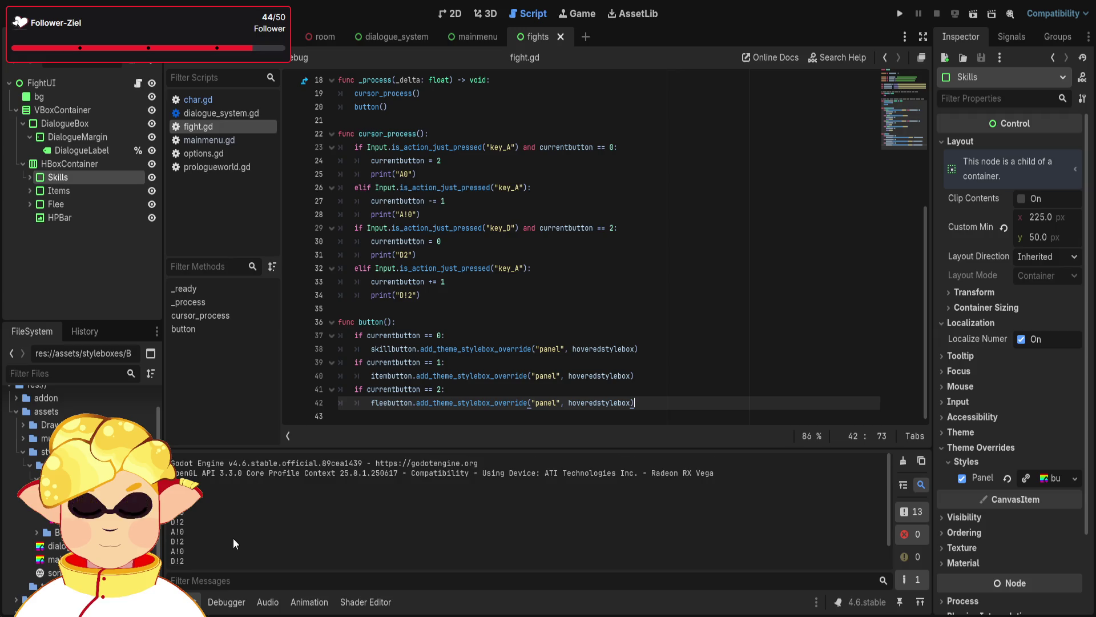
# Review the cursor_process() code in fight.gd and stop the running game with F8
pyautogui.scroll(5, 446, 378)
pyautogui.scroll(1, 447, 379)
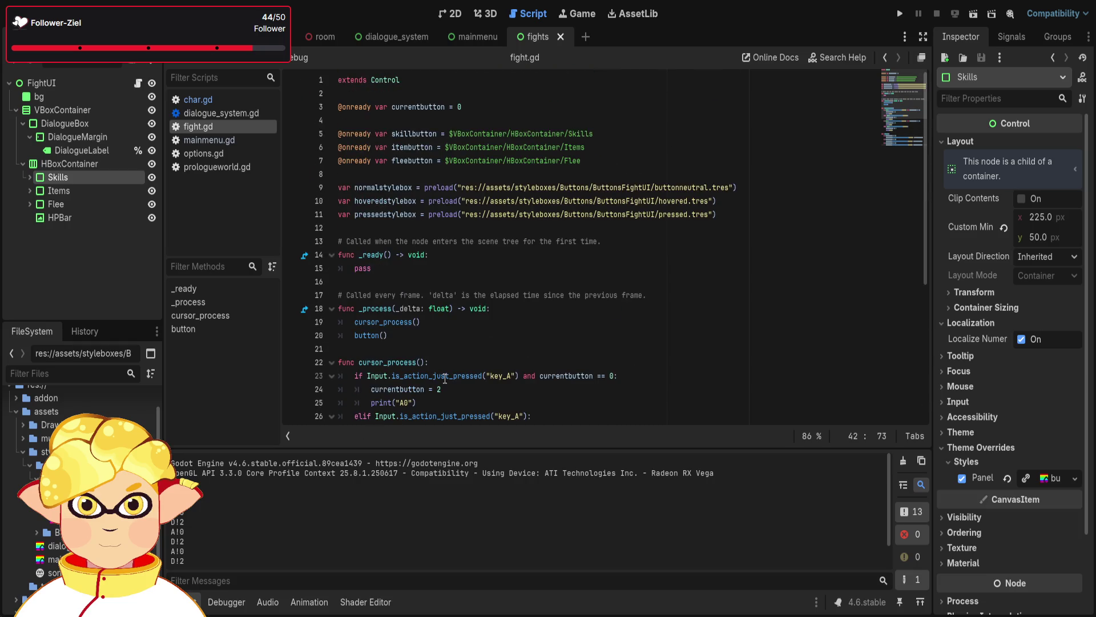
pyautogui.click(564, 407)
pyautogui.scroll(-1, 564, 408)
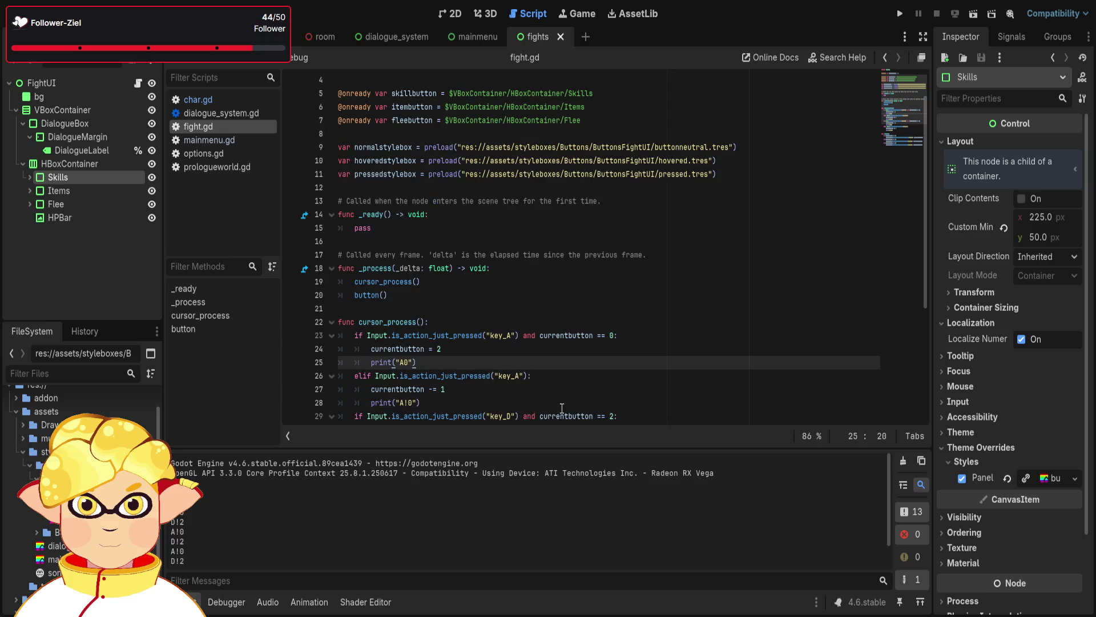
pyautogui.scroll(-1, 561, 408)
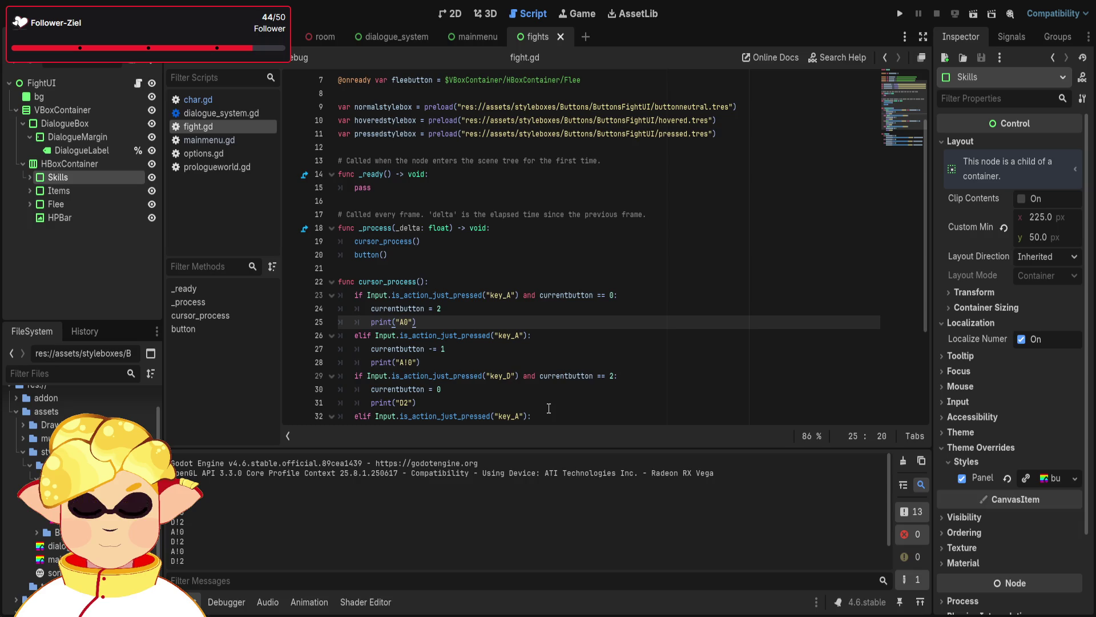
pyautogui.scroll(-1, 549, 408)
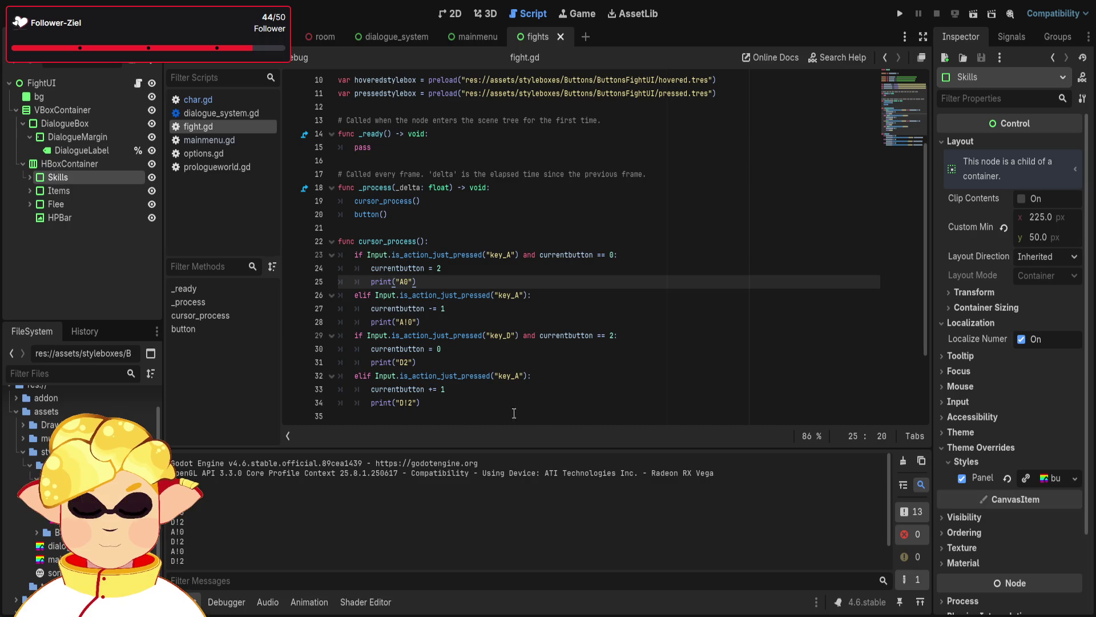
pyautogui.press('F8')
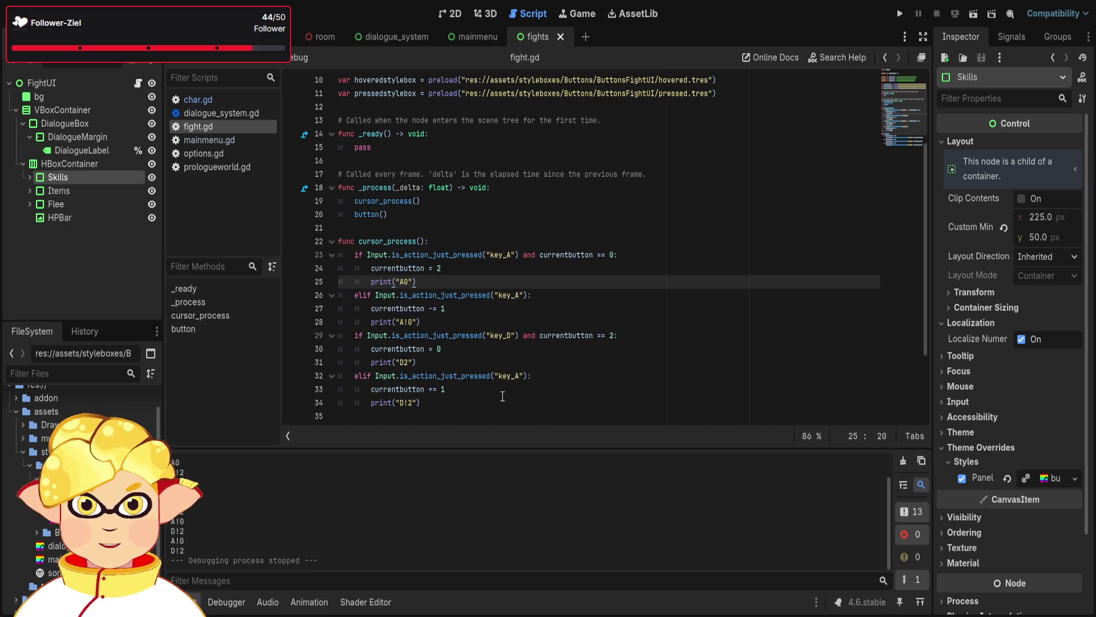
# Select the whole cursor_process if/elif body, lines 23–34
pyautogui.click(503, 388)
pyautogui.moveTo(450, 411)
pyautogui.mouseDown()
pyautogui.moveTo(399, 377)
pyautogui.moveTo(337, 285)
pyautogui.moveTo(337, 258)
pyautogui.mouseUp()
pyautogui.scroll(-3, 600, 320)
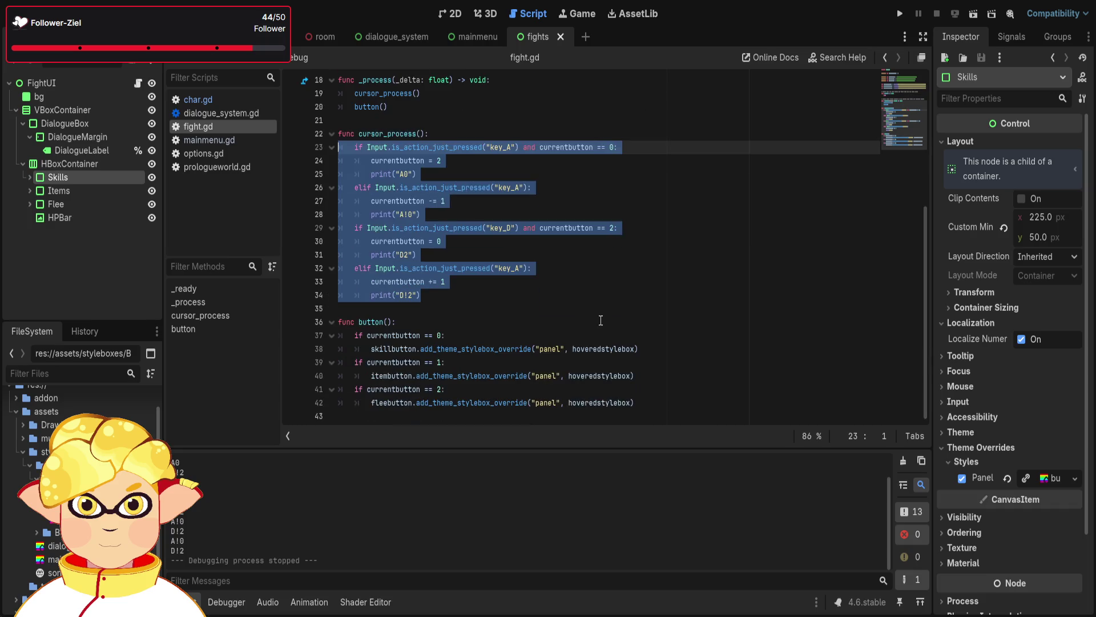
pyautogui.click(668, 401)
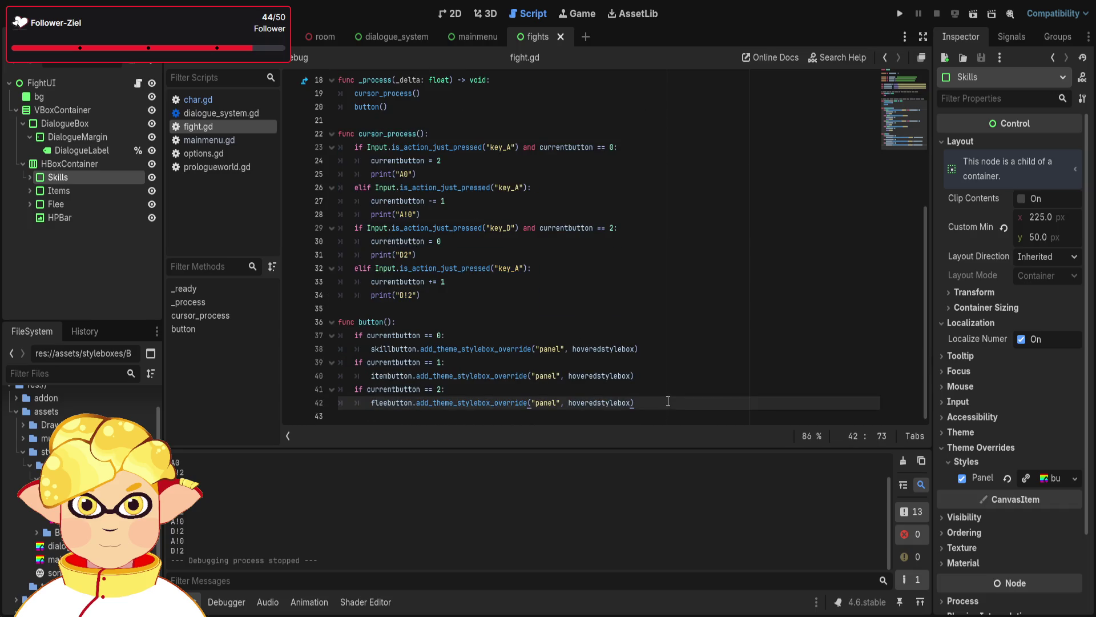
pyautogui.scroll(2, 454, 372)
pyautogui.moveTo(454, 373); pyautogui.dragTo(313, 234)
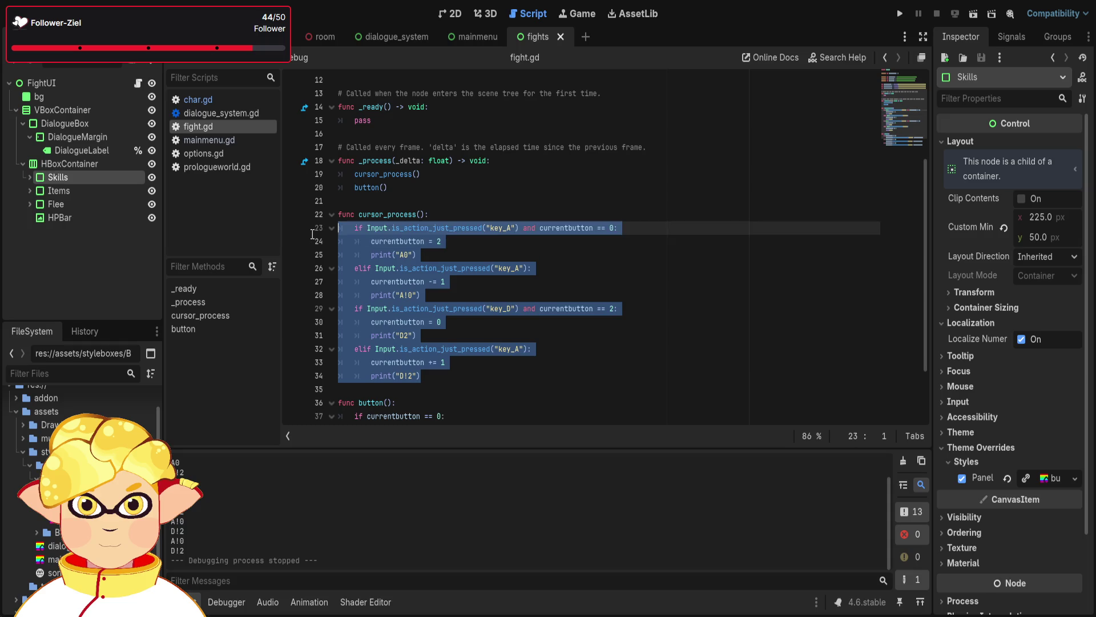
# Delete the selected cursor_process body, try typing 'if', undo, then redo the deletion
pyautogui.press('BackSpace')
pyautogui.press('Tab')
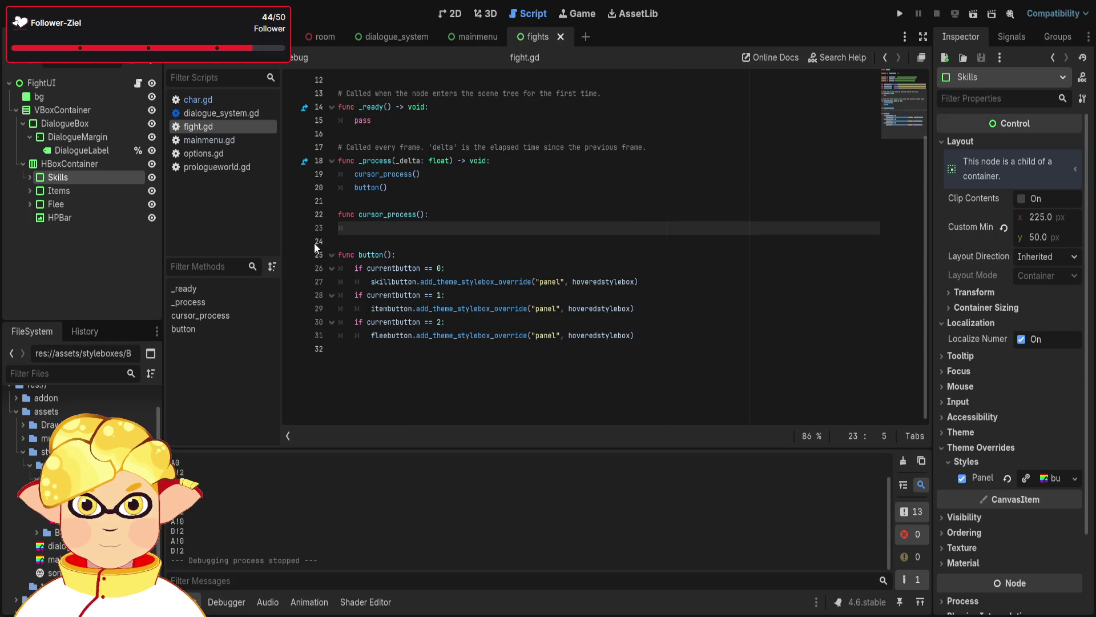
pyautogui.write('if')
pyautogui.scroll(2, 314, 242)
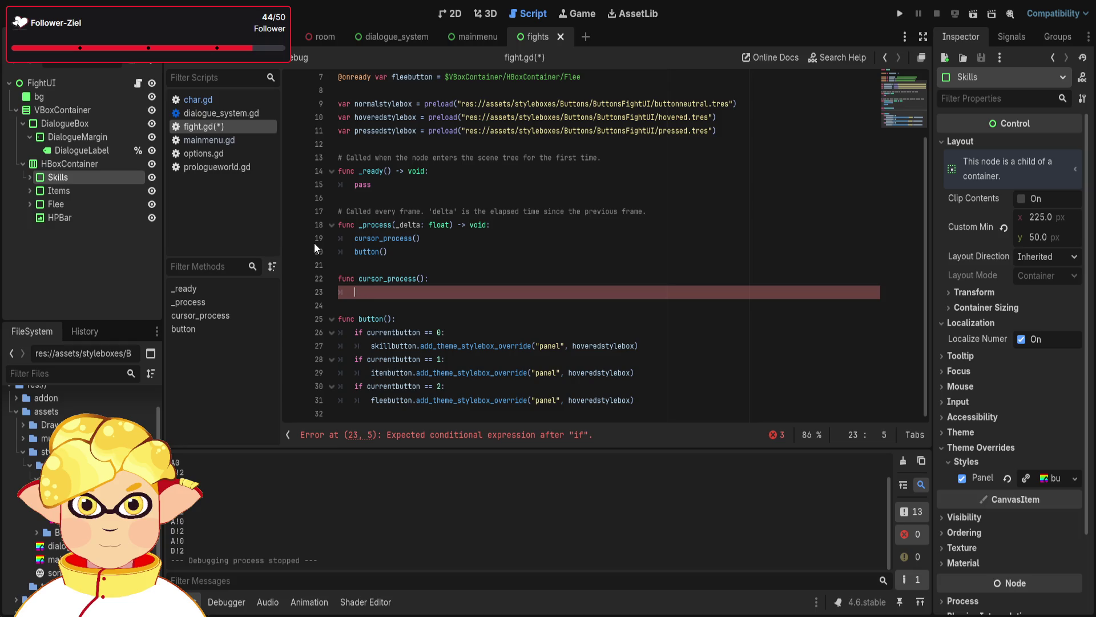
pyautogui.press('BackSpace')
pyautogui.hotkey('ctrl', 'z')
pyautogui.hotkey('ctrl', 'z')
pyautogui.hotkey('ctrl', 'z')
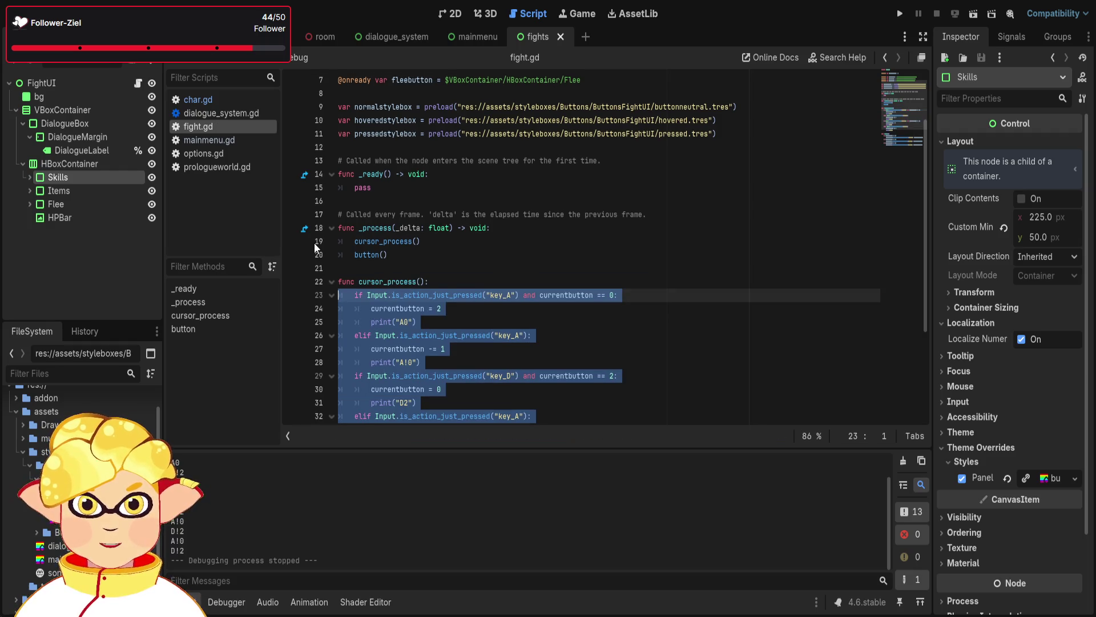
pyautogui.hotkey('ctrl', 'shift', 'z')
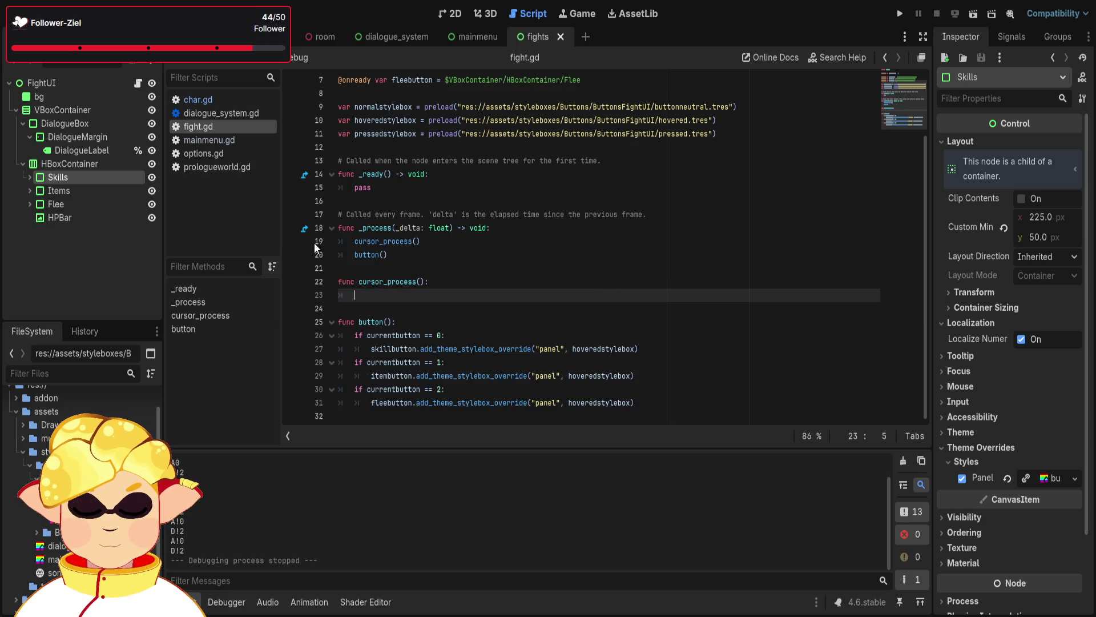
# Experiment with an 'if is_action' condition on line 23, then clear it and delete the restored block
pyautogui.write('IF')
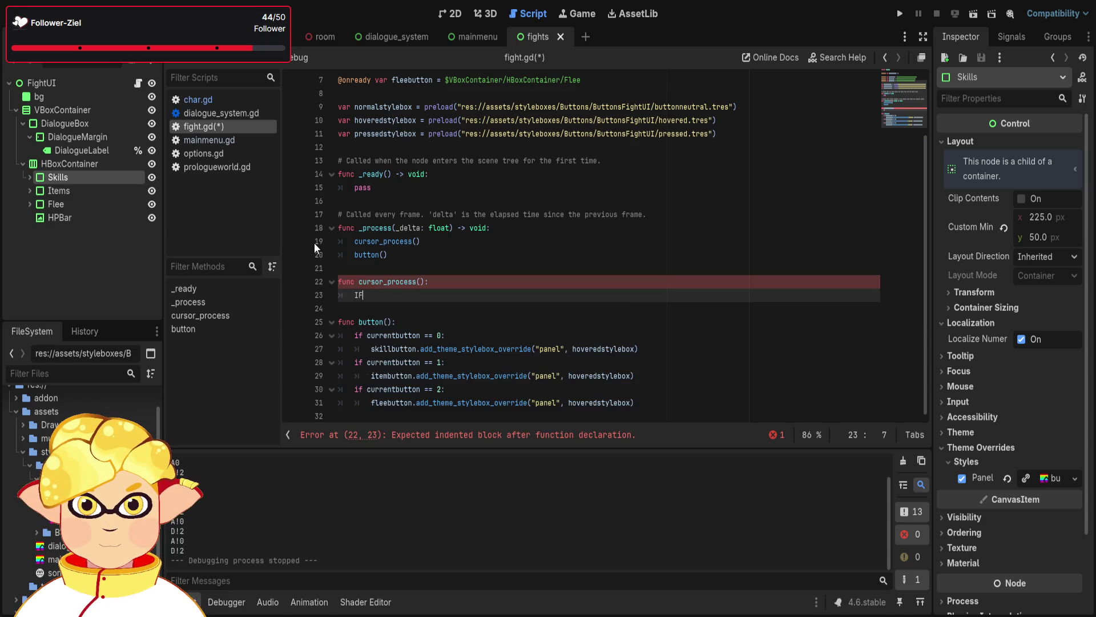
pyautogui.press('BackSpace')
pyautogui.press('BackSpace')
pyautogui.press('BackSpace')
pyautogui.write('if is')
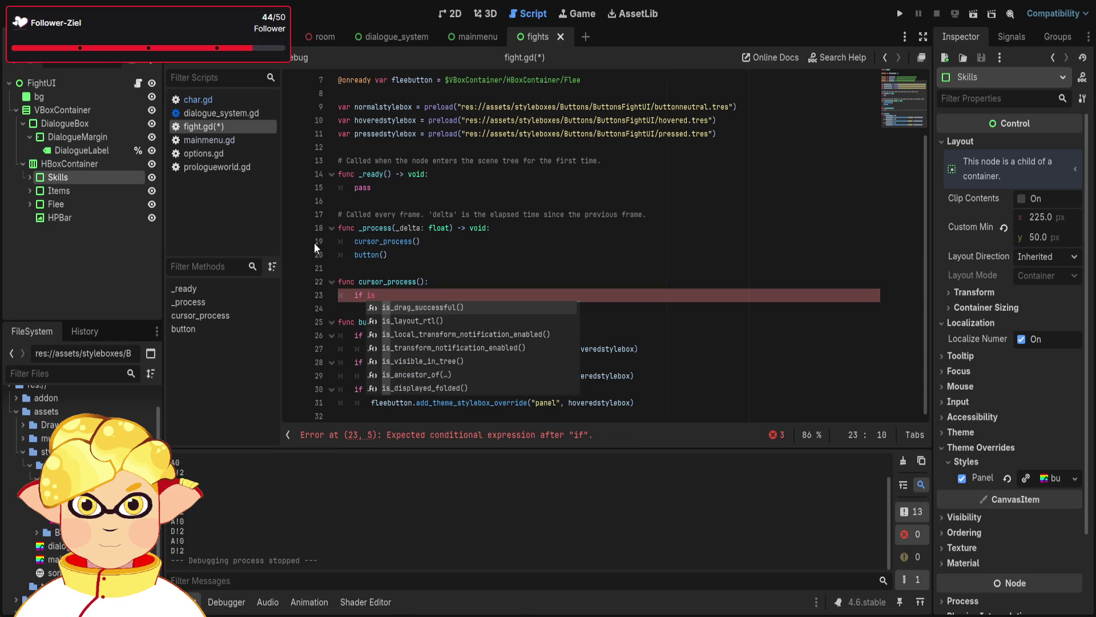
pyautogui.write('_action')
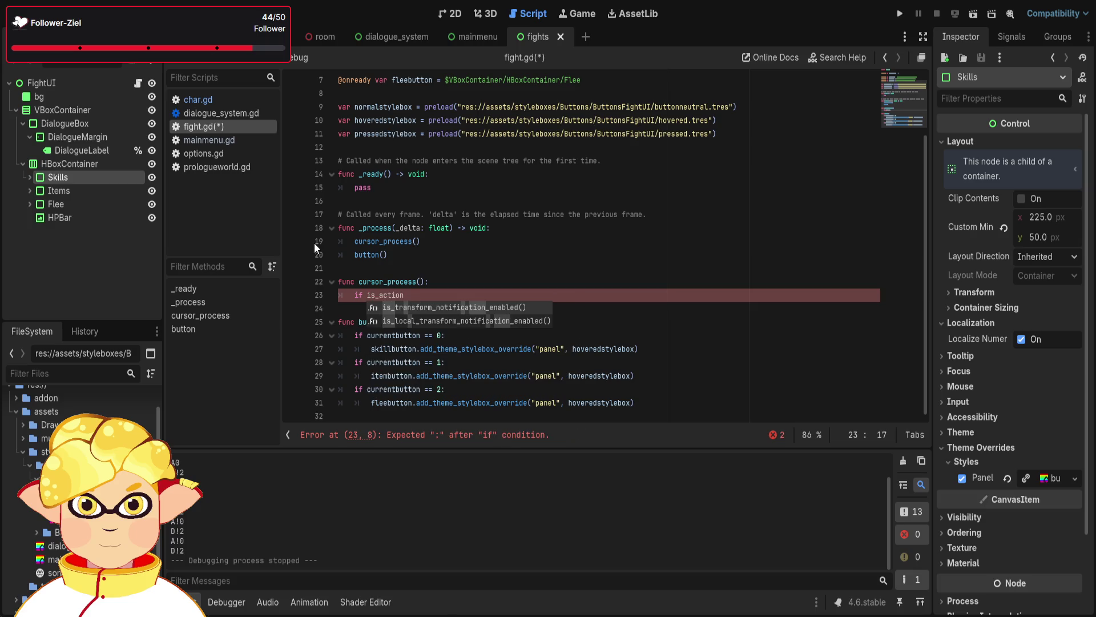
pyautogui.write('_')
pyautogui.press('BackSpace')
pyautogui.press('BackSpace')
pyautogui.press('BackSpace')
pyautogui.write('.ac')
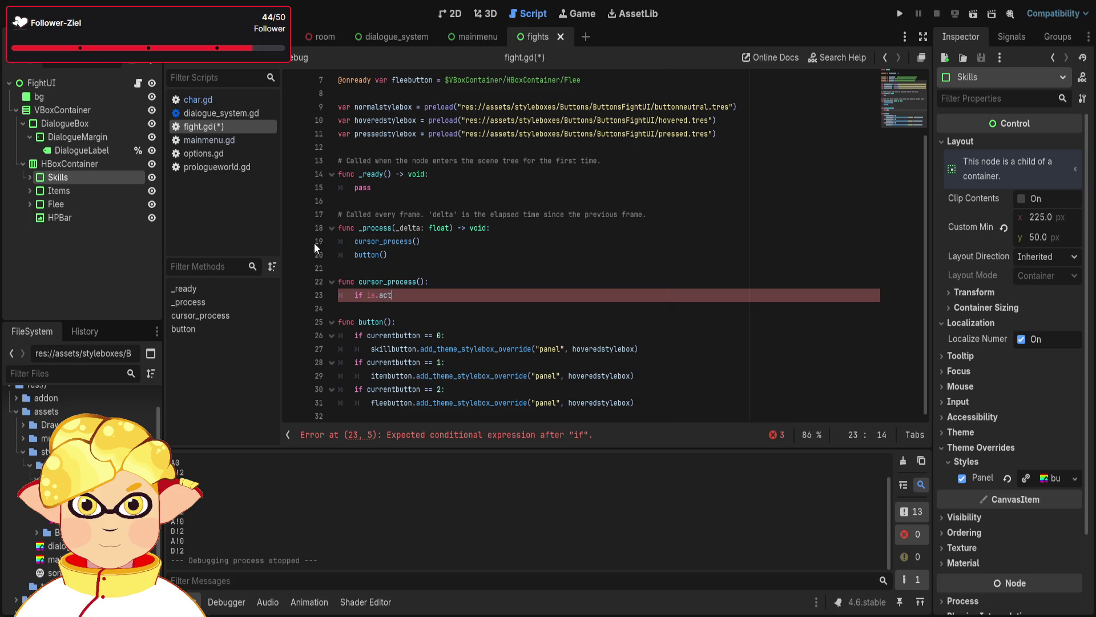
pyautogui.press('BackSpace')
pyautogui.press('BackSpace')
pyautogui.press('BackSpace')
pyautogui.write('_action.')
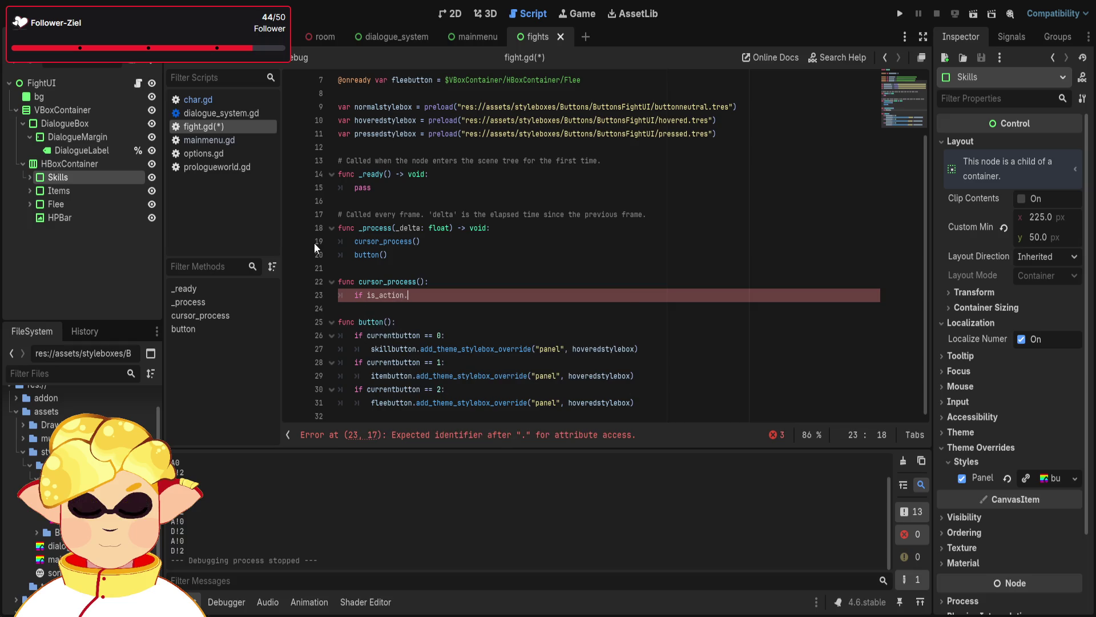
pyautogui.write('just')
pyautogui.press('BackSpace')
pyautogui.press('BackSpace')
pyautogui.press('BackSpace')
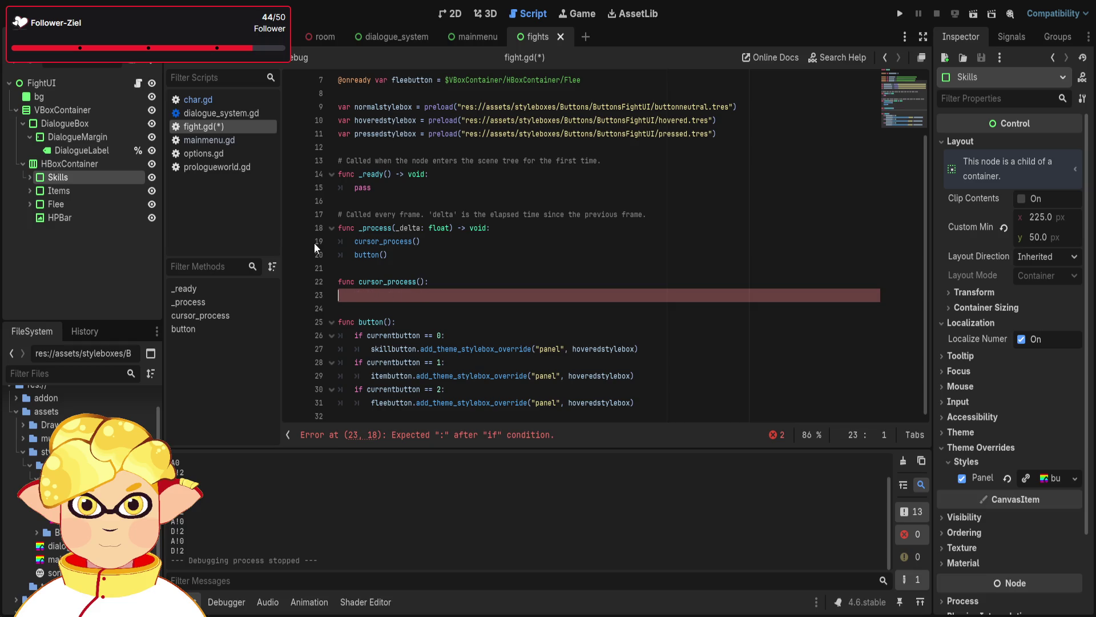
pyautogui.write('f is_ac')
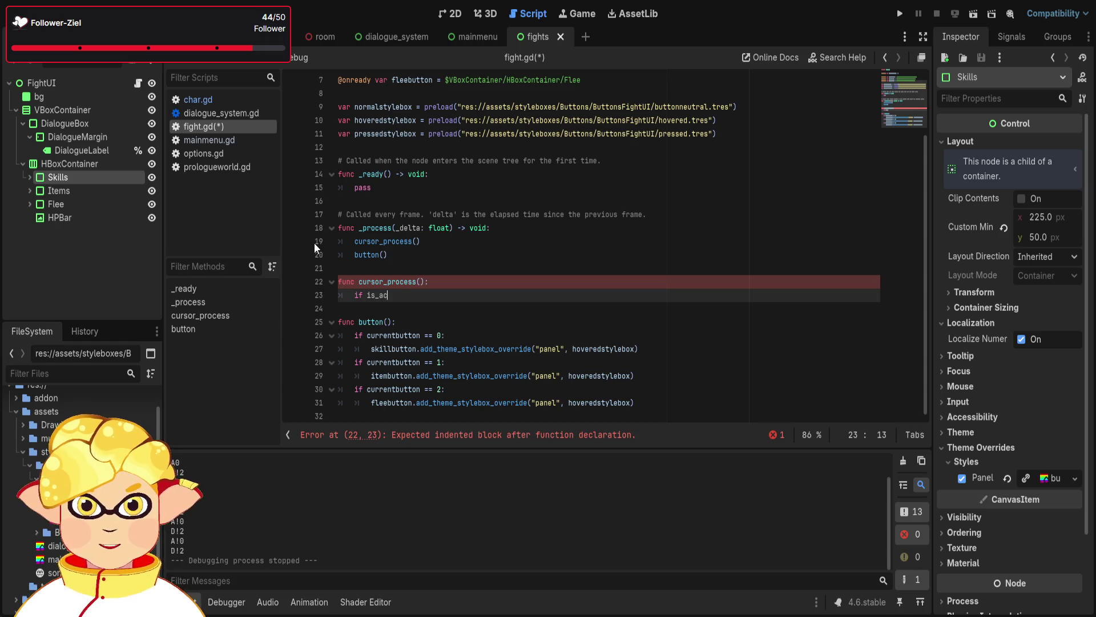
pyautogui.press('BackSpace')
pyautogui.press('BackSpace')
pyautogui.press('BackSpace')
pyautogui.write('IF')
pyautogui.hotkey('ctrl', 'z')
pyautogui.hotkey('ctrl', 'z')
pyautogui.hotkey('ctrl', 'z')
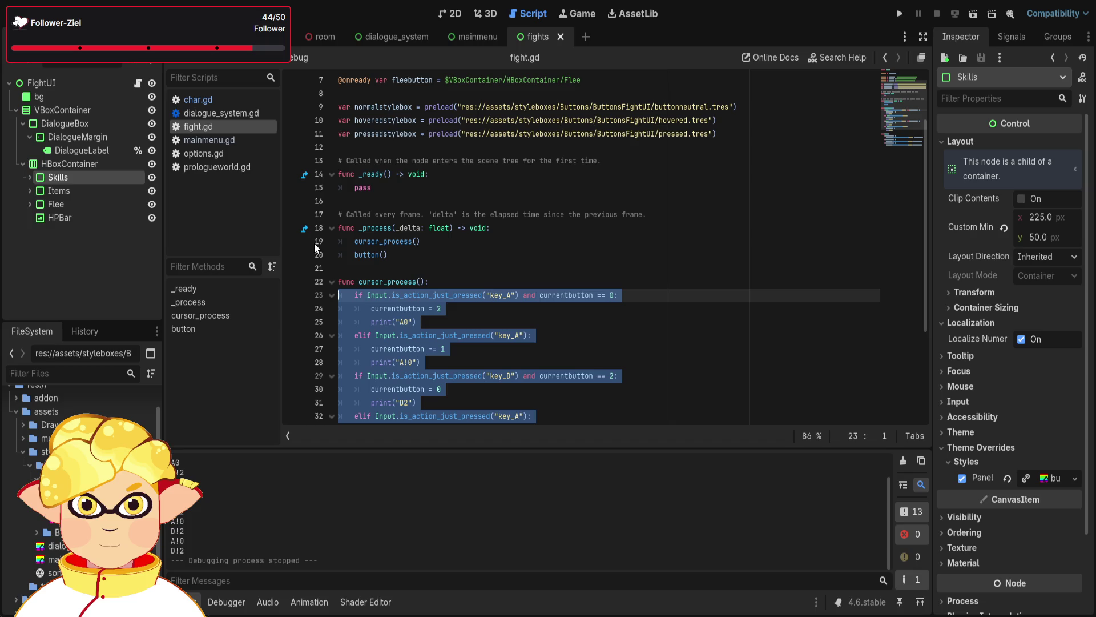
pyautogui.press('Delete')
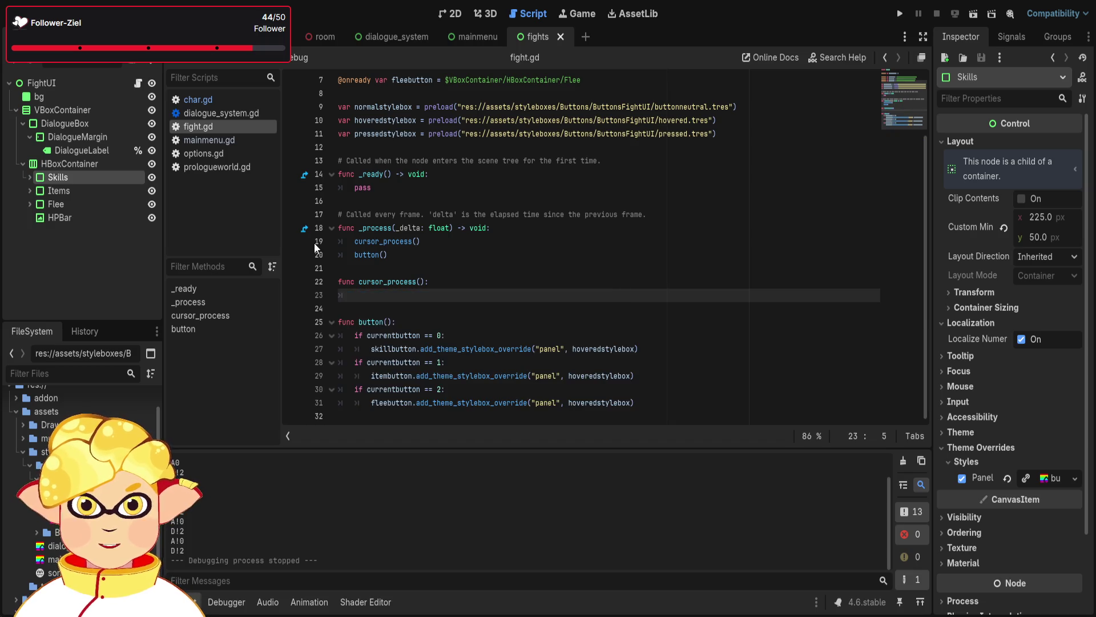
# Start a key_A check: if Input.is_action_just_pressed("key_A")
pyautogui.write('if In')
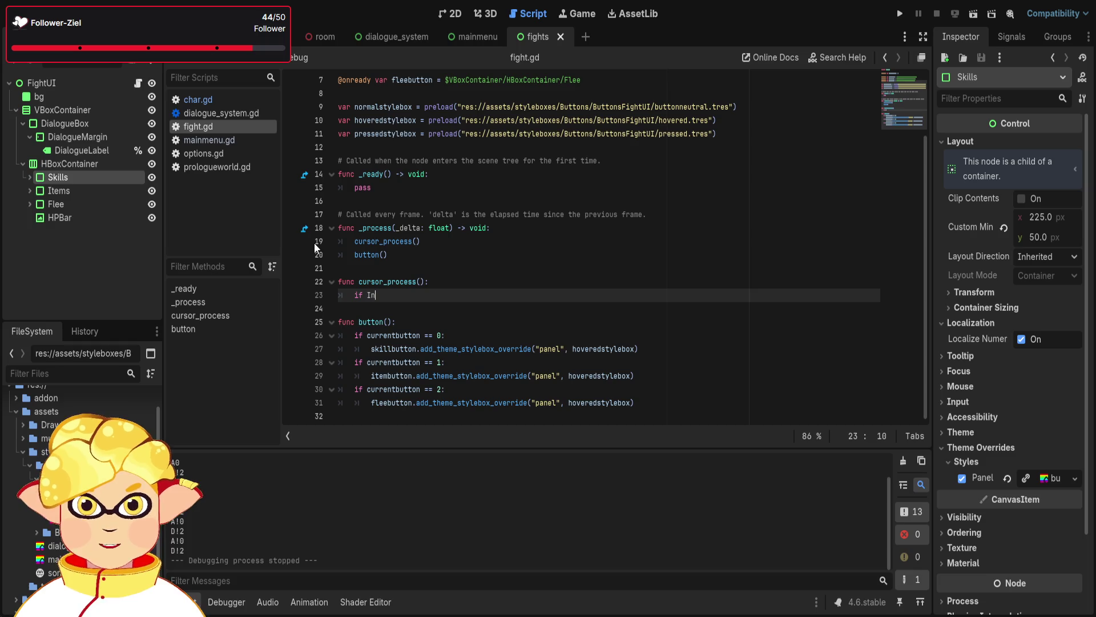
pyautogui.write('put.actio')
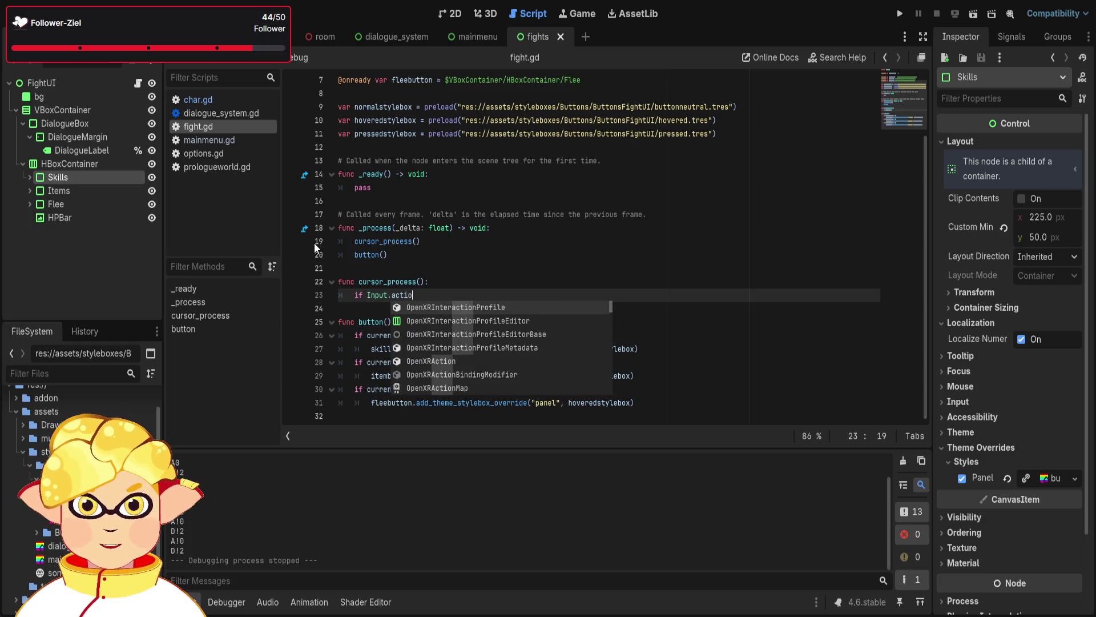
pyautogui.write('n')
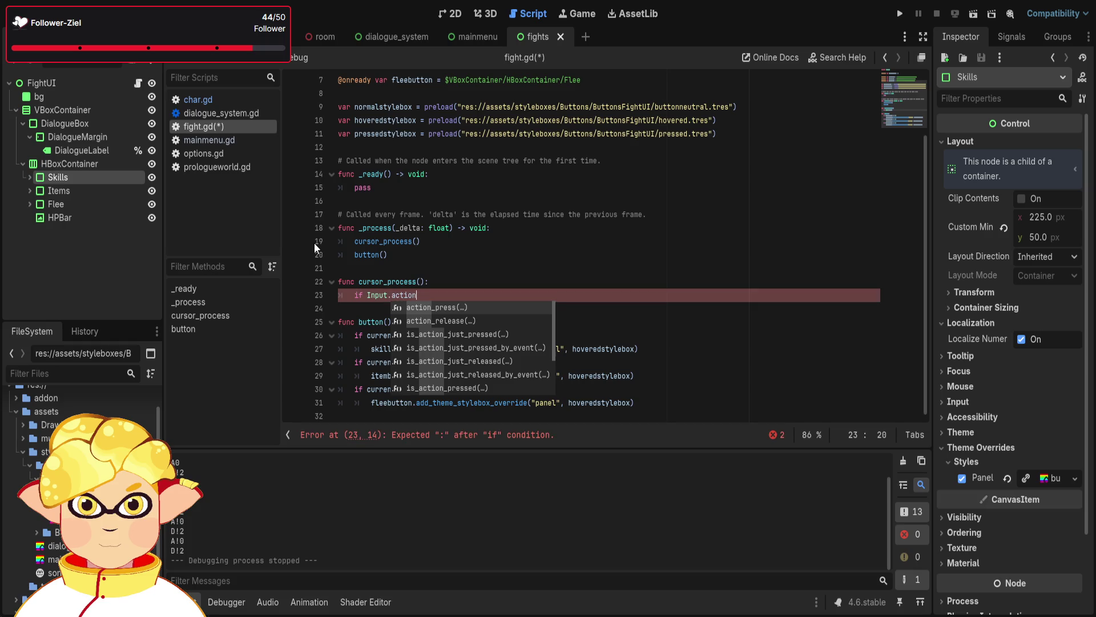
pyautogui.press('Left')
pyautogui.press('Left')
pyautogui.press('Left')
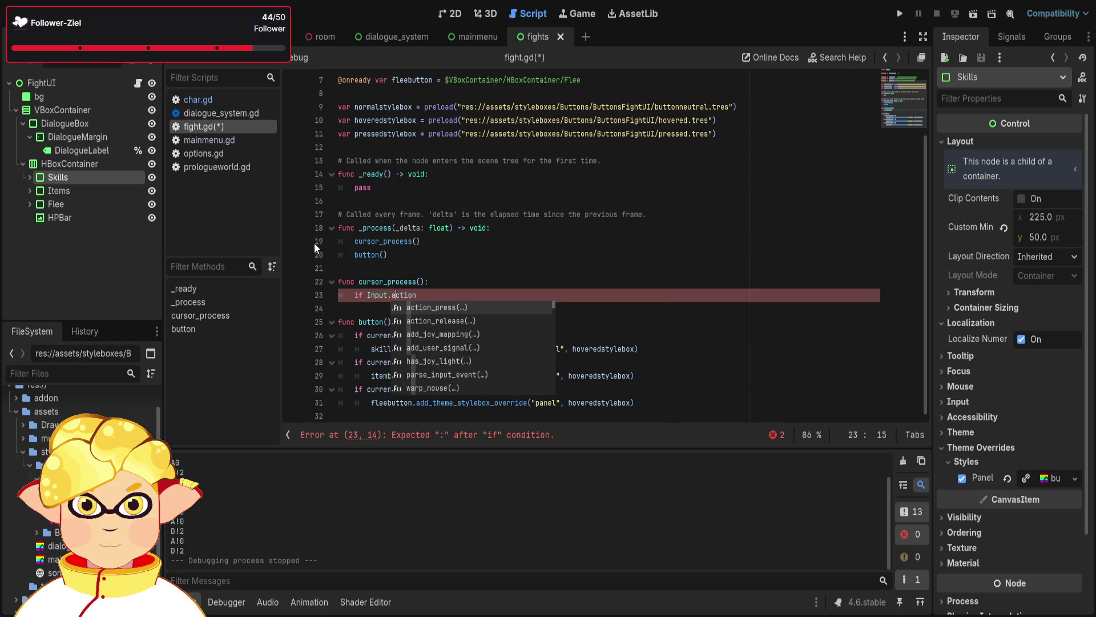
pyautogui.write('is_')
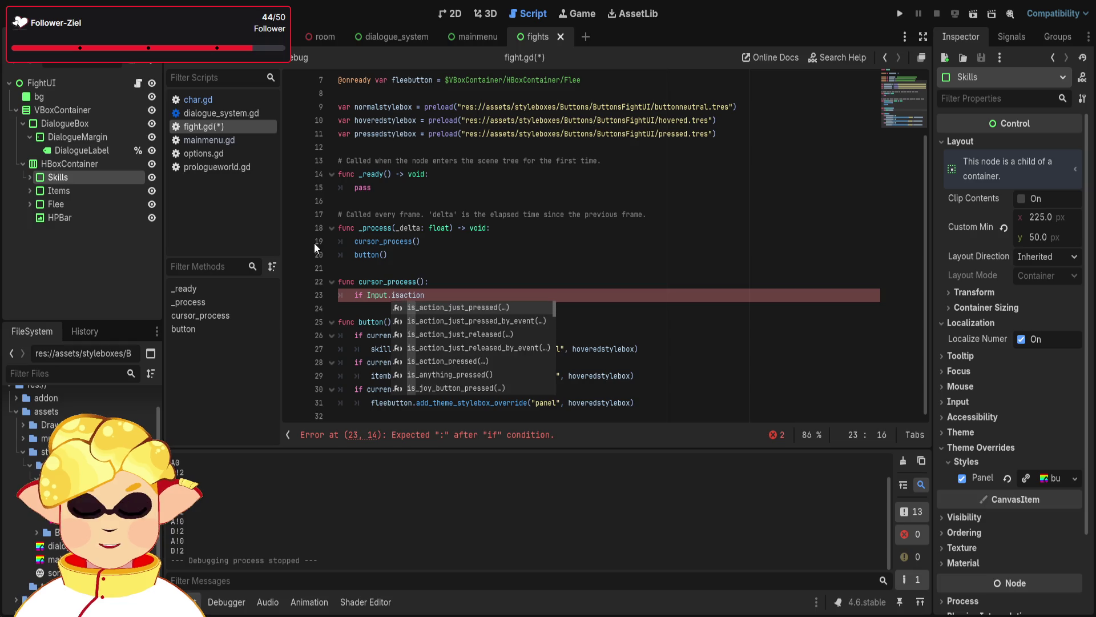
pyautogui.press('Return')
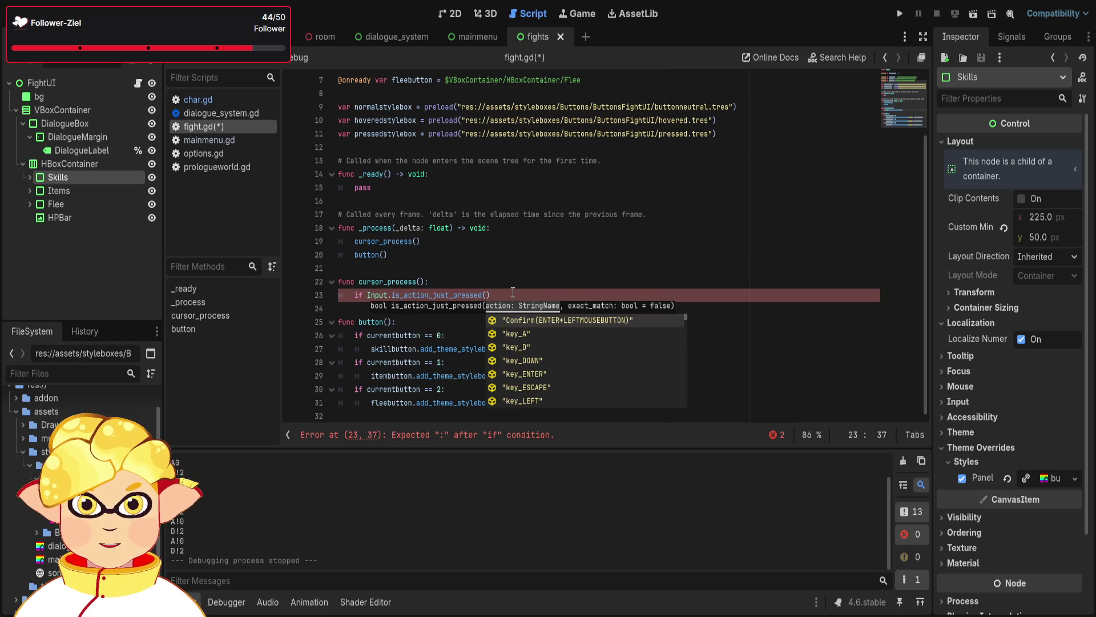
pyautogui.click(531, 333)
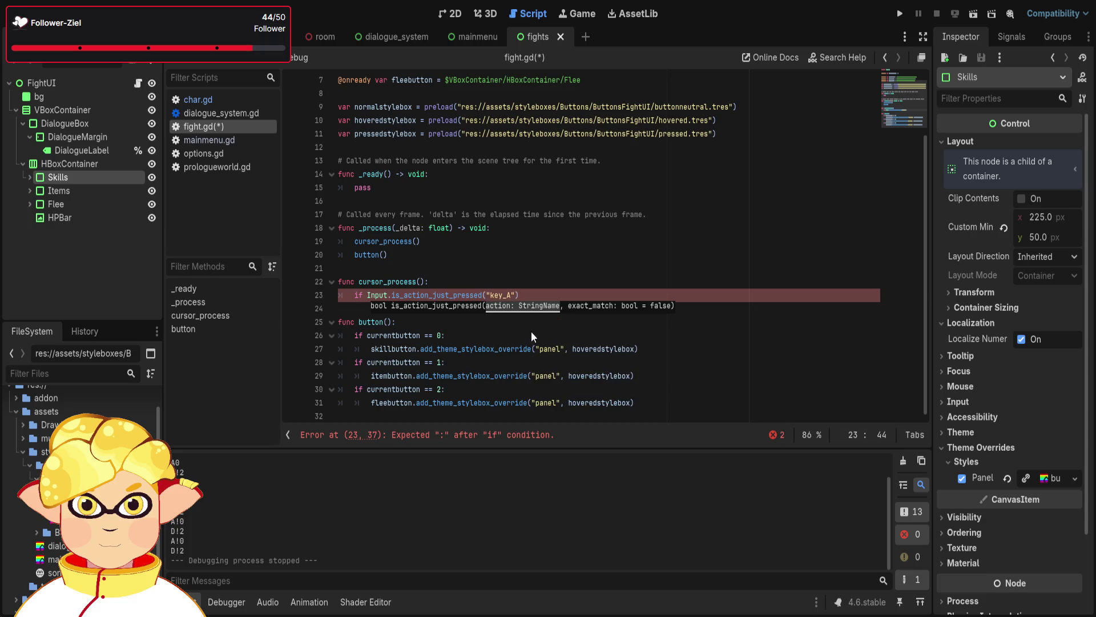
pyautogui.click(540, 297)
pyautogui.write(':')
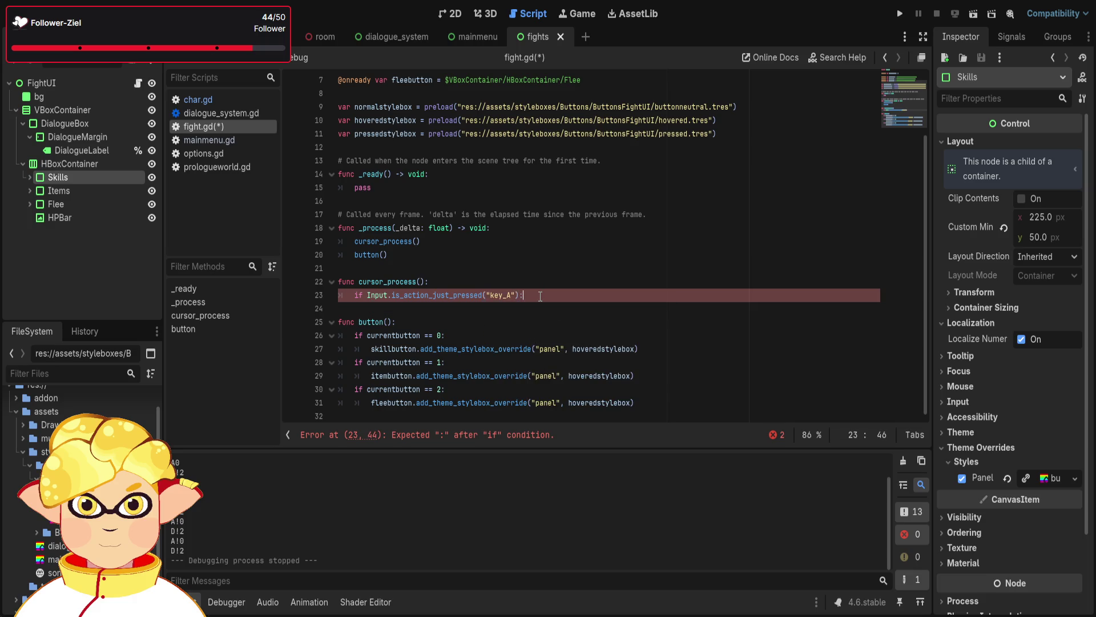
pyautogui.press('Return')
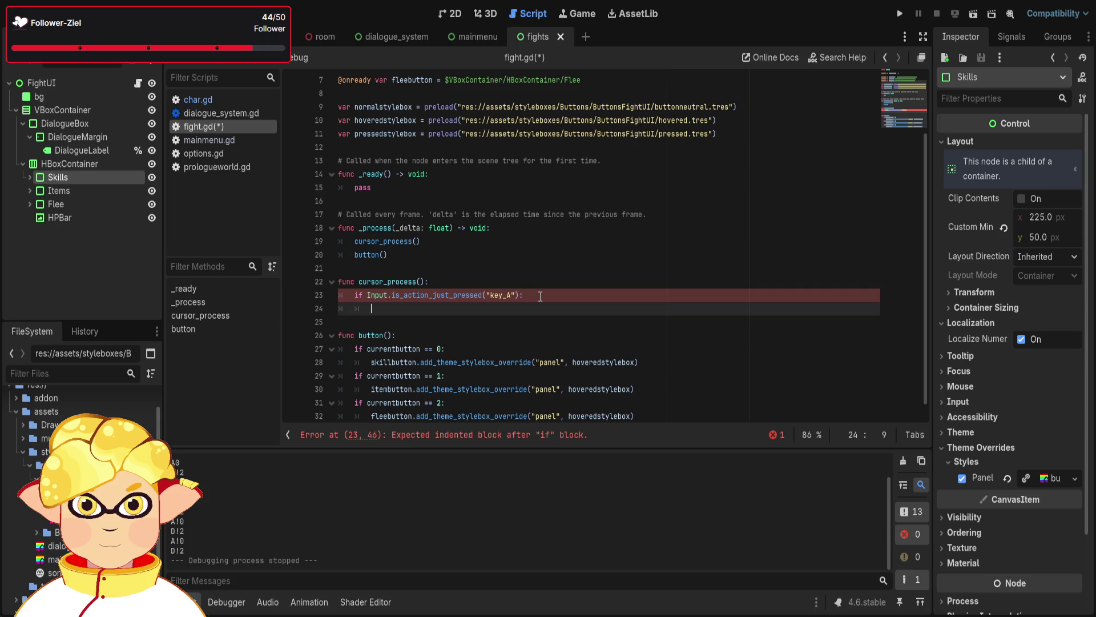
# Inside it, set currentbutton to 2 when it is 0, else decrement it by 1
pyautogui.write('if')
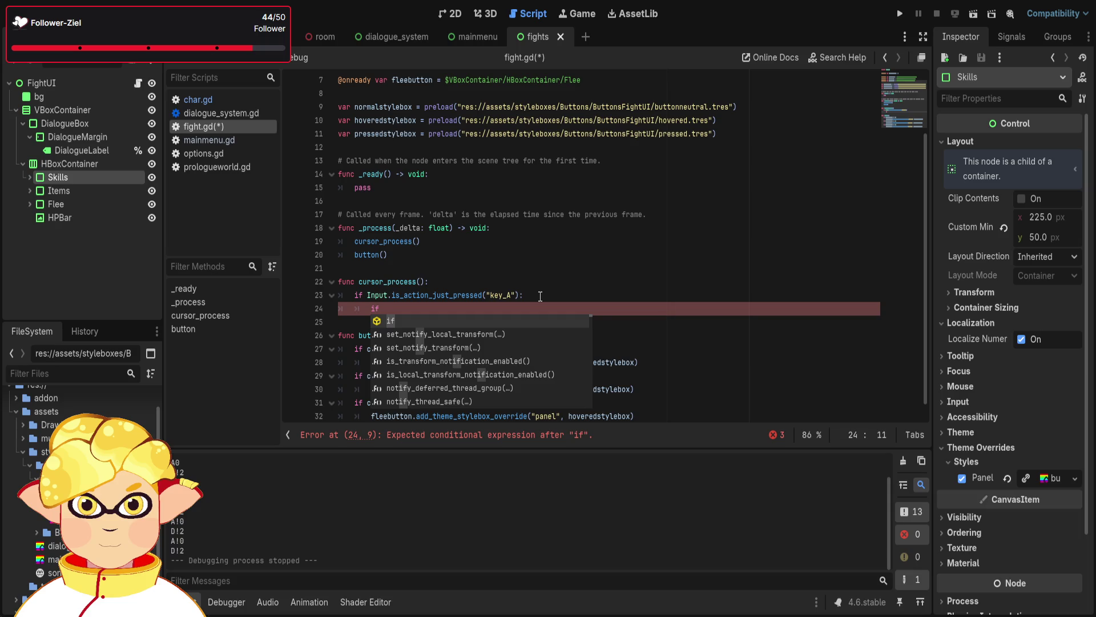
pyautogui.write(' currentbutton')
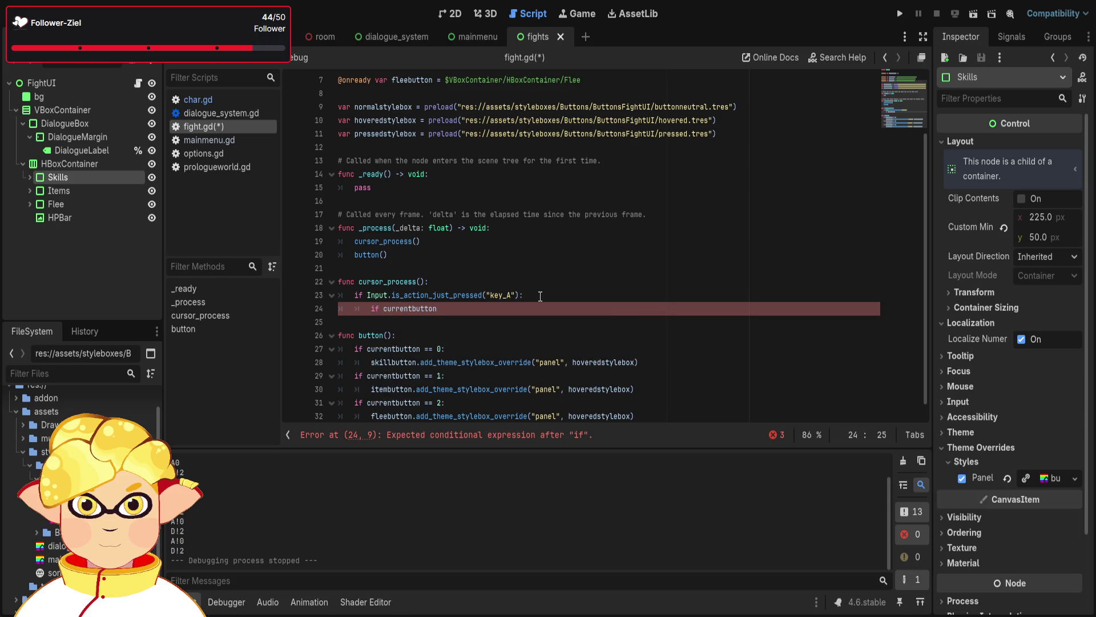
pyautogui.write(' == 0')
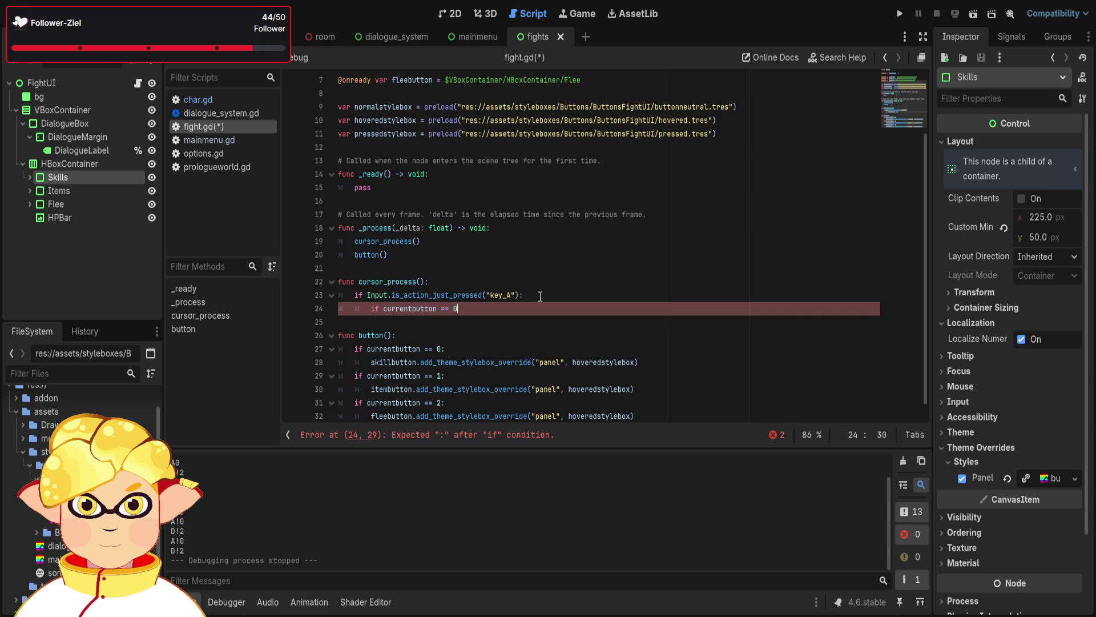
pyautogui.write(':')
pyautogui.press('Return')
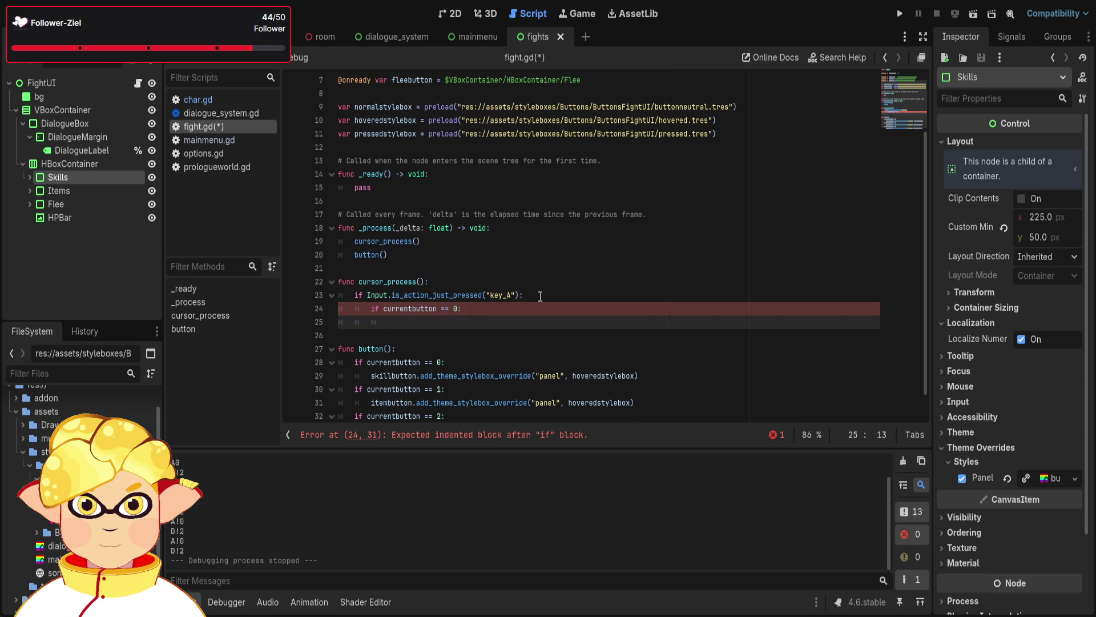
pyautogui.write('curren')
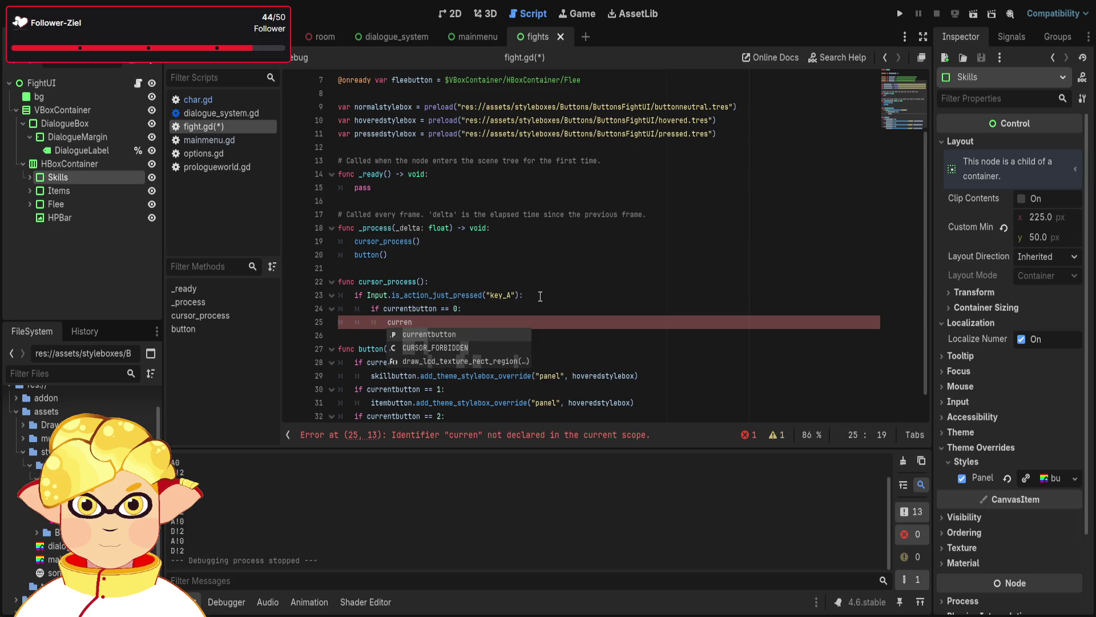
pyautogui.press('Return')
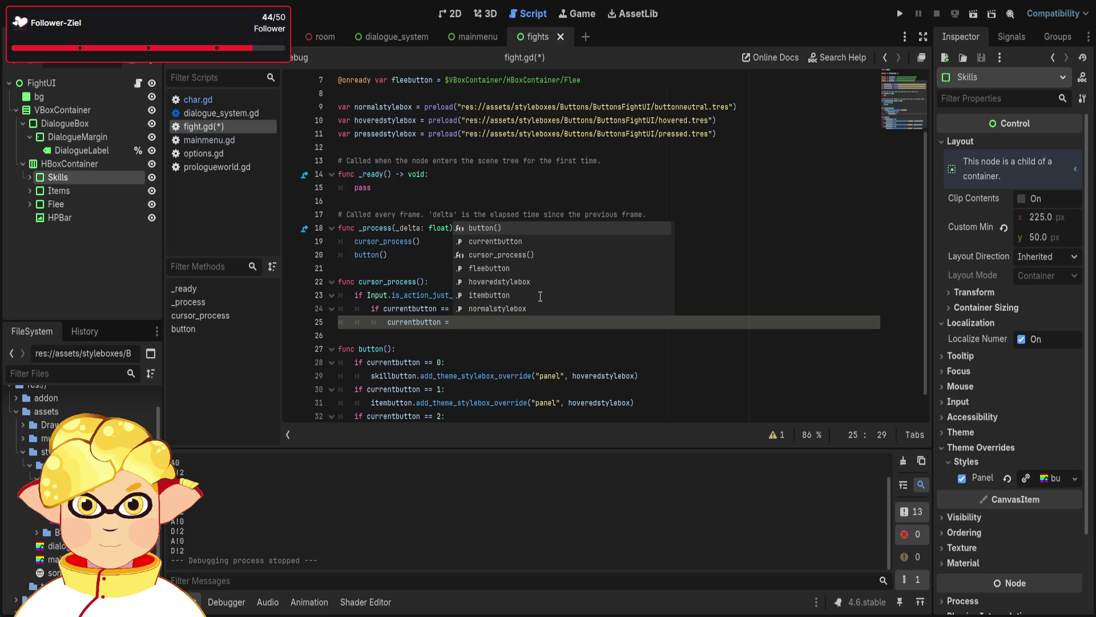
pyautogui.write('2')
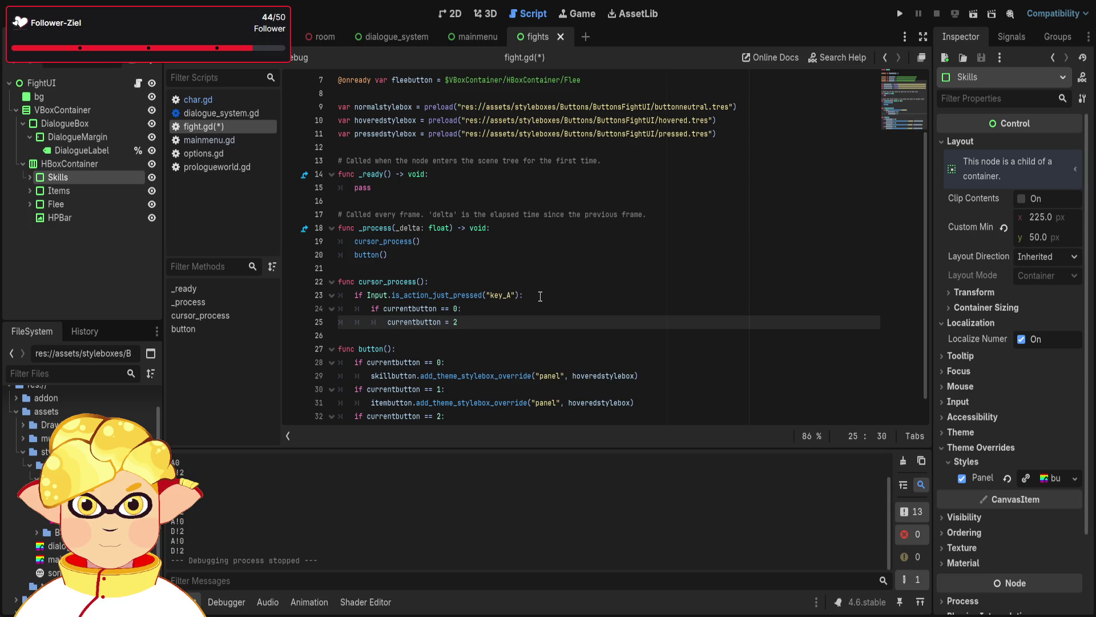
pyautogui.press('Return')
pyautogui.write('else')
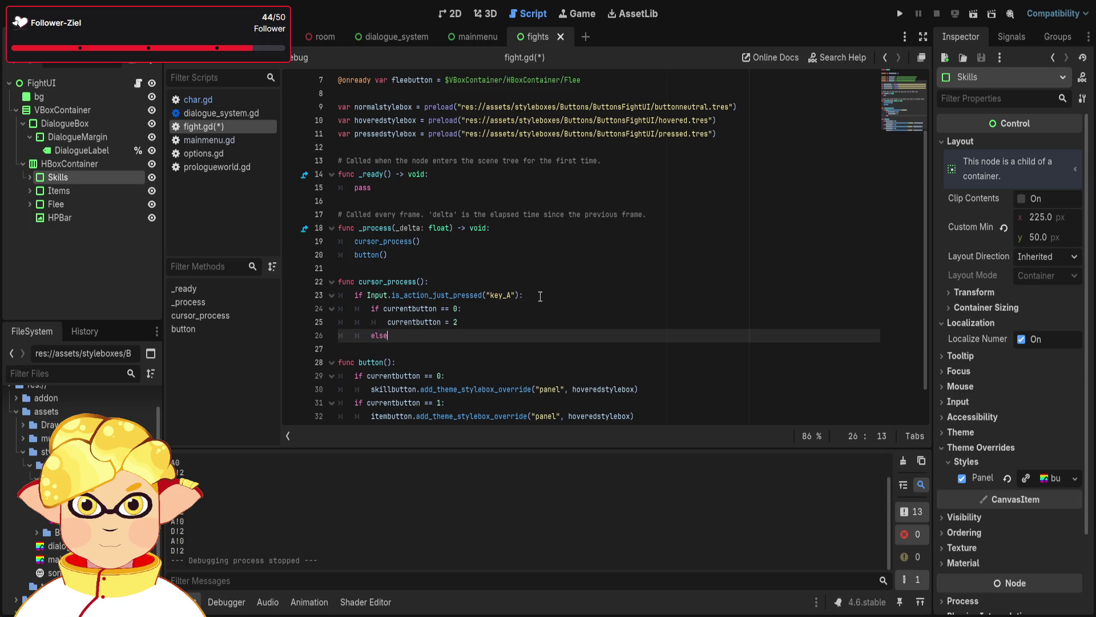
pyautogui.write('cu')
pyautogui.write('rrentbu')
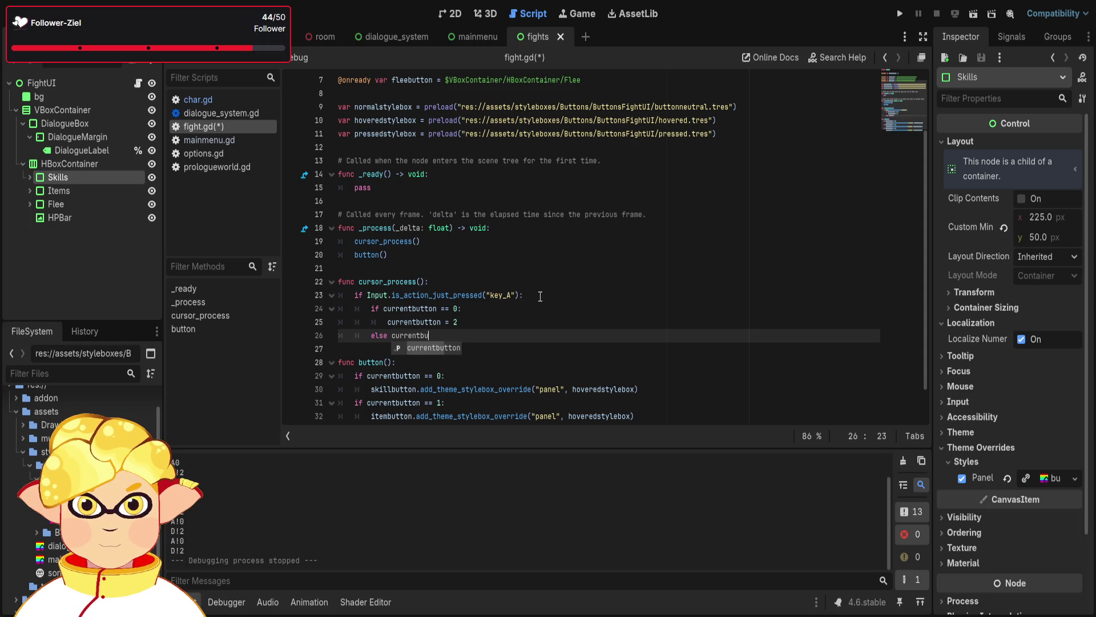
pyautogui.write('tton ')
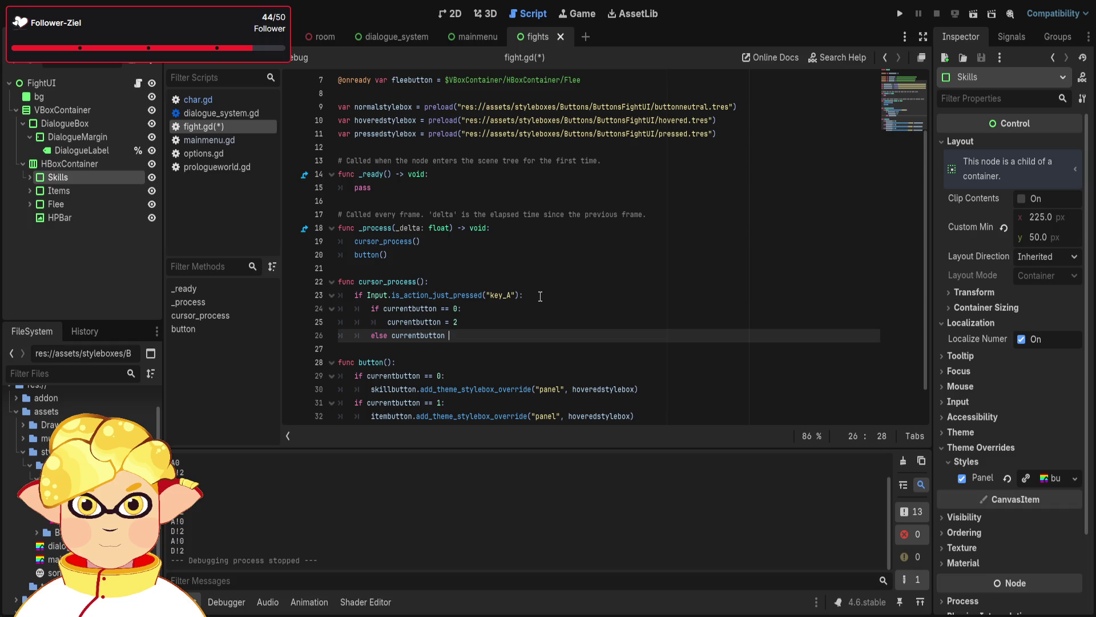
pyautogui.write('=')
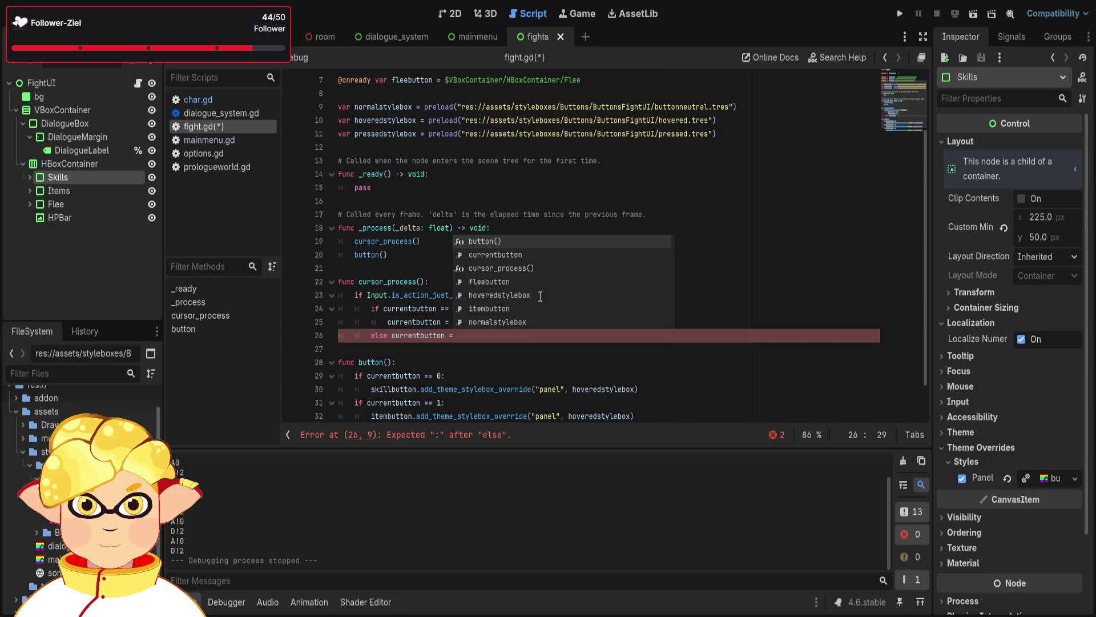
pyautogui.press('BackSpace')
pyautogui.press('Escape')
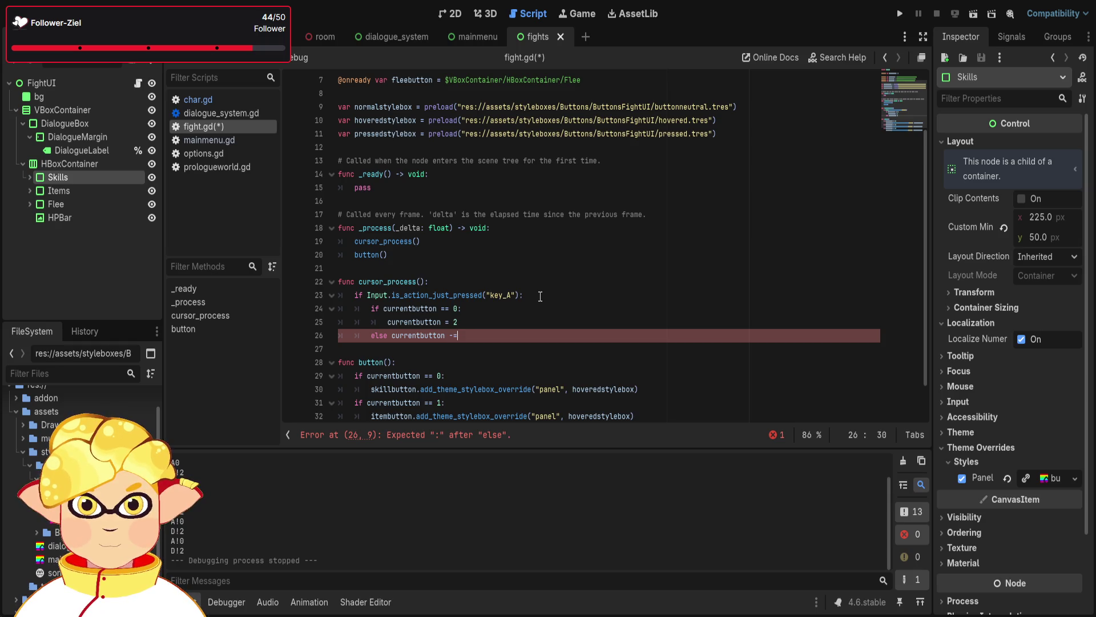
pyautogui.write('-= 1')
pyautogui.click(396, 337)
pyautogui.write(':')
pyautogui.press('Return')
pyautogui.press('BackSpace')
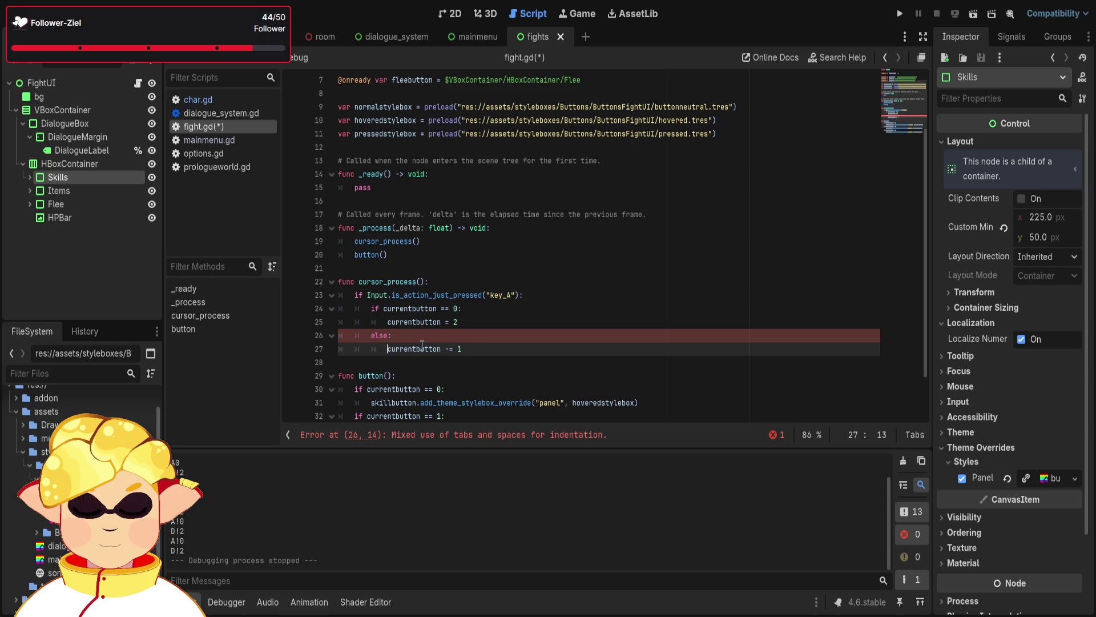
# Copy the finished key_A block and paste a duplicate below it
pyautogui.scroll(-1, 485, 347)
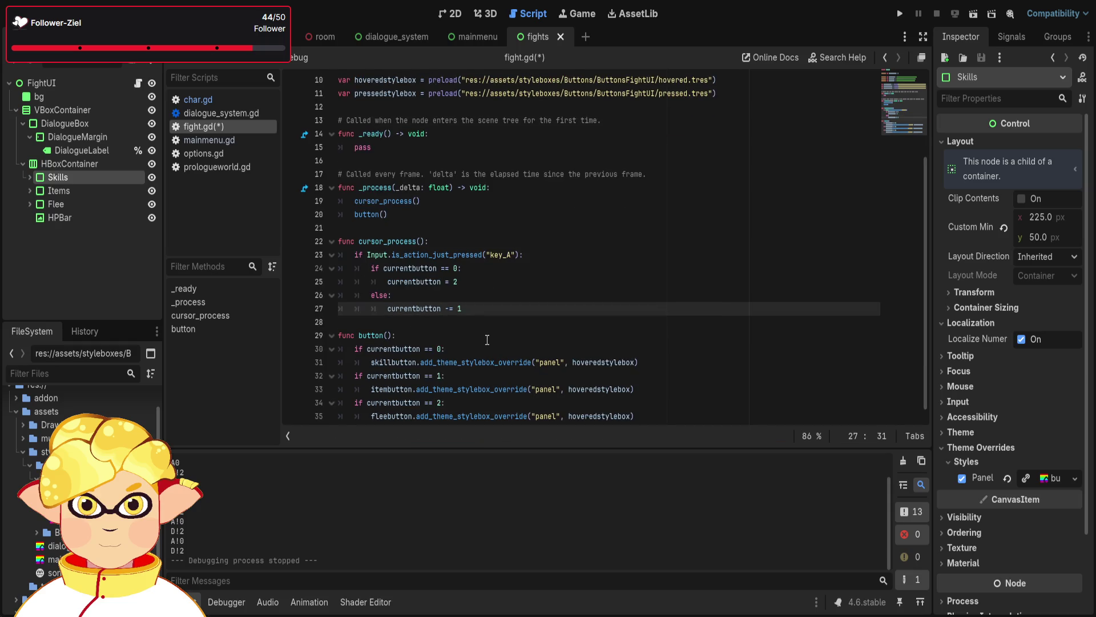
pyautogui.press('Return')
pyautogui.press('BackSpace')
pyautogui.press('BackSpace')
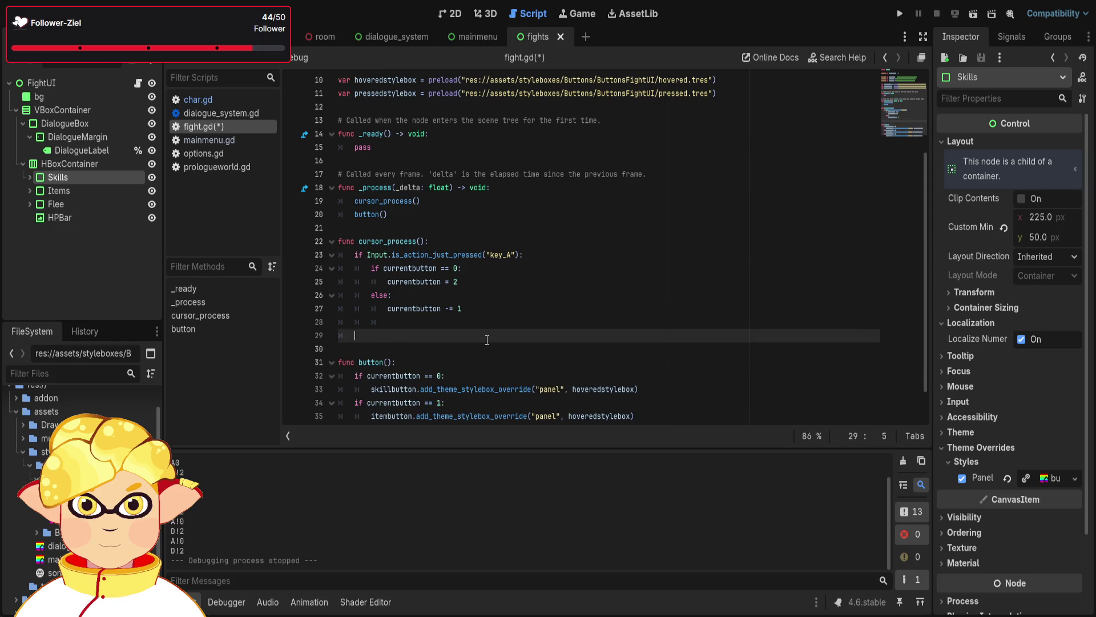
pyautogui.press('BackSpace')
pyautogui.moveTo(451, 327); pyautogui.dragTo(321, 256)
pyautogui.hotkey('ctrl', 'c')
pyautogui.click(362, 329)
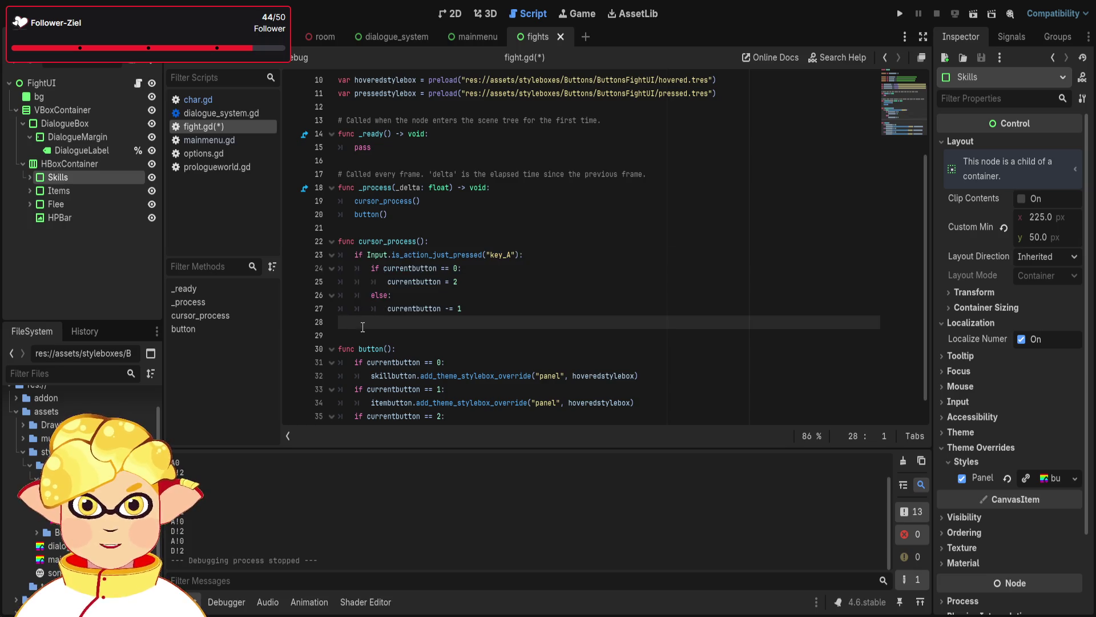
pyautogui.hotkey('ctrl', 'v')
# Change the copy to key_D with currentbutton == 2 wrapping to 0, then run the project
pyautogui.click(510, 322)
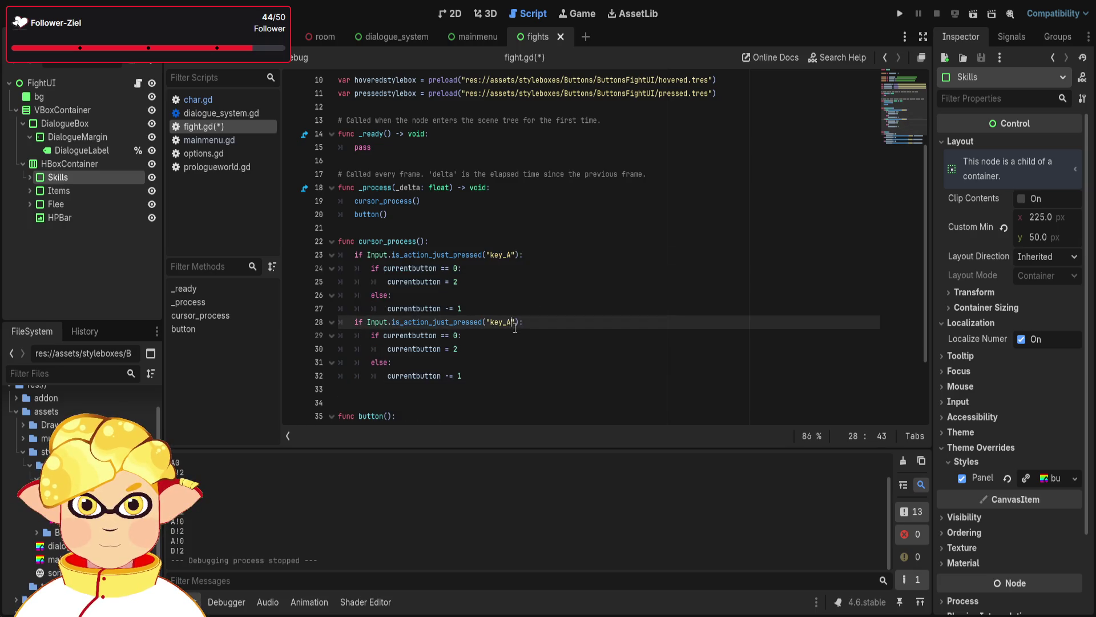
pyautogui.press('BackSpace')
pyautogui.write('D')
pyautogui.click(472, 378)
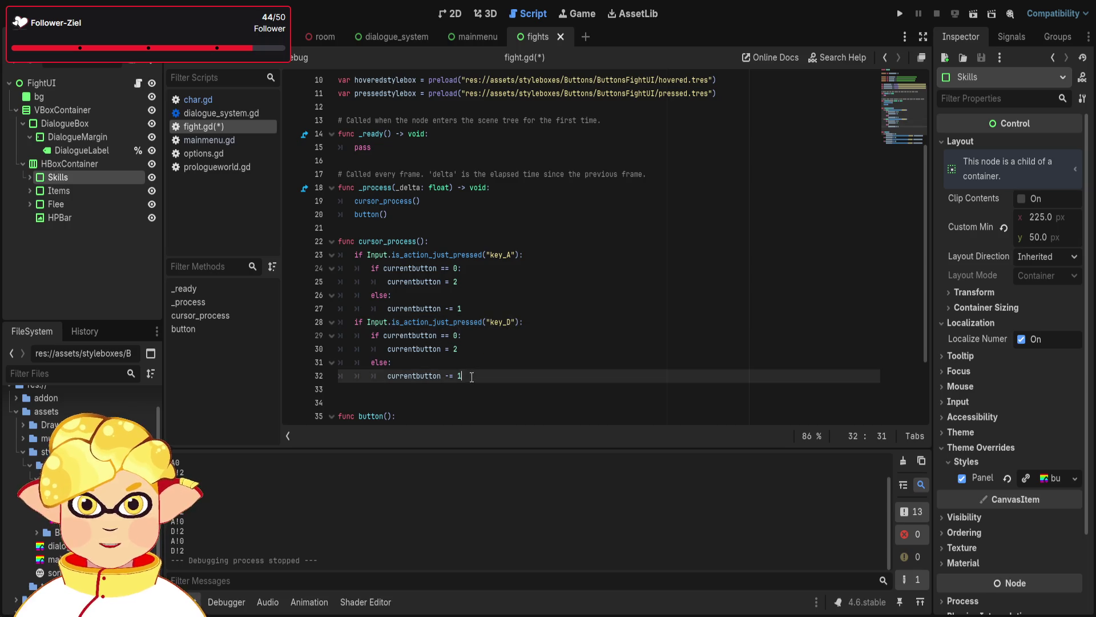
pyautogui.click(458, 335)
pyautogui.press('BackSpace')
pyautogui.write('2')
pyautogui.click(473, 352)
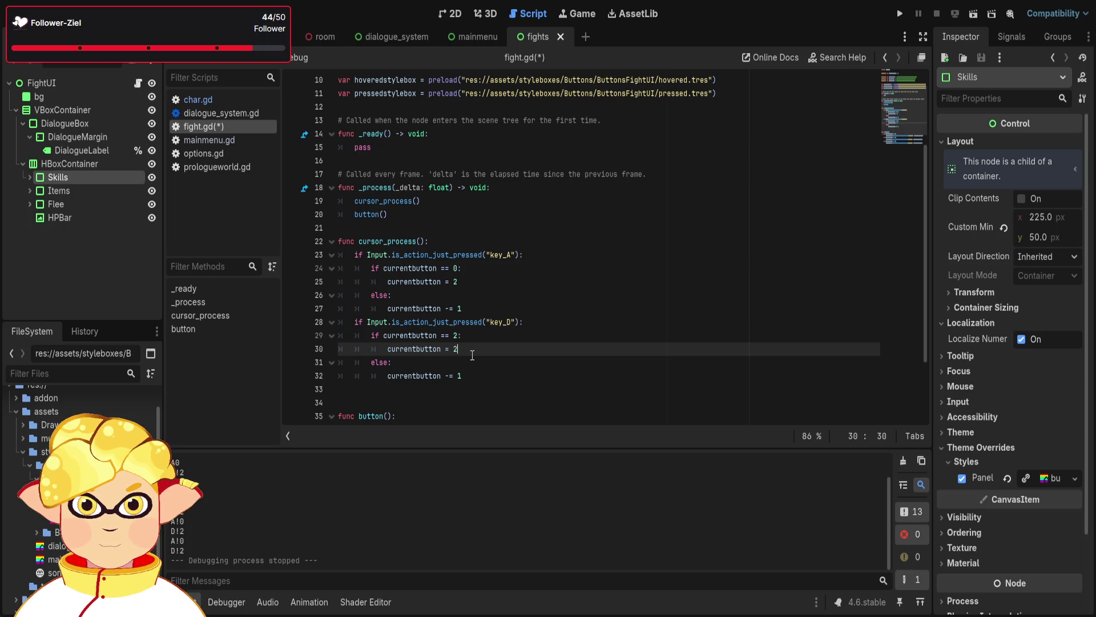
pyautogui.press('BackSpace')
pyautogui.write('0')
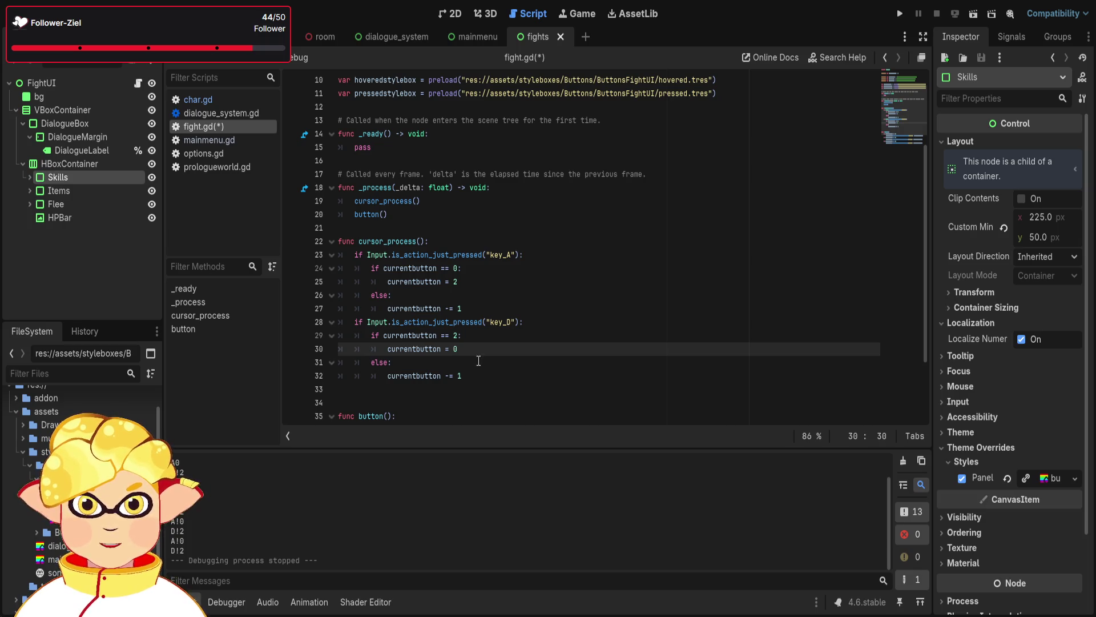
pyautogui.write('+')
pyautogui.click(447, 376)
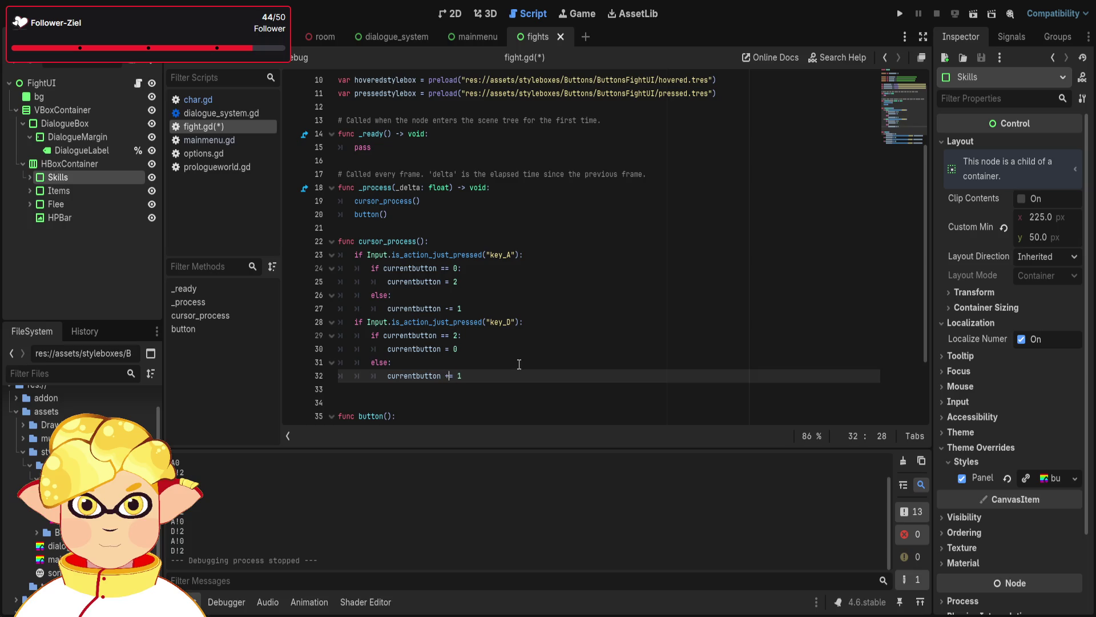
pyautogui.press('F5')
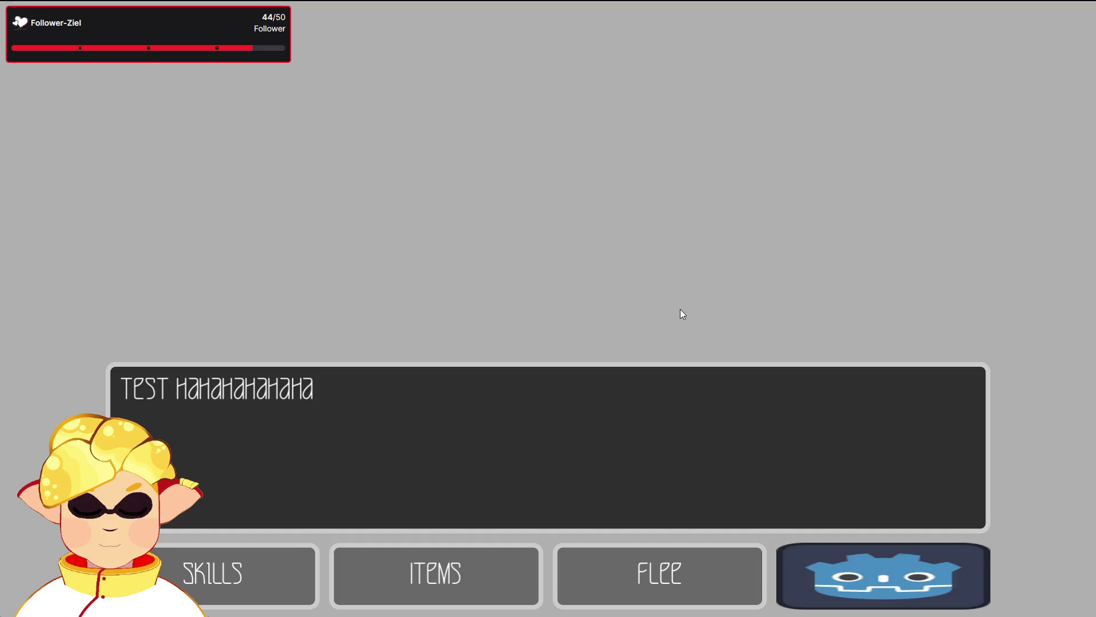
# Close the running game window after checking the fight UI
pyautogui.hotkey('alt', 'F4')
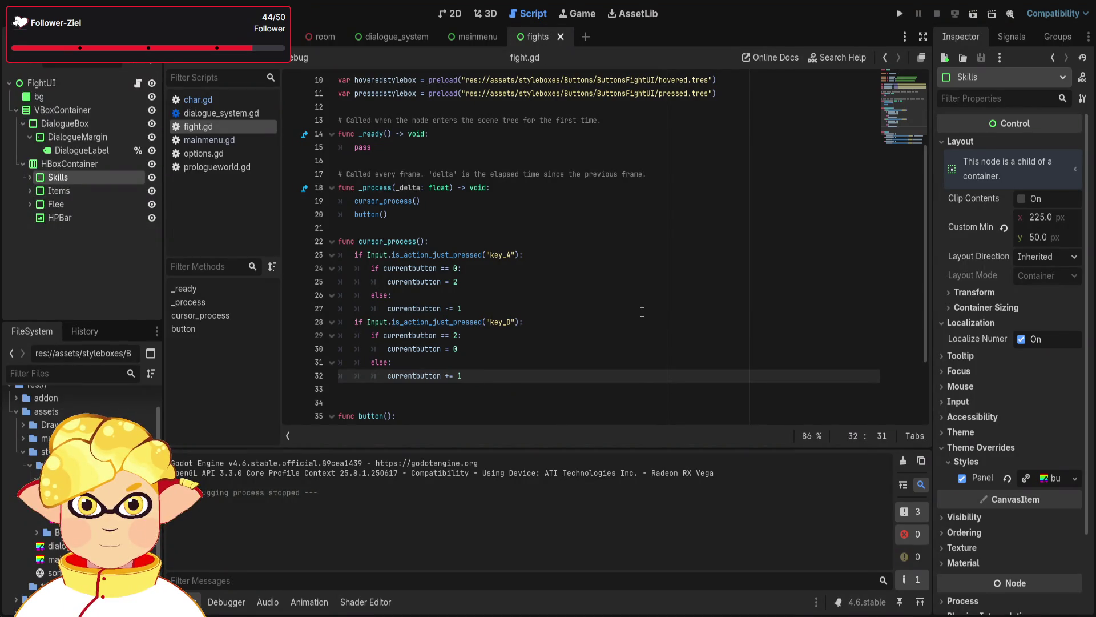
# Duplicate the skillbutton stylebox override line twice below line 37
pyautogui.scroll(-2, 642, 312)
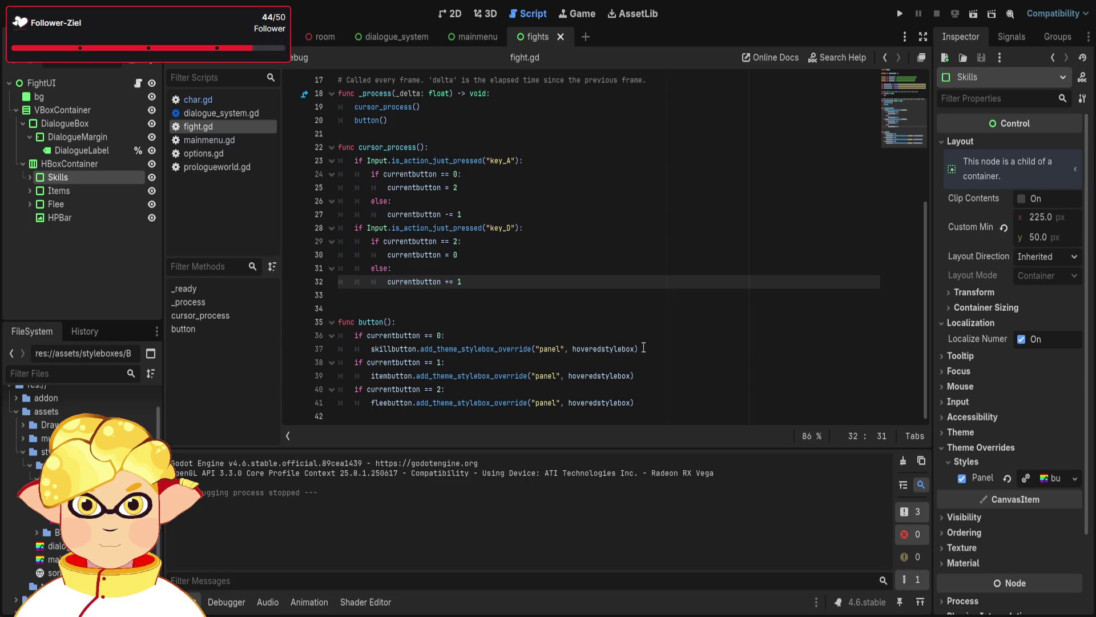
pyautogui.moveTo(643, 348); pyautogui.dragTo(339, 348)
pyautogui.hotkey('ctrl', 'c')
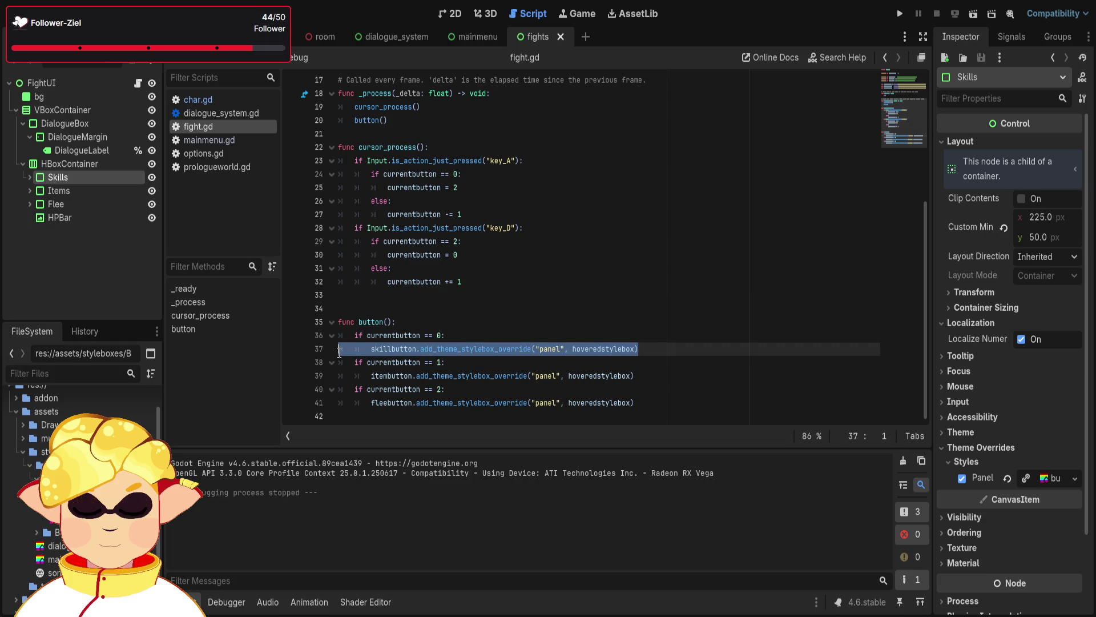
pyautogui.click(665, 347)
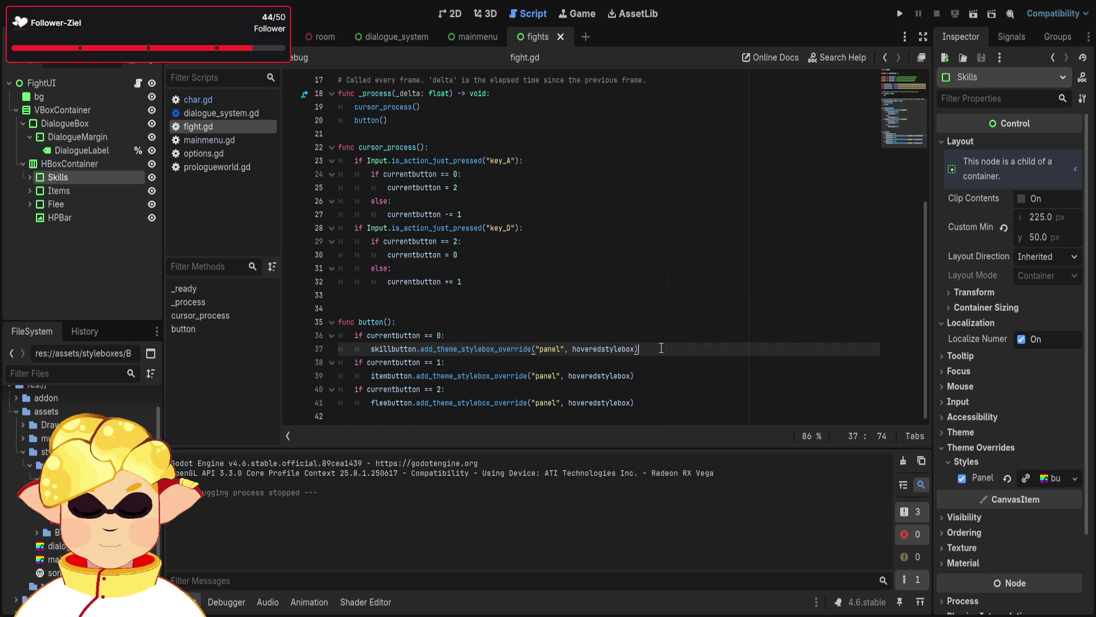
pyautogui.press('Return')
pyautogui.hotkey('ctrl', 'v')
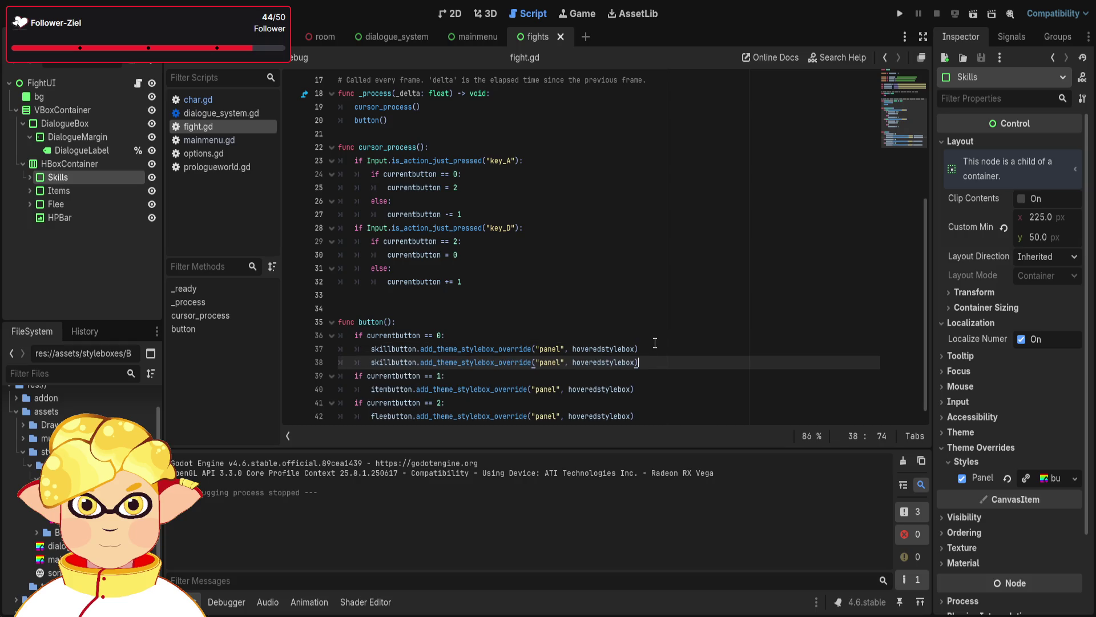
pyautogui.press('Return')
pyautogui.hotkey('ctrl', 'v')
# Change the copies to itembutton and fleebutton, both using normalstylebox
pyautogui.scroll(-1, 621, 335)
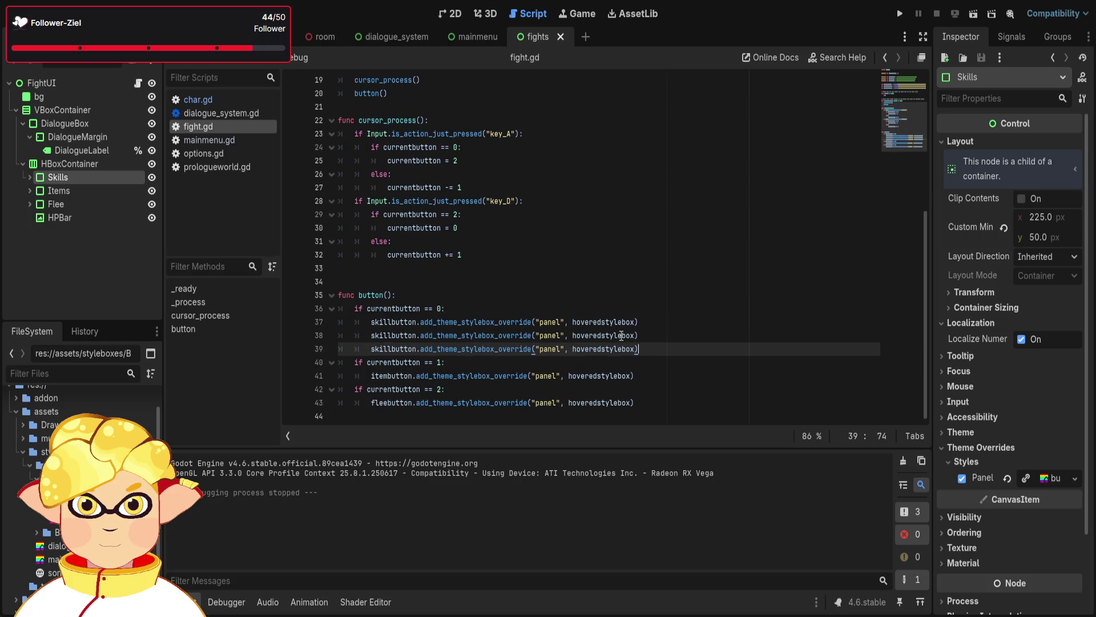
pyautogui.moveTo(601, 335); pyautogui.dragTo(575, 336)
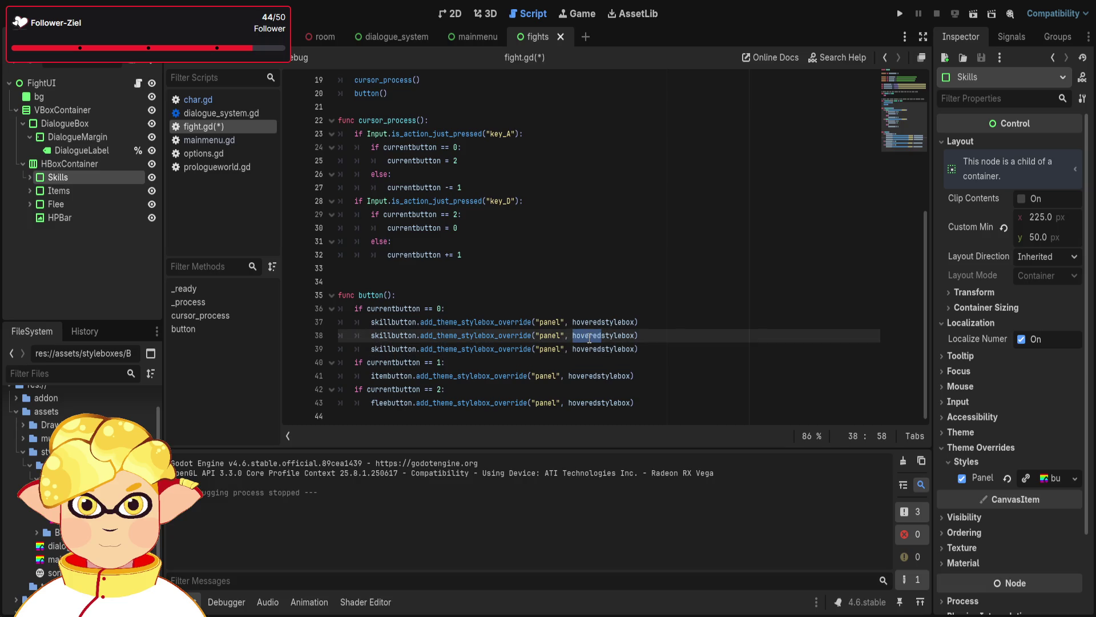
pyautogui.write('norma')
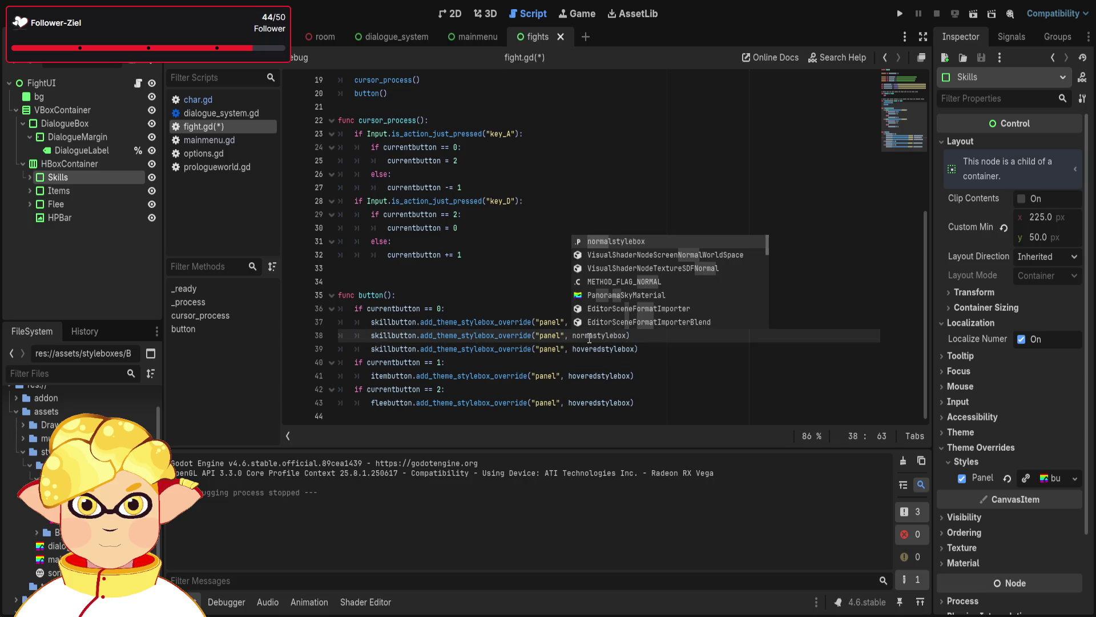
pyautogui.write('l')
pyautogui.moveTo(602, 349); pyautogui.dragTo(573, 348)
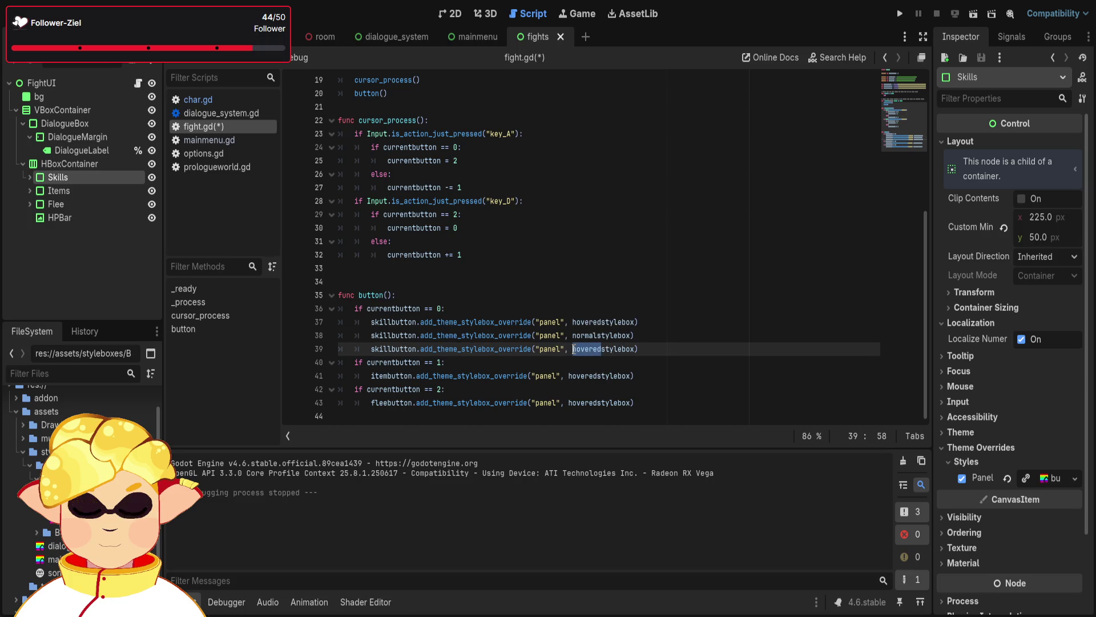
pyautogui.write('normal')
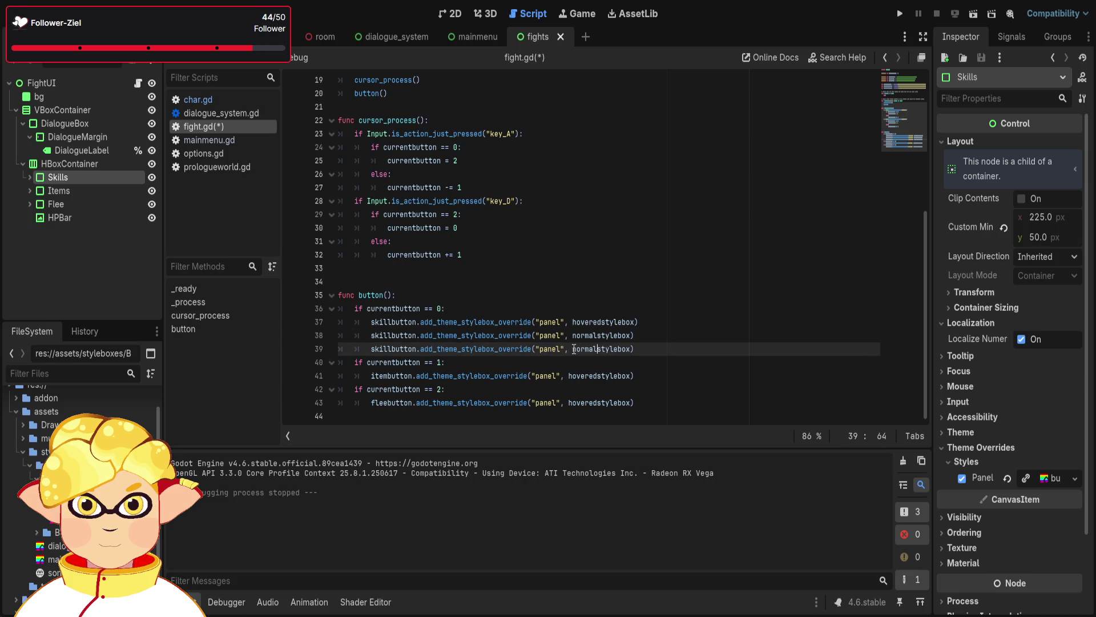
pyautogui.click(677, 351)
pyautogui.write('flee')
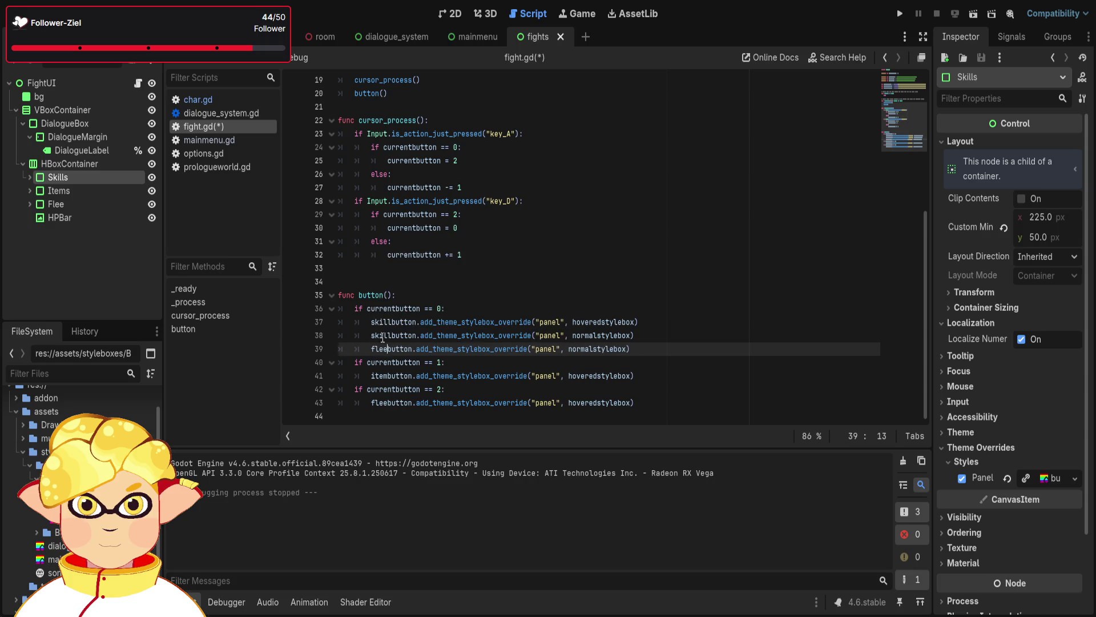
pyautogui.click(389, 335)
pyautogui.moveTo(388, 335); pyautogui.dragTo(371, 335)
pyautogui.write('item')
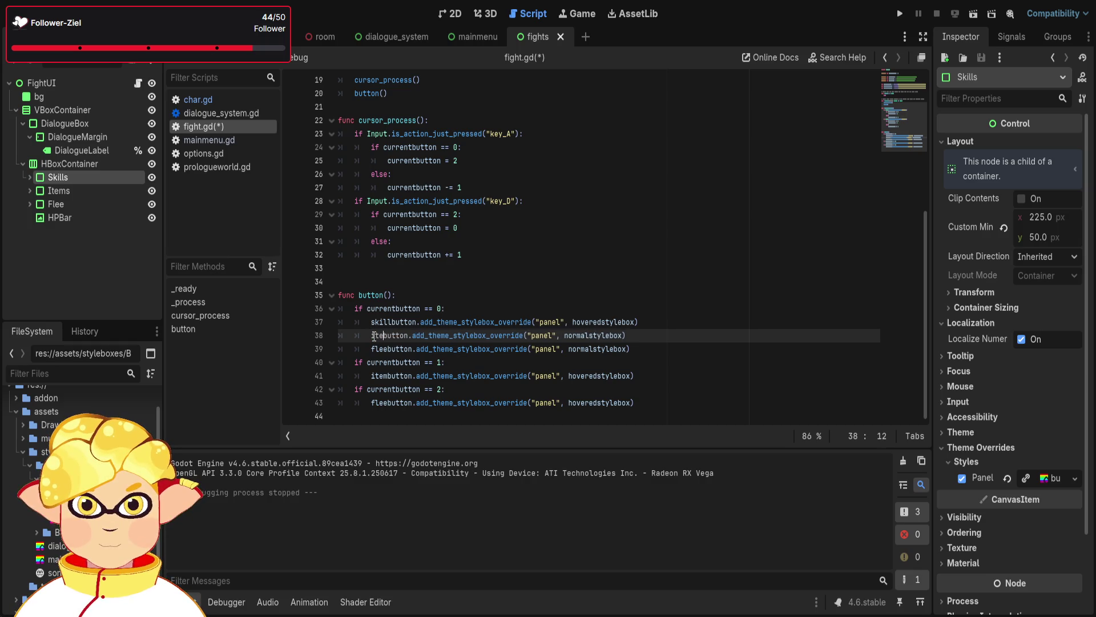
pyautogui.click(814, 362)
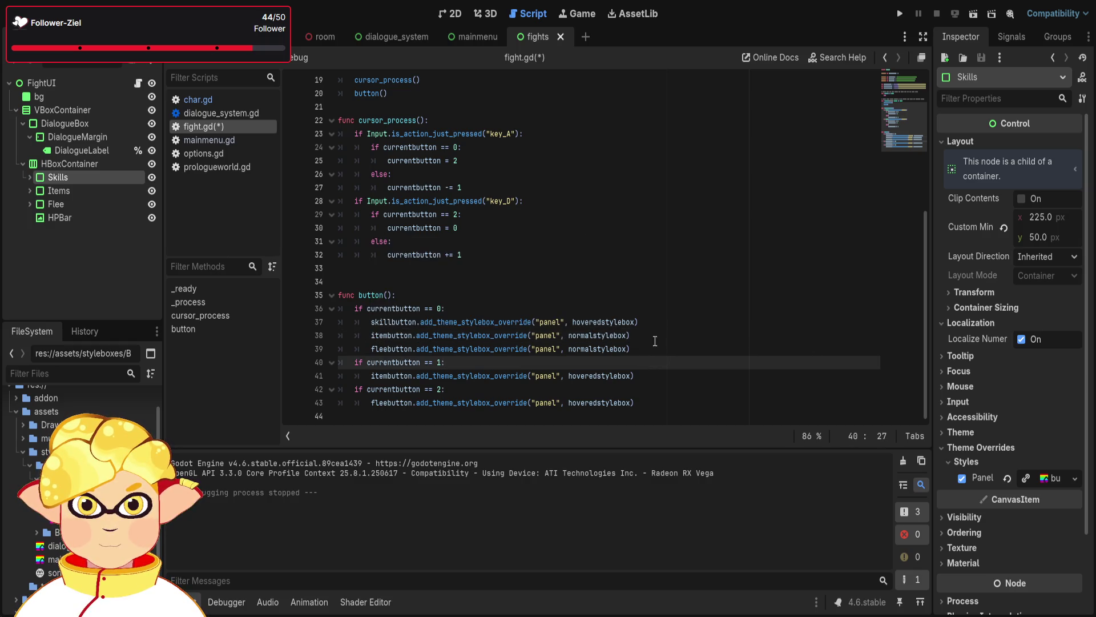
# Paste two copies of the itembutton override line into the currentbutton == 1 branch
pyautogui.click(642, 376)
pyautogui.press('Return')
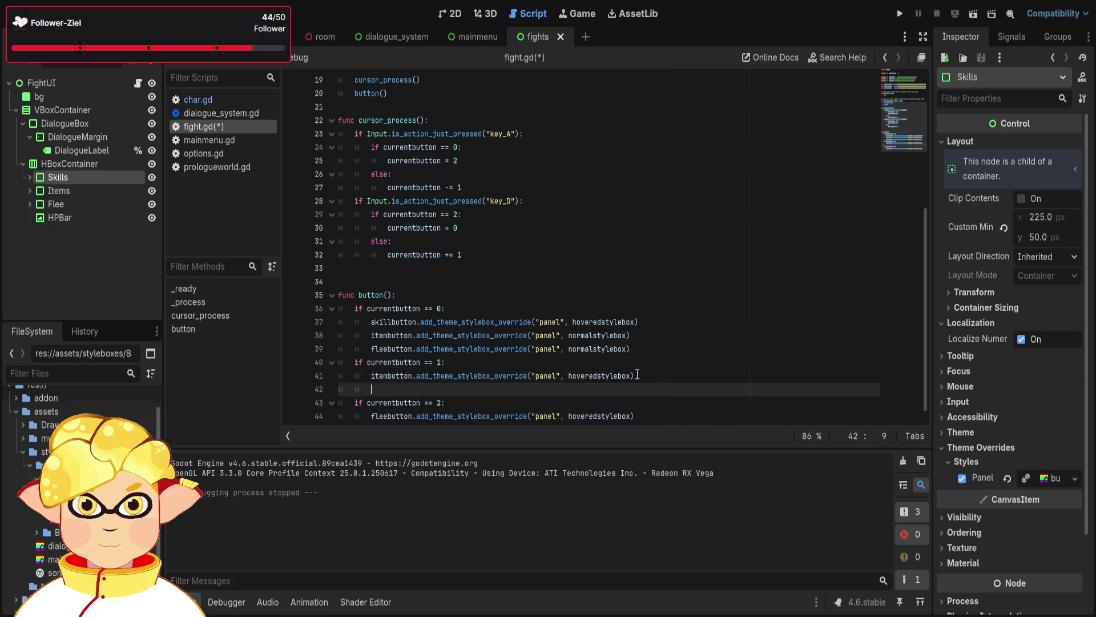
pyautogui.hotkey('ctrl', 'v')
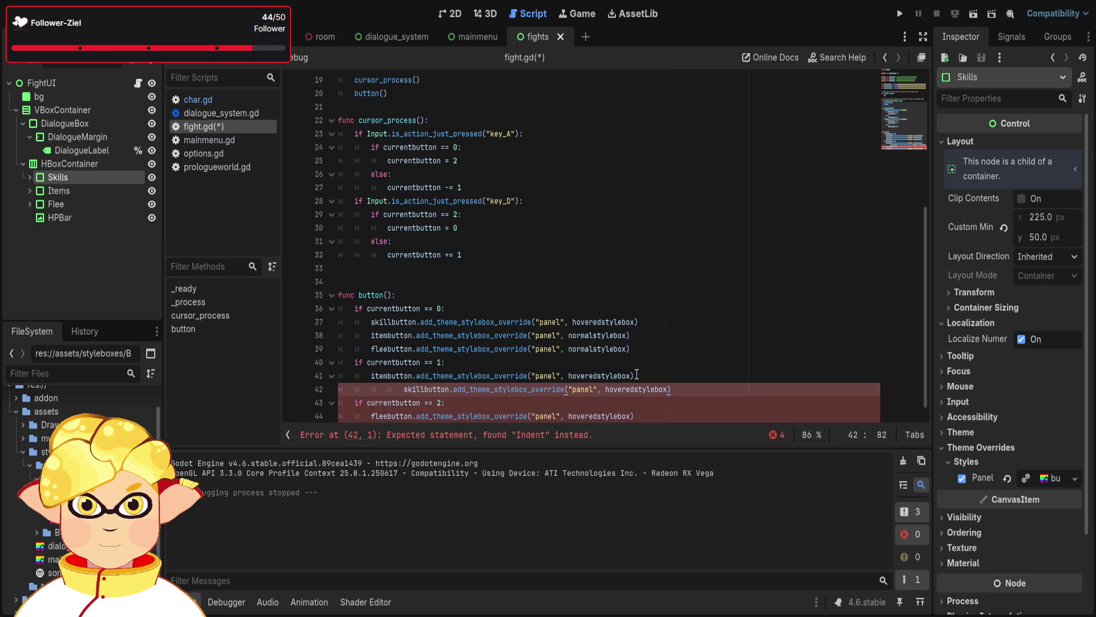
pyautogui.hotkey('shift', 'Up')
pyautogui.press('BackSpace')
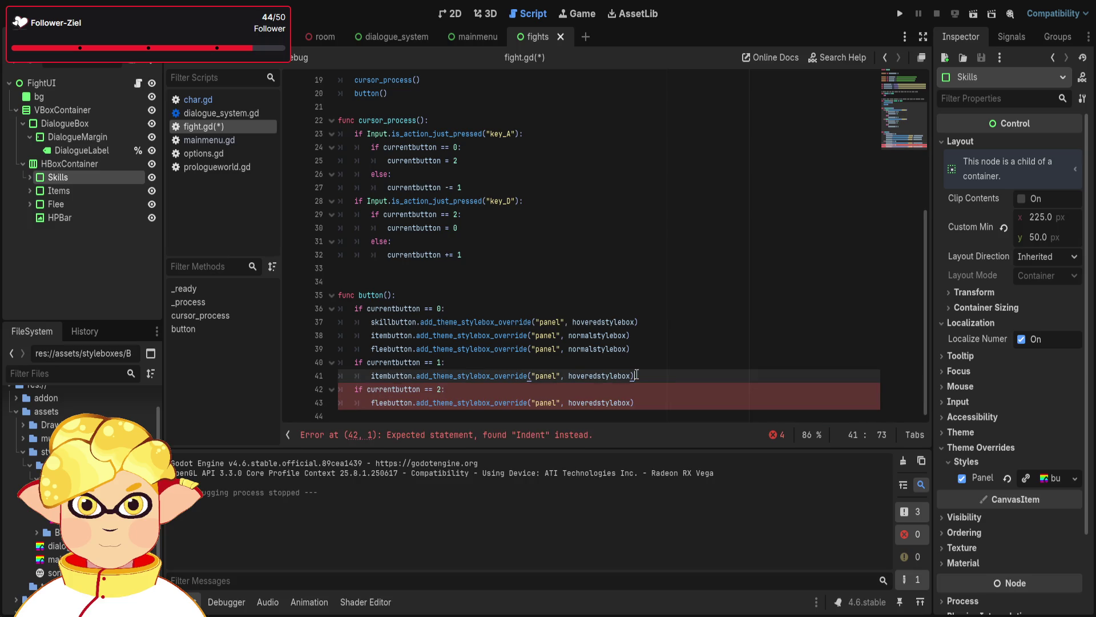
pyautogui.moveTo(635, 375); pyautogui.dragTo(371, 374)
pyautogui.hotkey('ctrl', 'c')
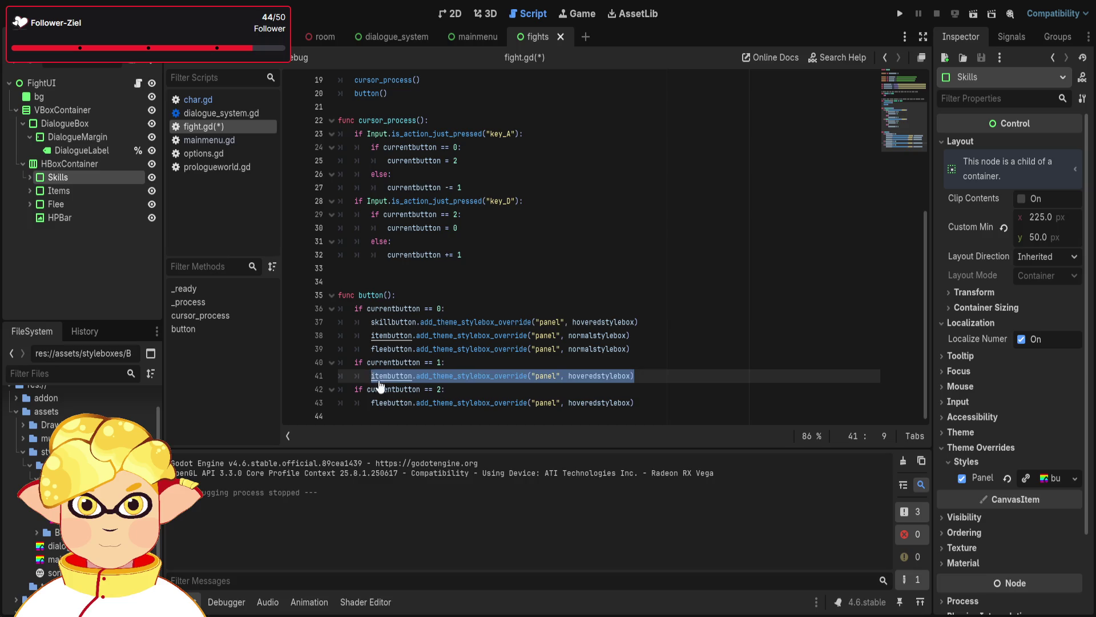
pyautogui.click(650, 377)
pyautogui.press('Return')
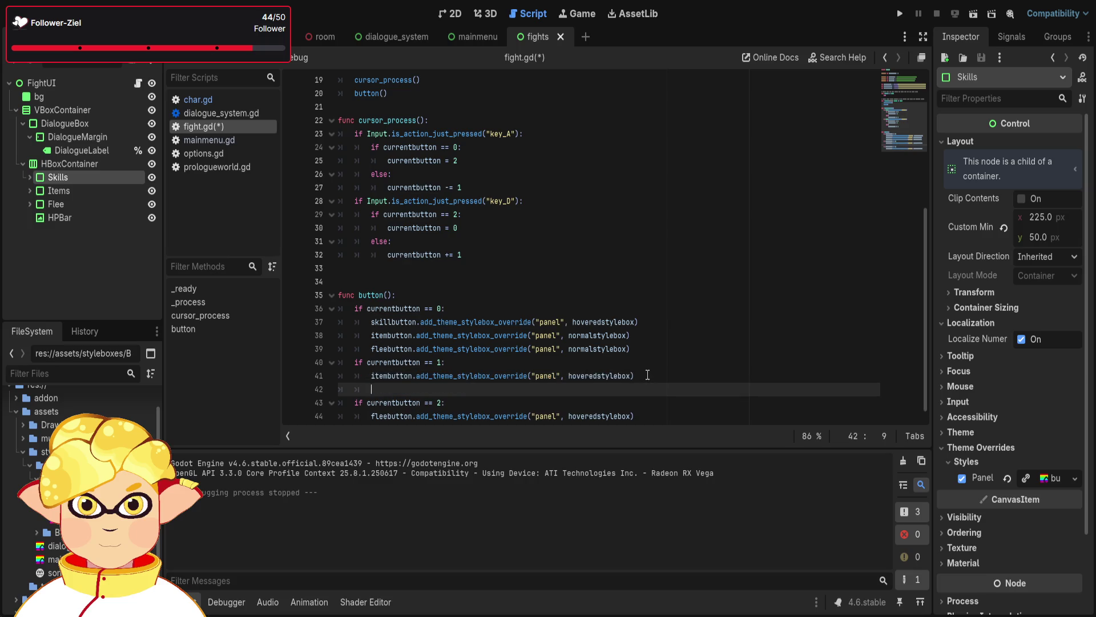
pyautogui.hotkey('ctrl', 'v')
pyautogui.press('Return')
pyautogui.hotkey('ctrl', 'v')
# Make those copies skillbutton and fleebutton, both using normalstylebox
pyautogui.click(388, 391)
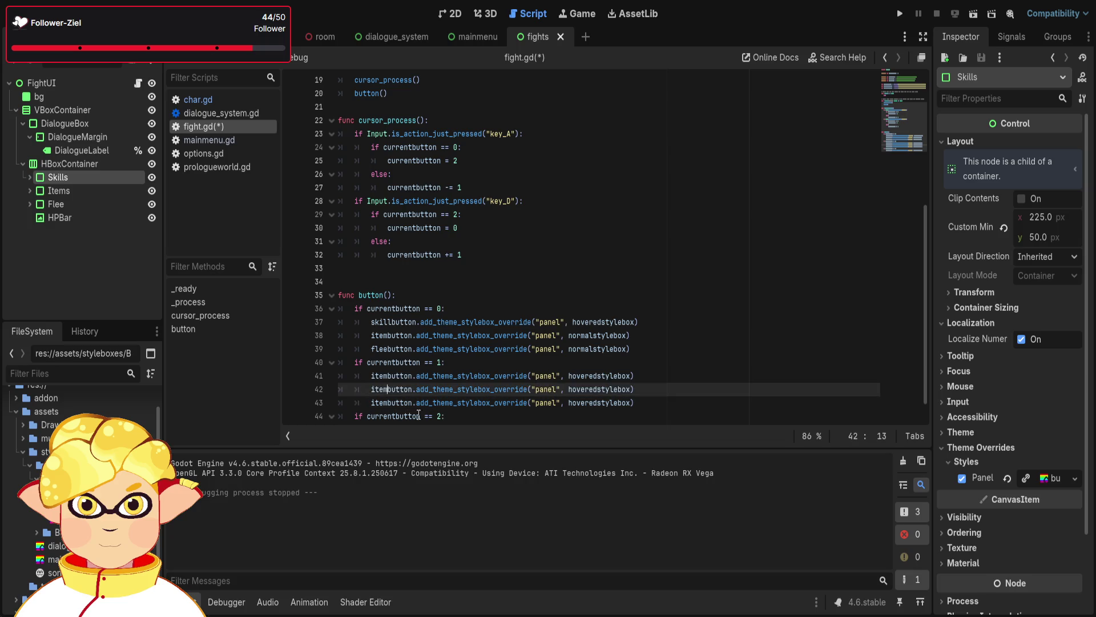
pyautogui.press('BackSpace')
pyautogui.press('BackSpace')
pyautogui.press('BackSpace')
pyautogui.write('skill')
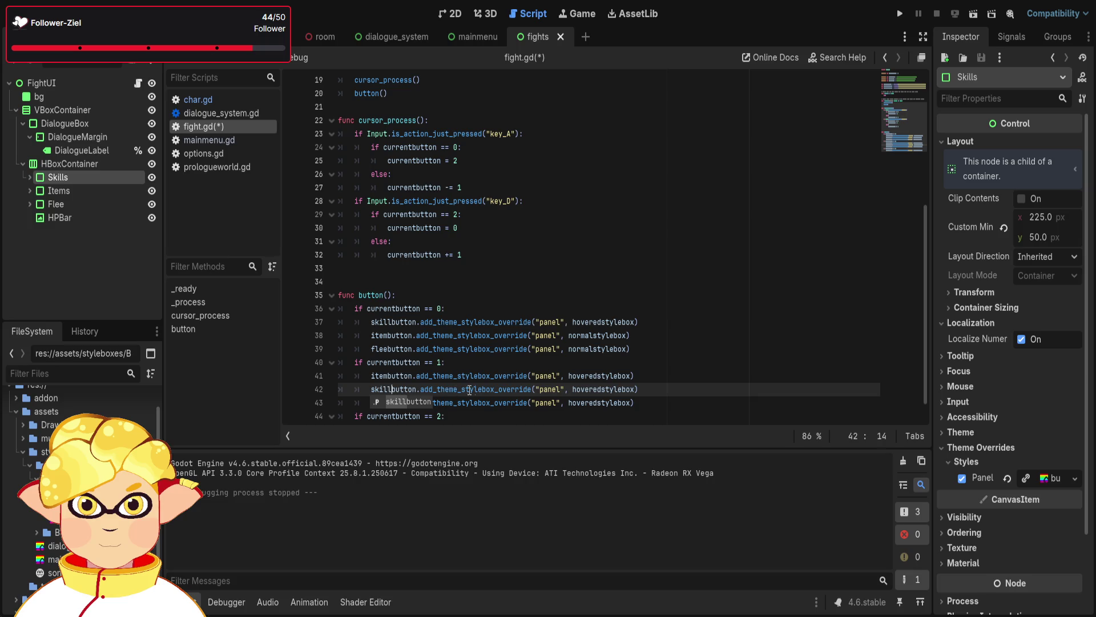
pyautogui.press('Return')
pyautogui.click(602, 389)
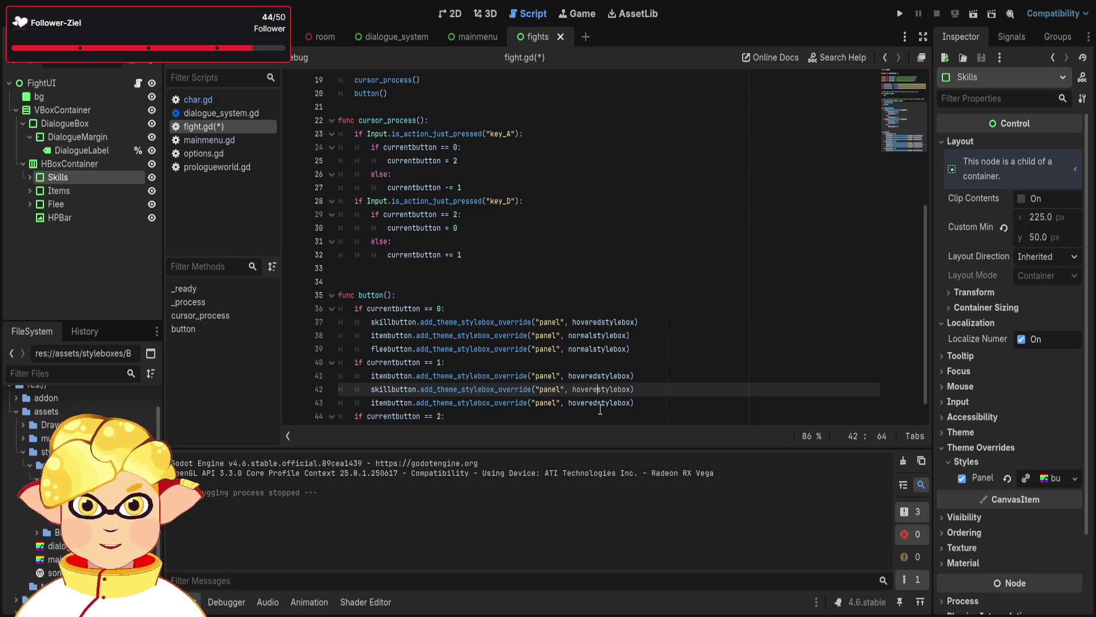
pyautogui.press('BackSpace')
pyautogui.press('BackSpace')
pyautogui.press('BackSpace')
pyautogui.write('normal')
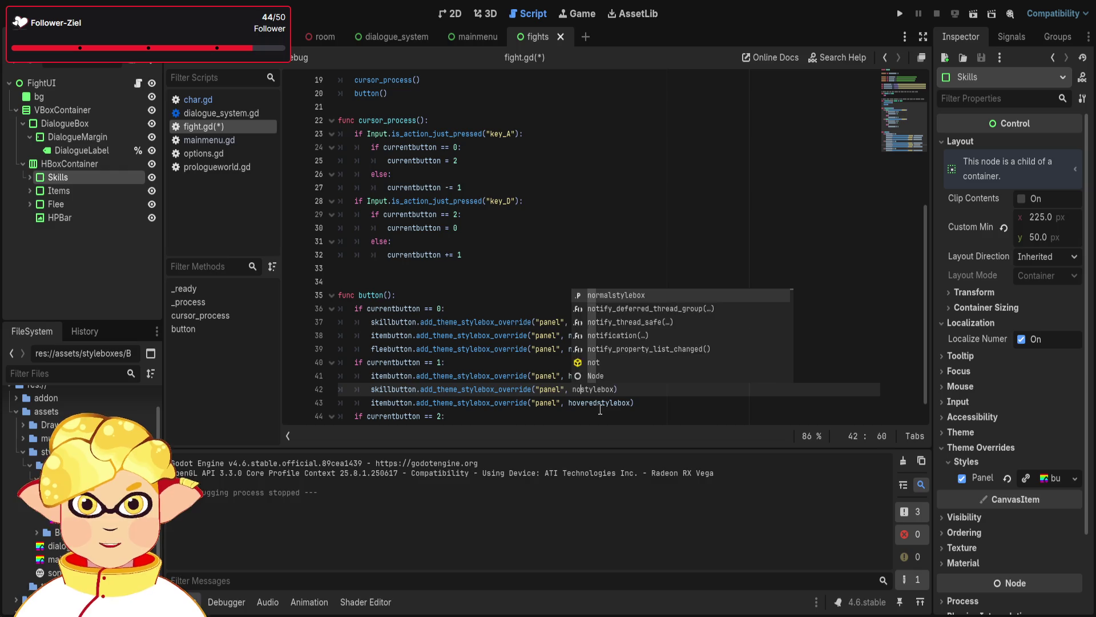
pyautogui.click(598, 407)
pyautogui.write('n')
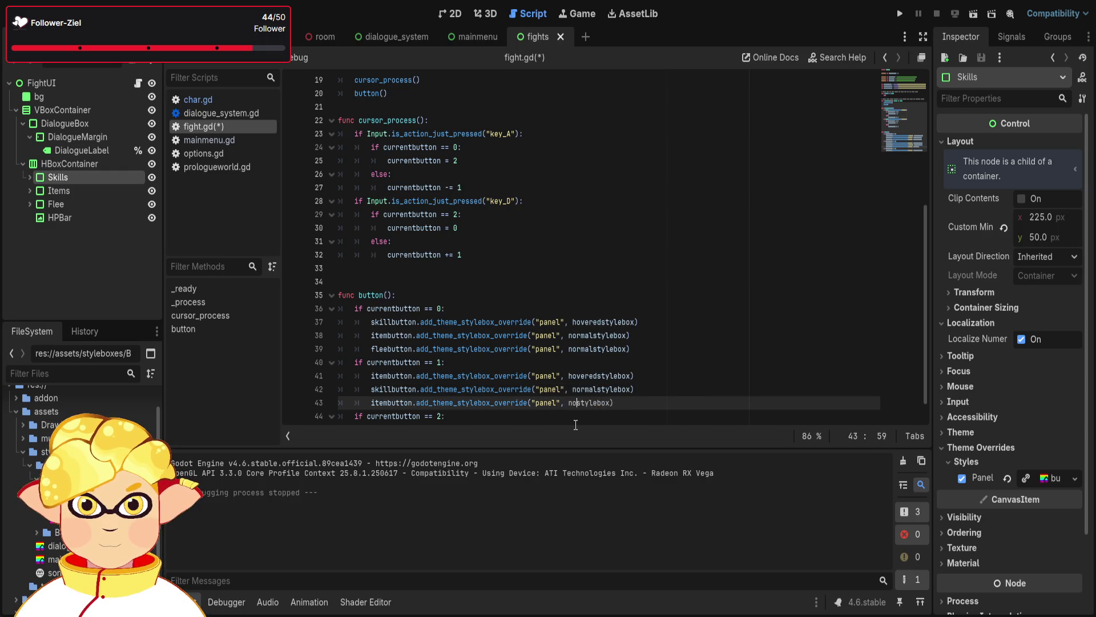
pyautogui.write('rmal')
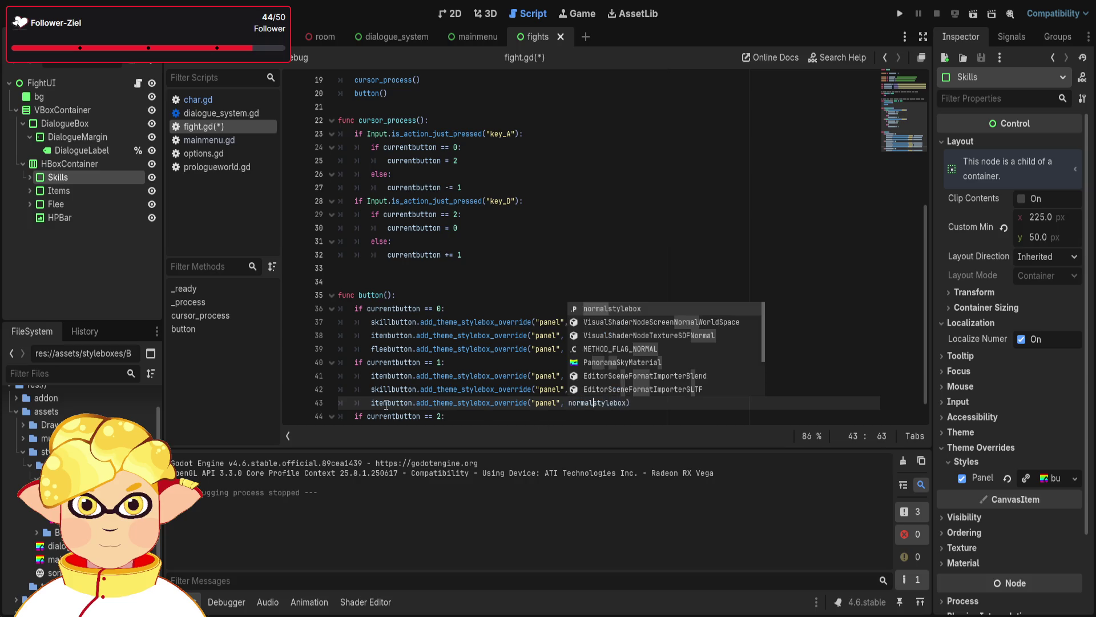
pyautogui.click(387, 402)
pyautogui.press('BackSpace')
pyautogui.press('BackSpace')
pyautogui.press('BackSpace')
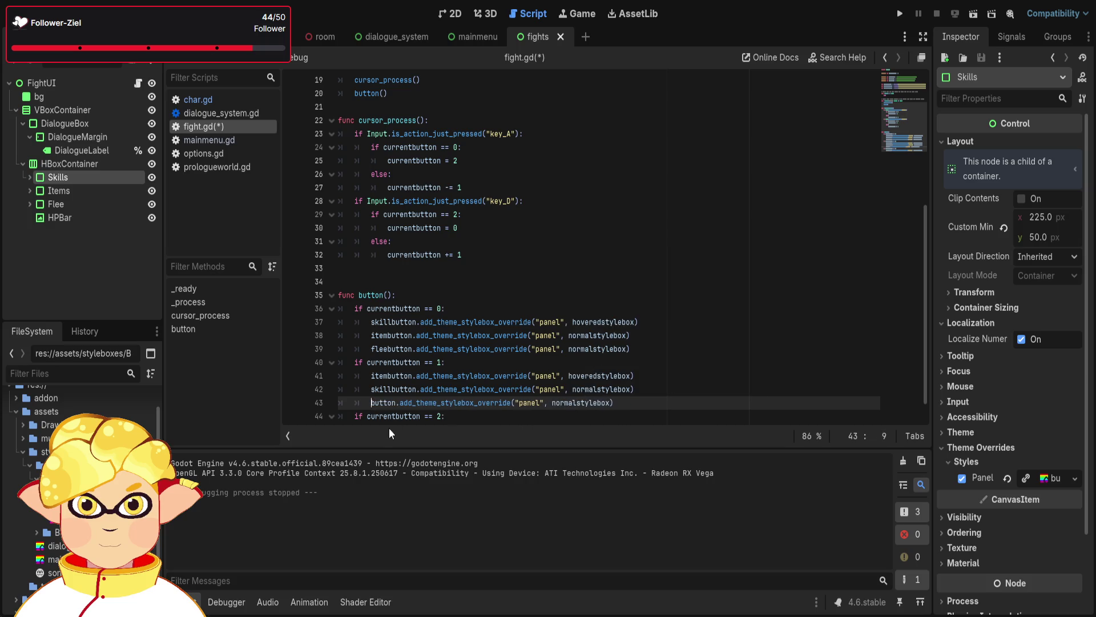
pyautogui.write('flee')
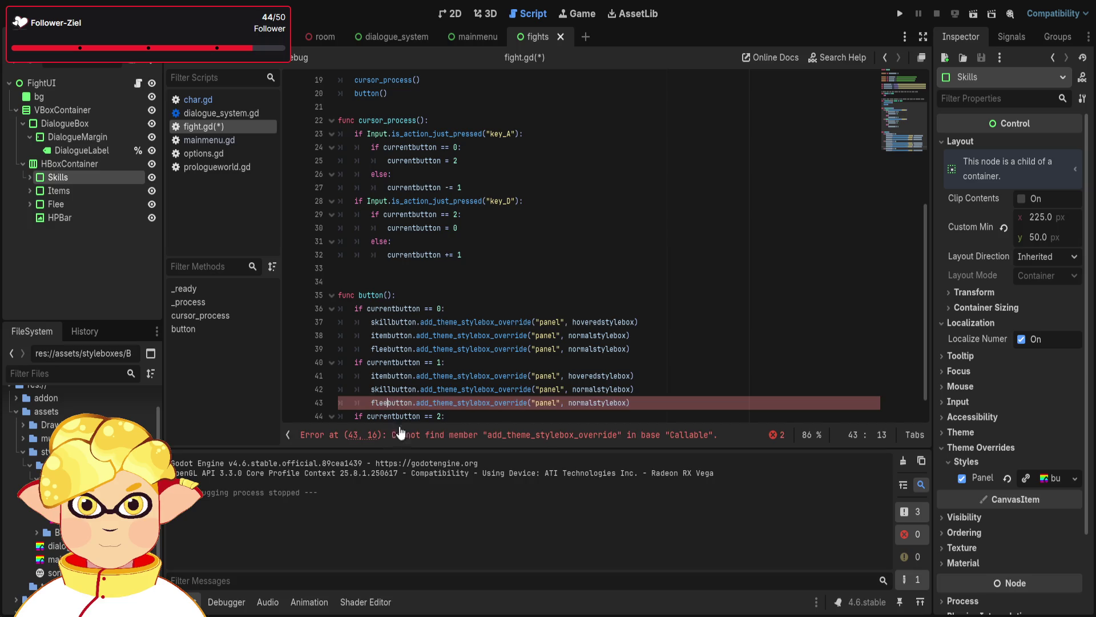
pyautogui.click(662, 401)
# In the currentbutton == 2 branch, give skillbutton and itembutton normalstylebox, then run the fight scene
pyautogui.press('Down')
pyautogui.press('Down')
pyautogui.press('Down')
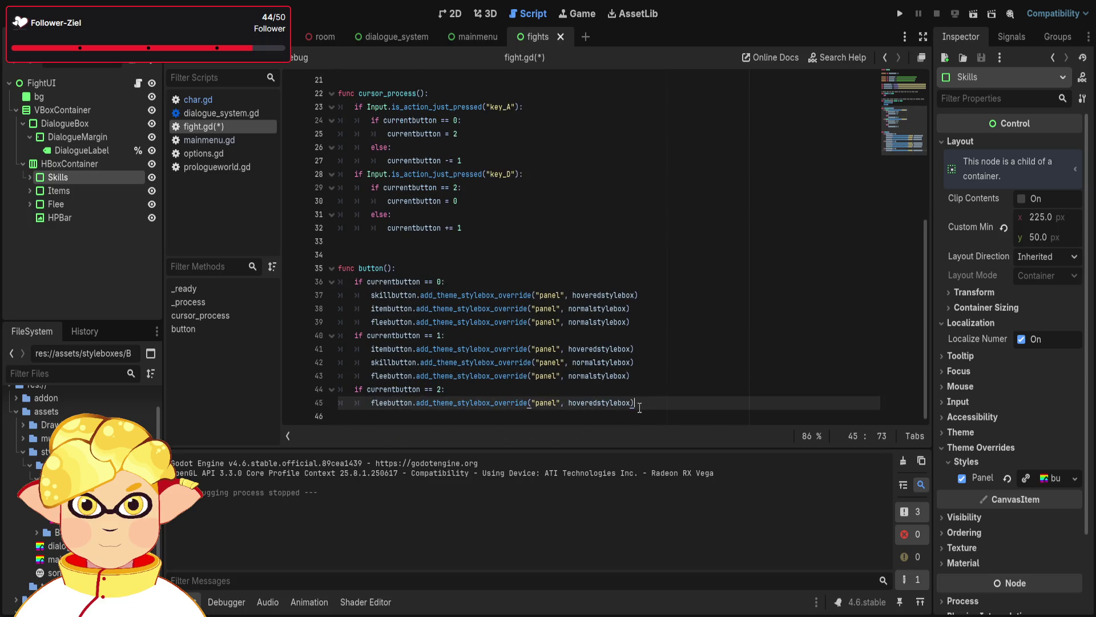
pyautogui.press('Return')
pyautogui.hotkey('ctrl', 'v')
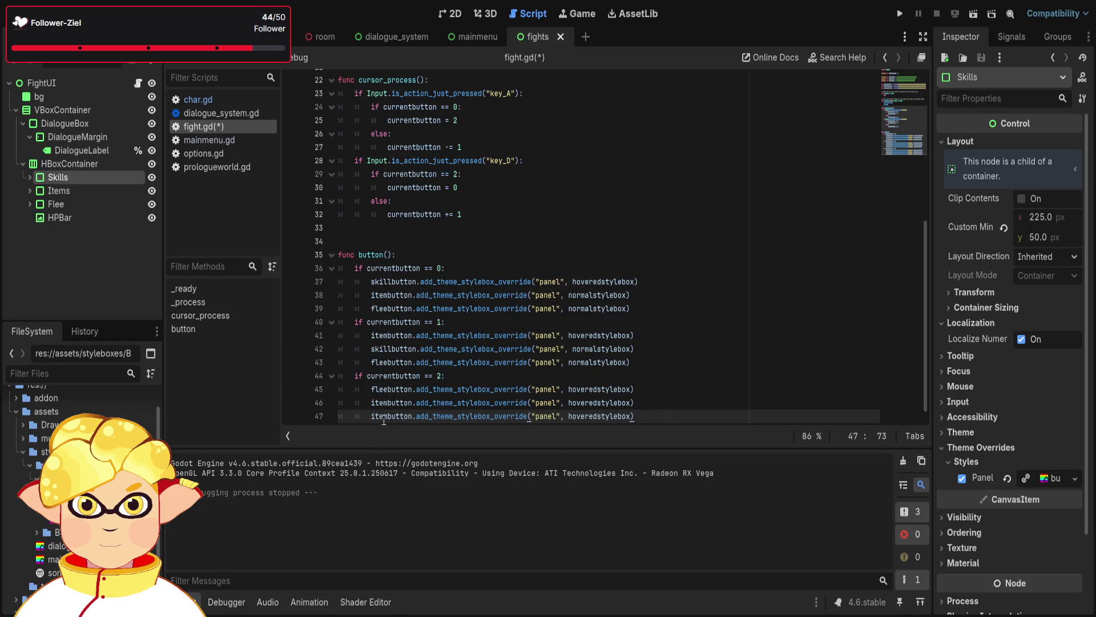
pyautogui.press('BackSpace')
pyautogui.press('BackSpace')
pyautogui.press('BackSpace')
pyautogui.write('skill')
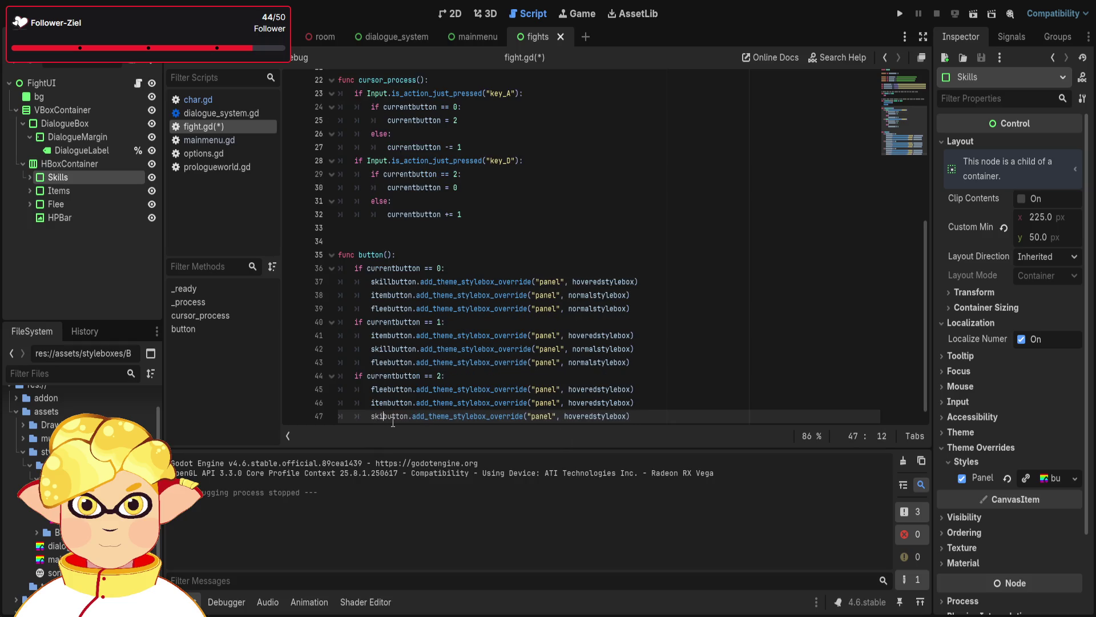
pyautogui.click(596, 402)
pyautogui.press('BackSpace')
pyautogui.press('BackSpace')
pyautogui.press('BackSpace')
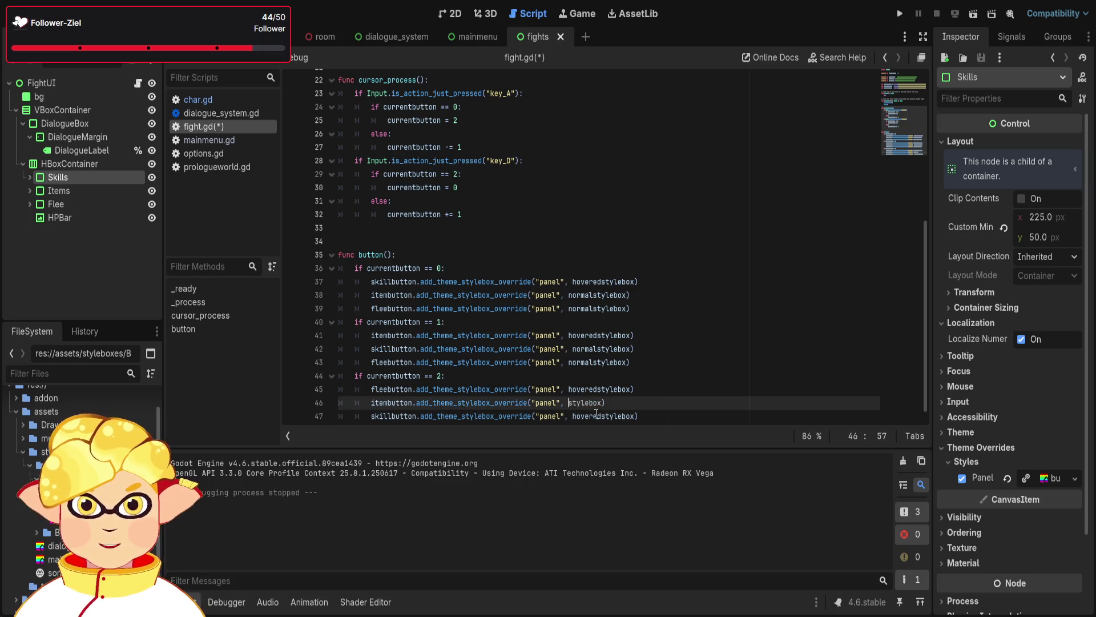
pyautogui.write('nor')
pyautogui.press('BackSpace')
pyautogui.write('normal')
pyautogui.click(600, 416)
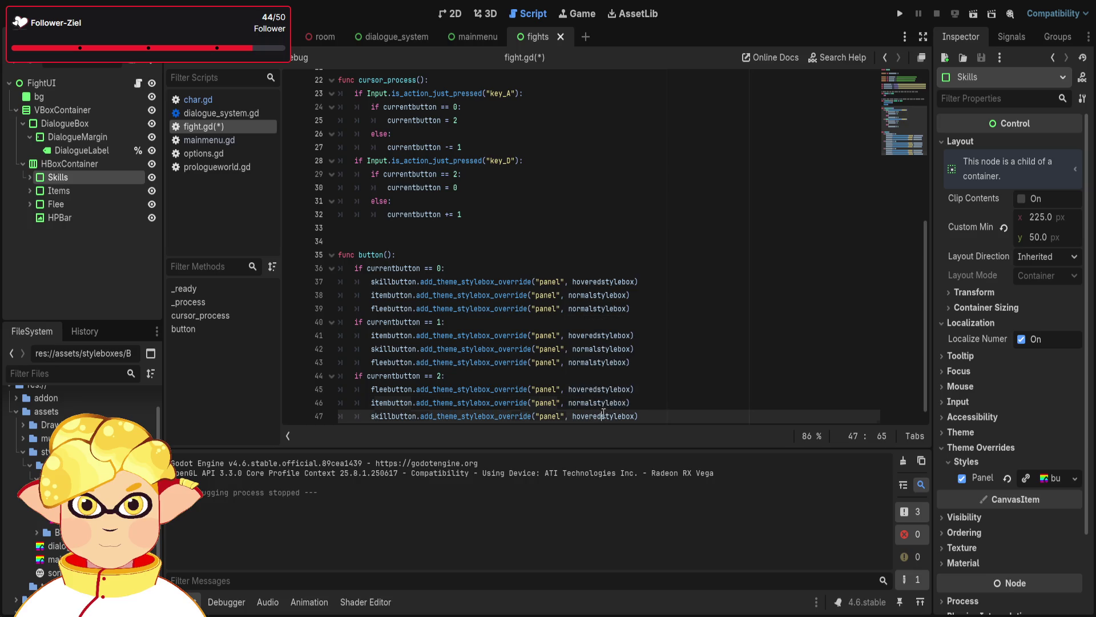
pyautogui.press('BackSpace')
pyautogui.press('BackSpace')
pyautogui.press('BackSpace')
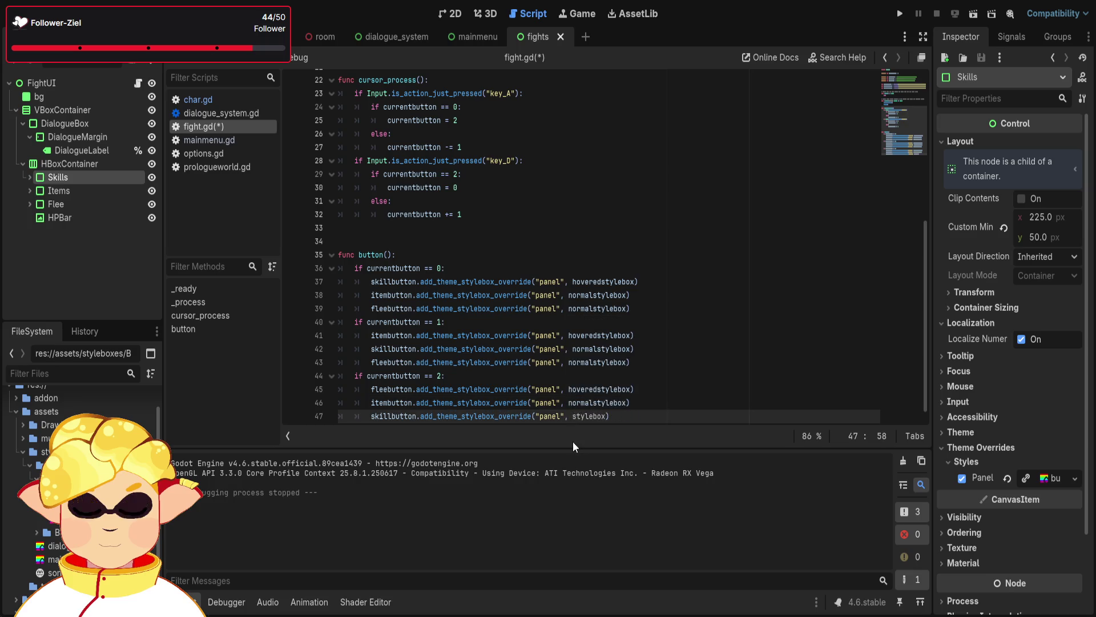
pyautogui.write('normal')
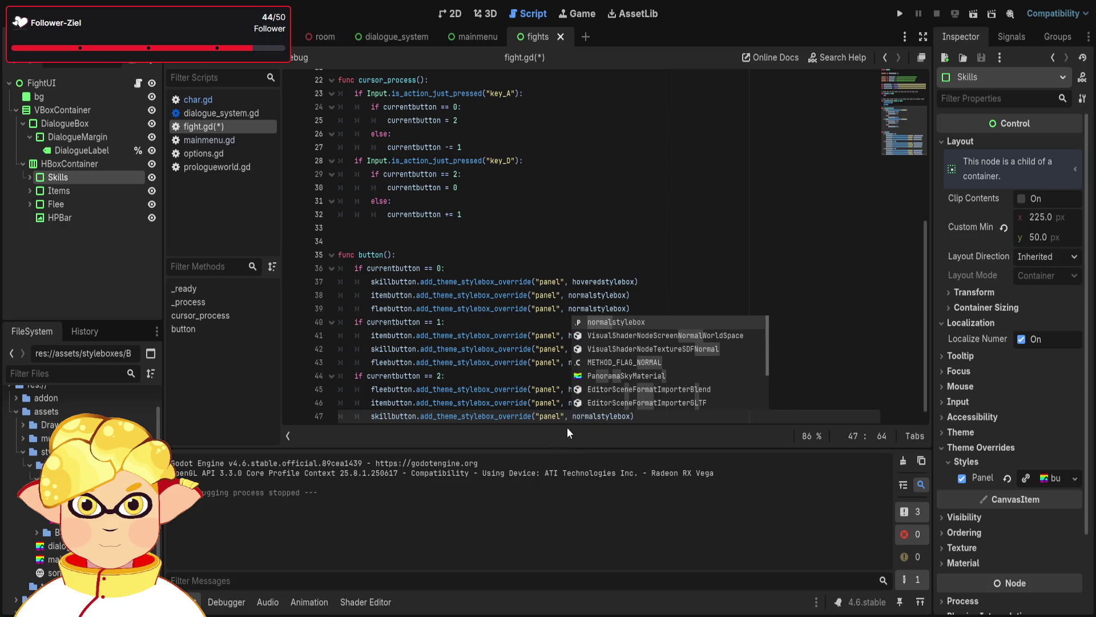
pyautogui.click(714, 279)
pyautogui.click(969, 18)
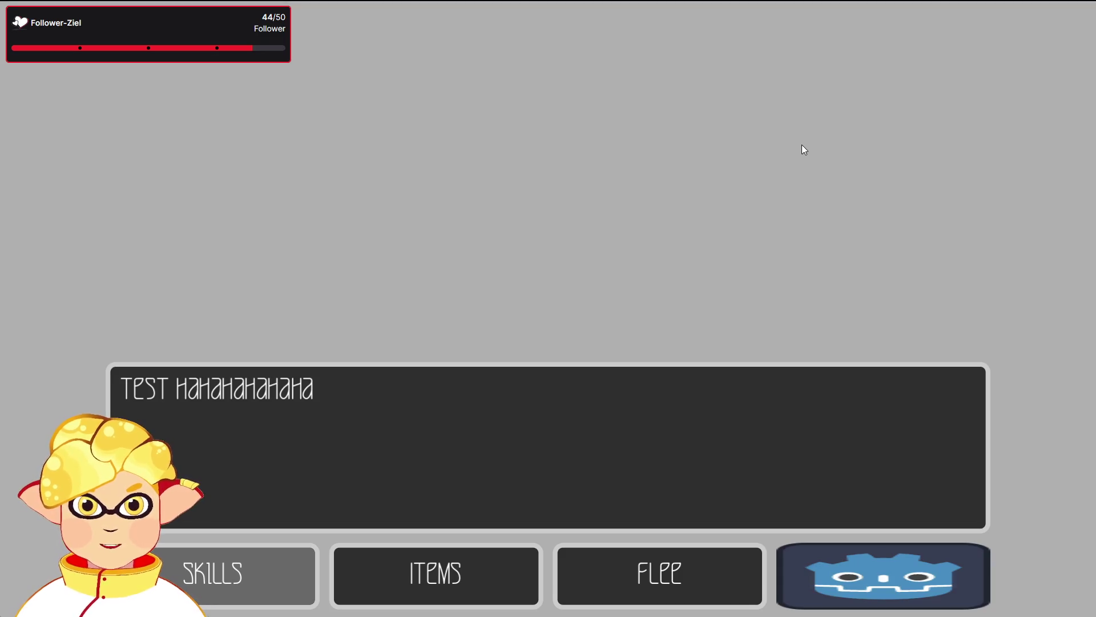
# Step the fight menu highlight toward Flee and test wrapping between Flee and Skills
pyautogui.press('Right')
pyautogui.press('Right')
pyautogui.press('Left')
pyautogui.press('Left')
pyautogui.press('Right')
pyautogui.press('Right')
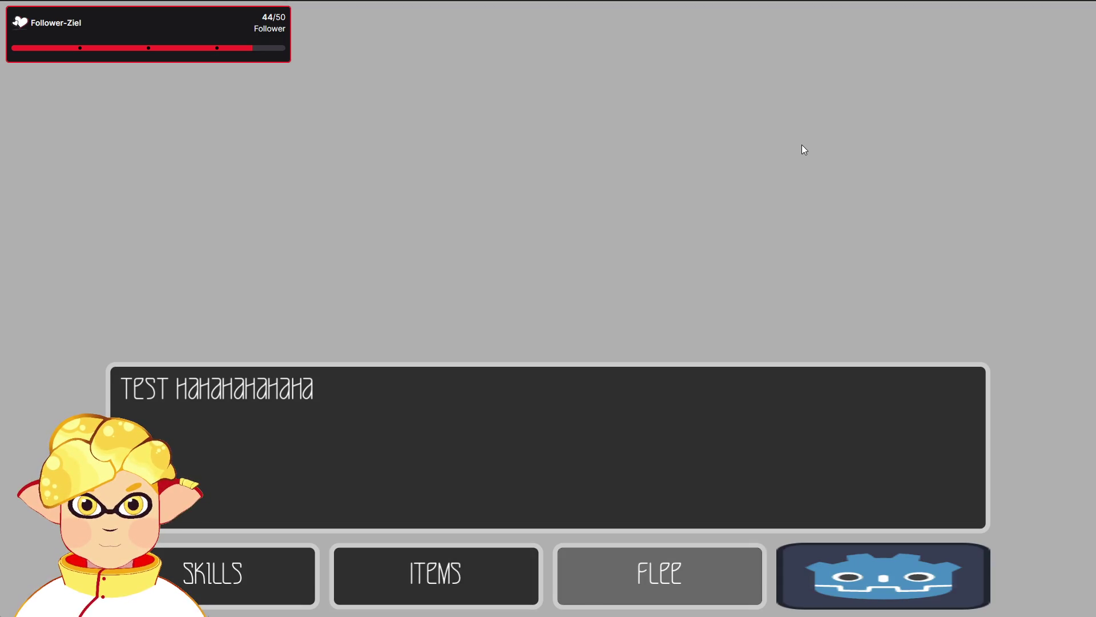
pyautogui.press('Left')
pyautogui.press('Left')
pyautogui.press('Right')
pyautogui.press('Right')
pyautogui.press('Left')
pyautogui.press('Right')
pyautogui.press('Left')
pyautogui.press('Left')
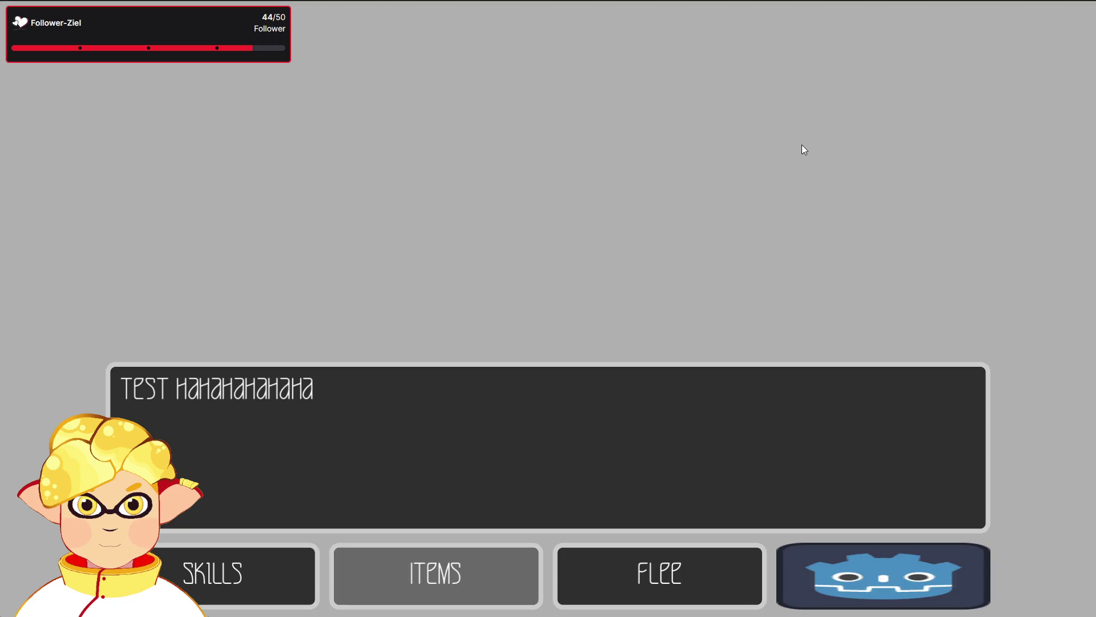
pyautogui.press('Right')
pyautogui.press('Right')
pyautogui.press('Left')
pyautogui.press('Right')
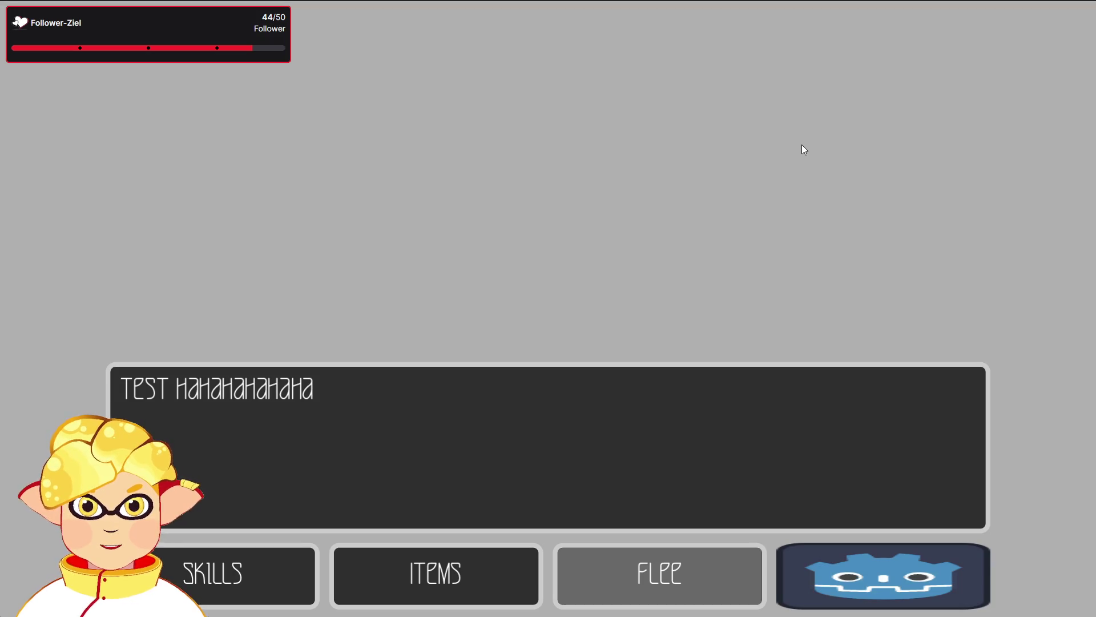
pyautogui.press('Right')
pyautogui.press('Left')
pyautogui.press('Right')
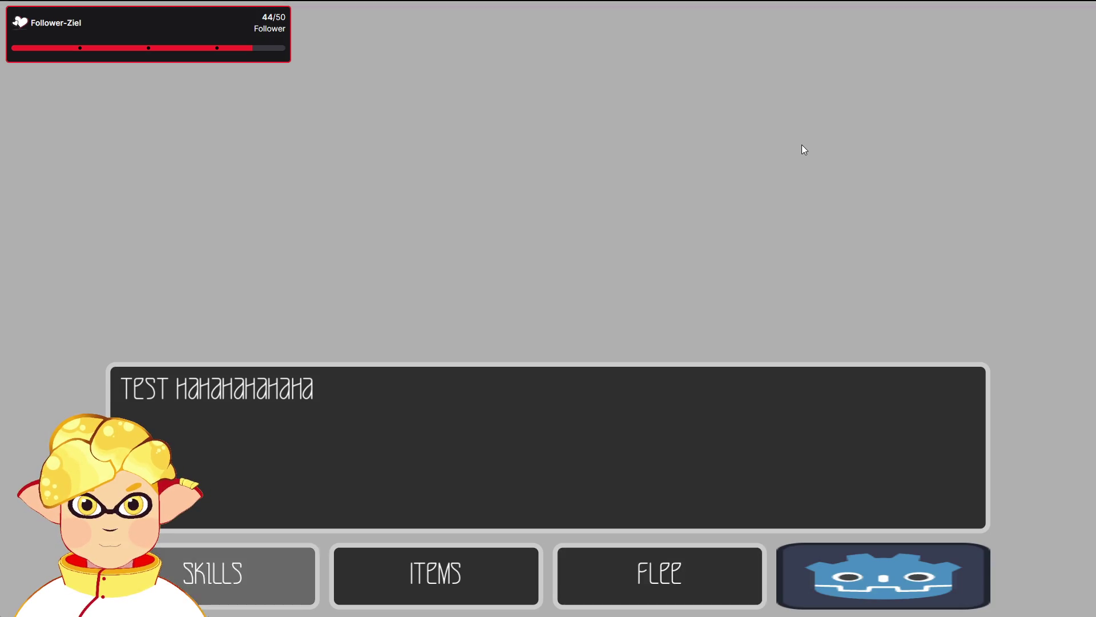
pyautogui.press('Left')
pyautogui.press('Right')
pyautogui.press('Left')
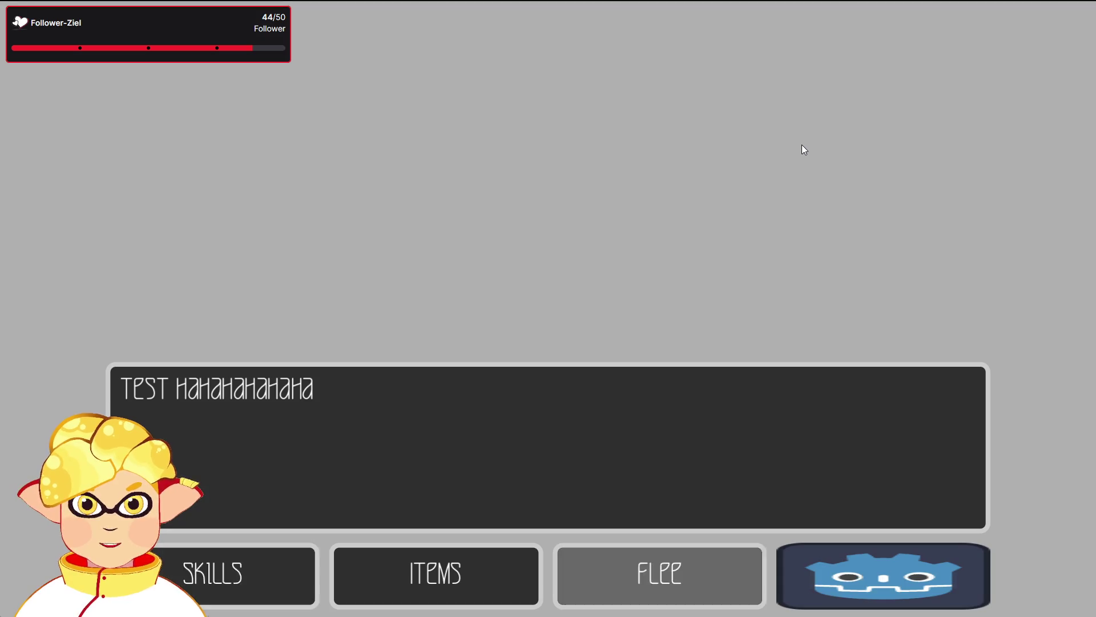
pyautogui.press('Right')
pyautogui.press('Left')
pyautogui.press('Right')
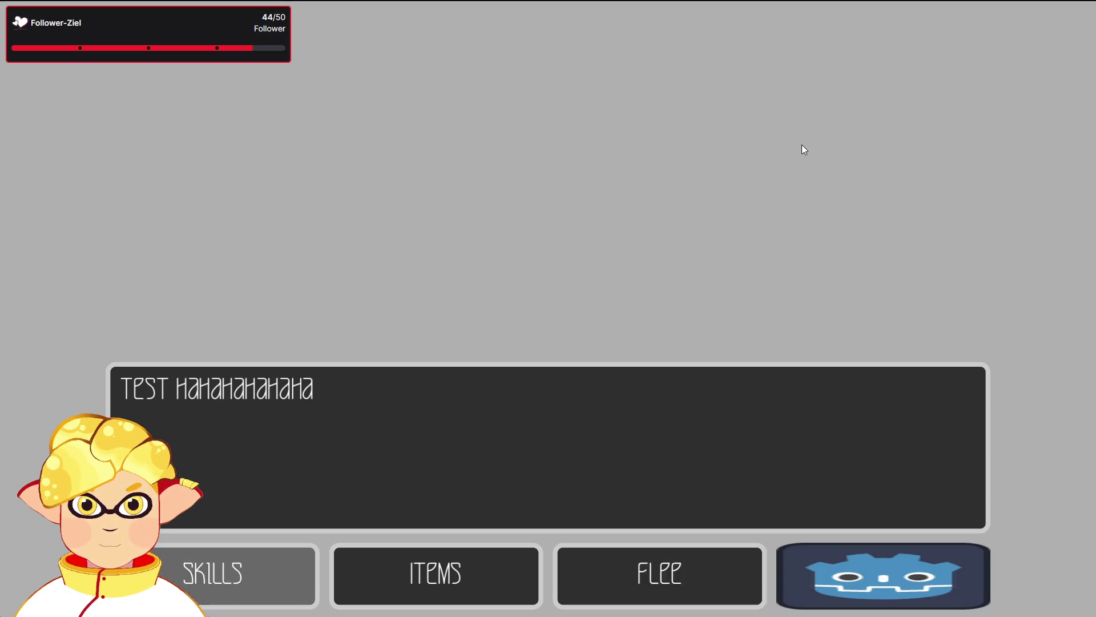
pyautogui.press('Left')
pyautogui.press('Right')
pyautogui.press('Left')
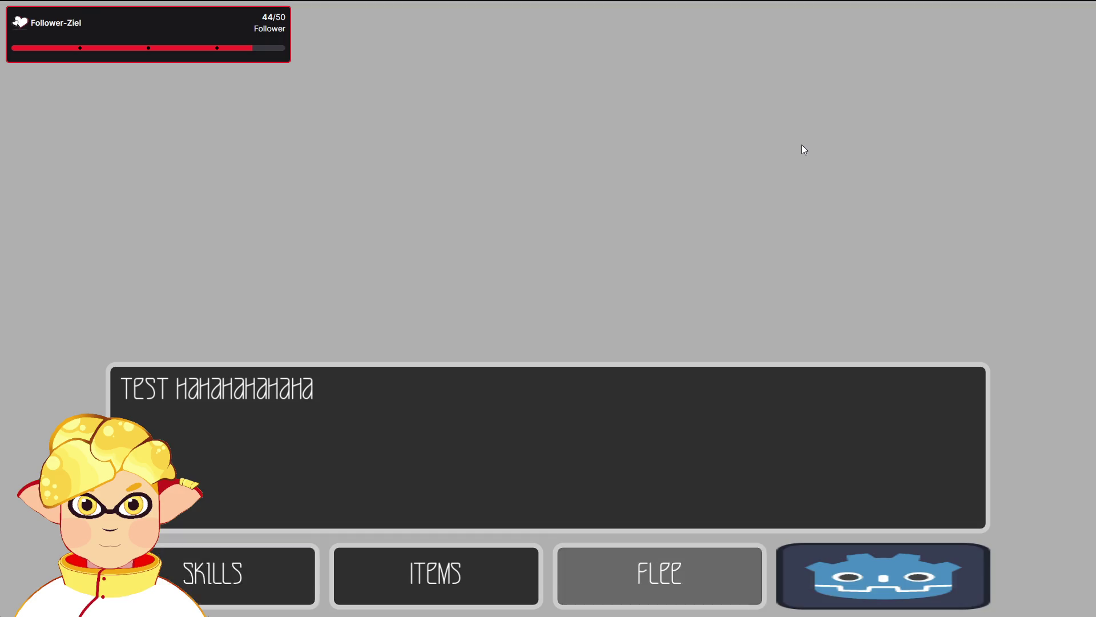
# Cycle the selection through Skills, Items and Flee, then close the running game
pyautogui.press('Right')
pyautogui.press('Right')
pyautogui.press('Right')
pyautogui.press('Left')
pyautogui.press('Right')
pyautogui.press('Right')
pyautogui.press('Right')
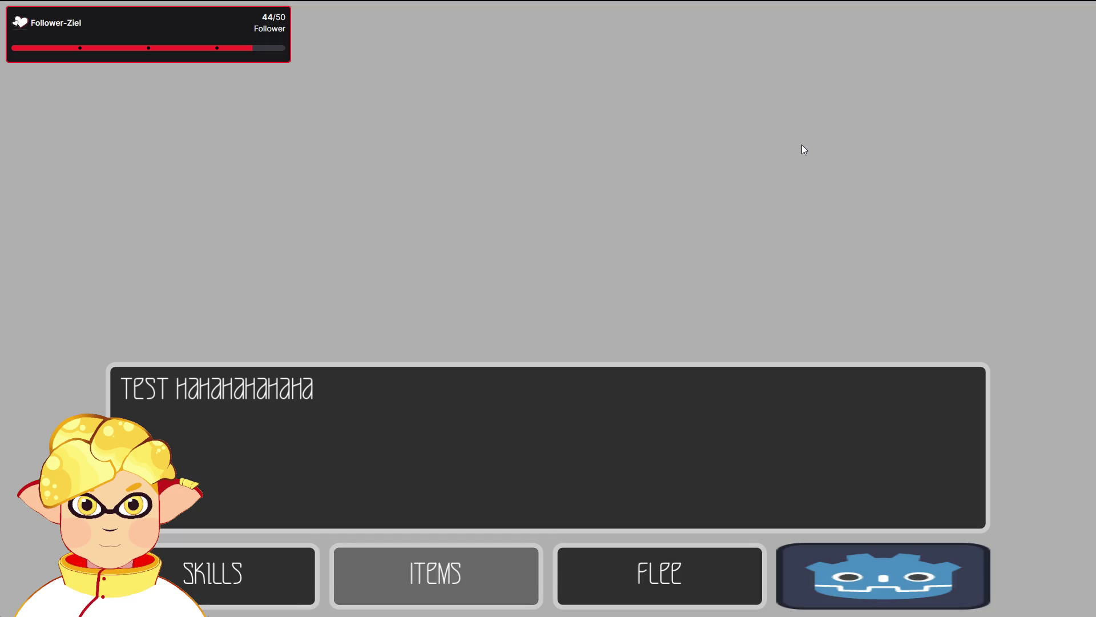
pyautogui.press('Left')
pyautogui.press('Right')
pyautogui.press('Right')
pyautogui.press('Right')
pyautogui.press('Right')
pyautogui.press('Left')
pyautogui.press('Left')
pyautogui.press('Left')
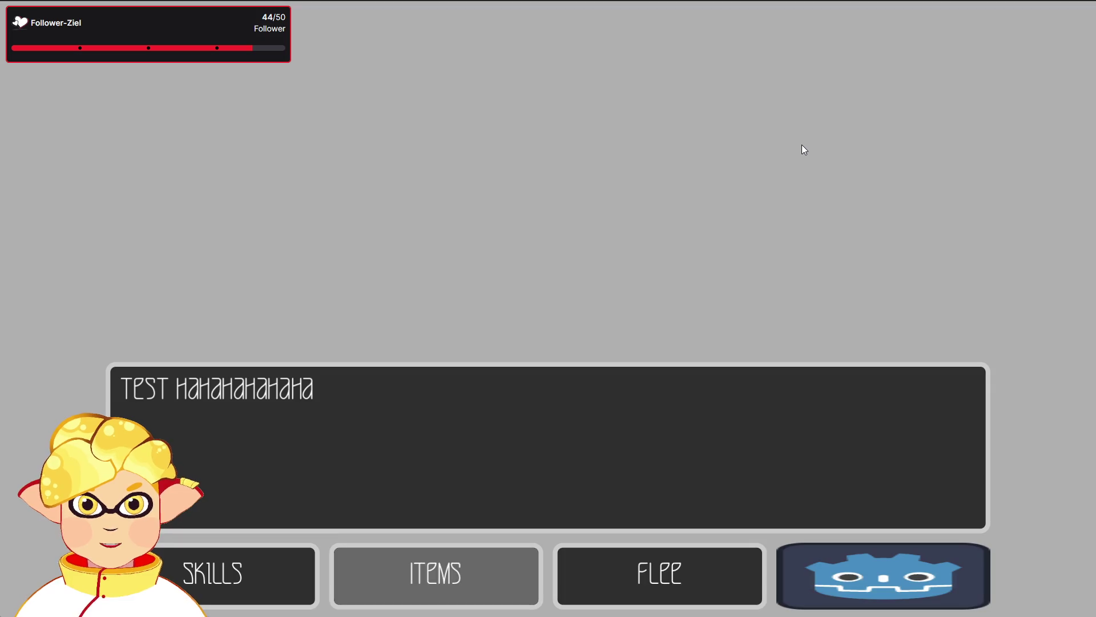
pyautogui.press('Right')
pyautogui.press('Right')
pyautogui.press('Left')
pyautogui.press('Left')
pyautogui.press('Right')
pyautogui.press('Left')
pyautogui.press('Right')
pyautogui.press('Left')
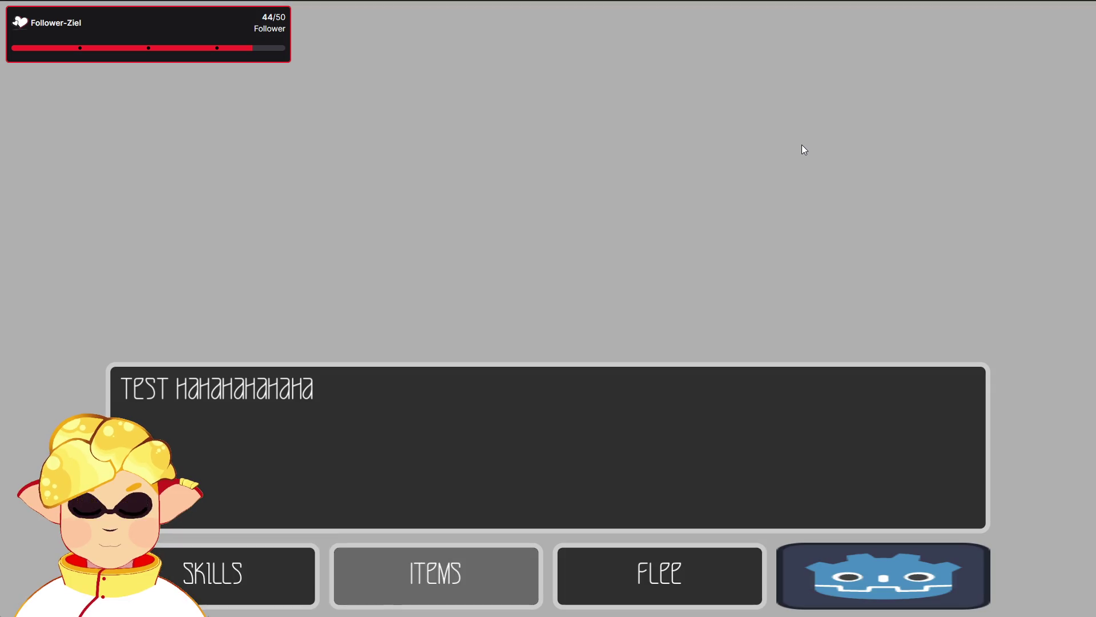
pyautogui.press('Left')
pyautogui.press('Right')
pyautogui.press('Left')
pyautogui.press('Left')
pyautogui.press('Left')
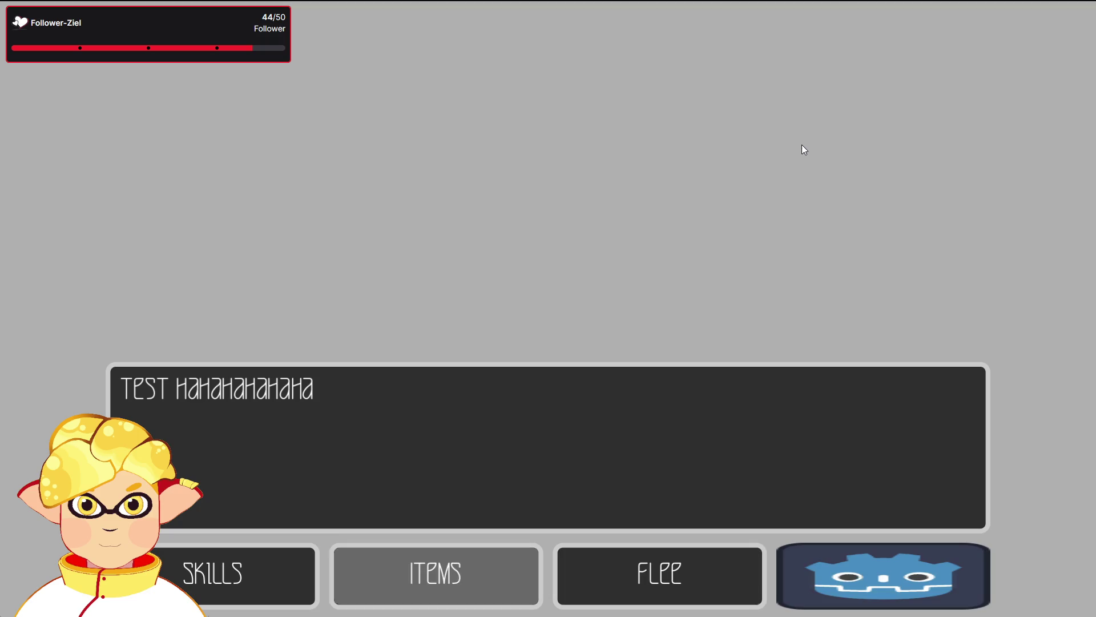
pyautogui.press('Left')
pyautogui.press('Left')
pyautogui.press('Left')
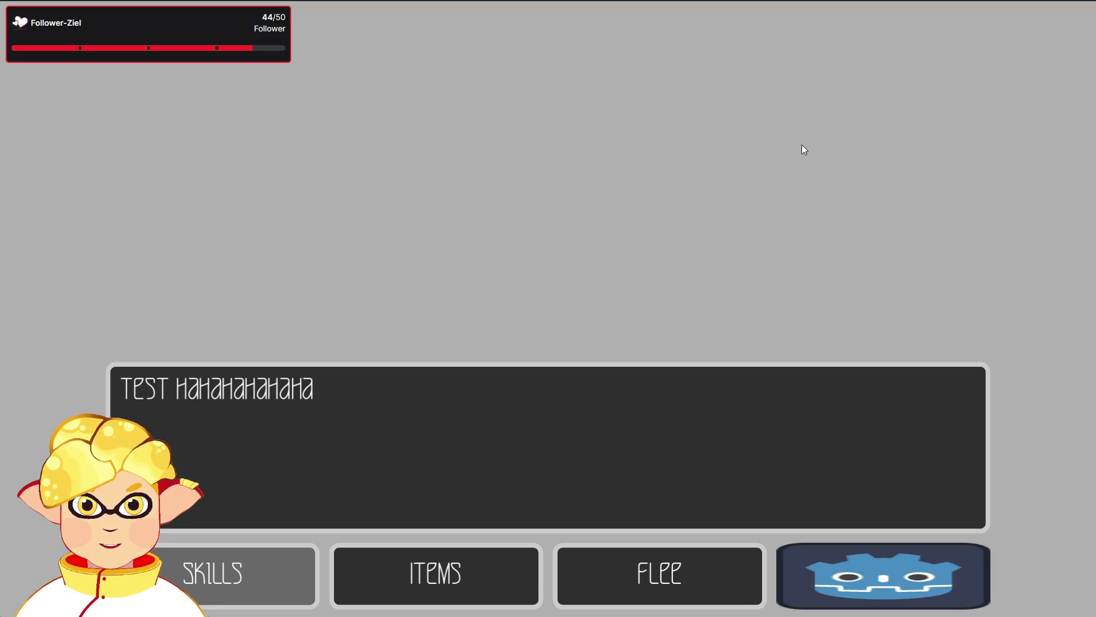
pyautogui.press('Left')
pyautogui.press('Left')
pyautogui.press('Left')
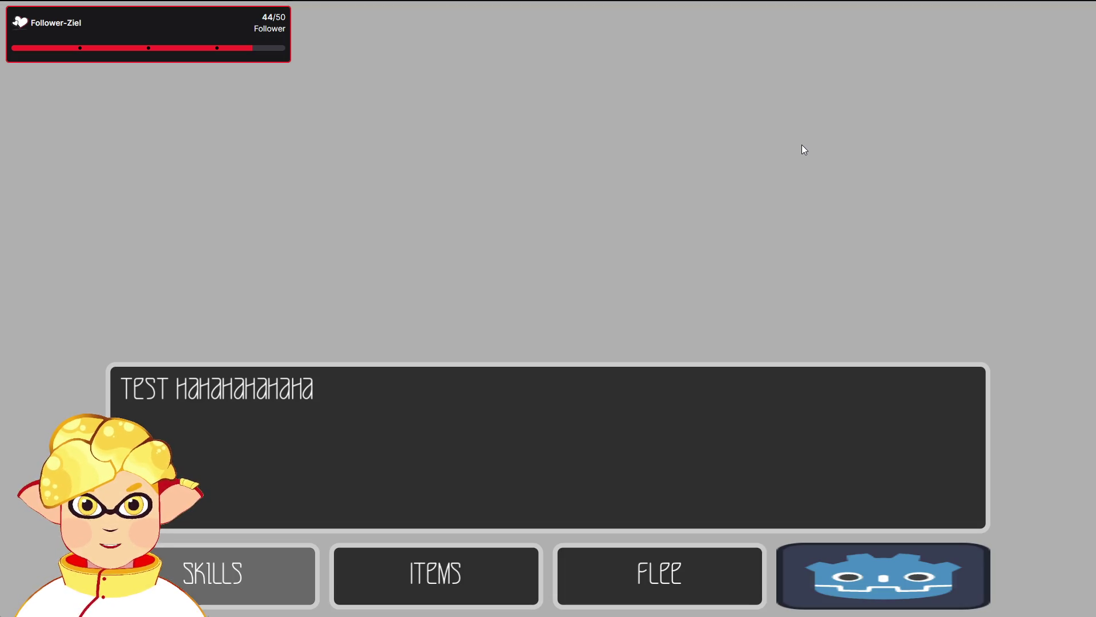
pyautogui.press('Right')
pyautogui.press('Right')
pyautogui.press('Right')
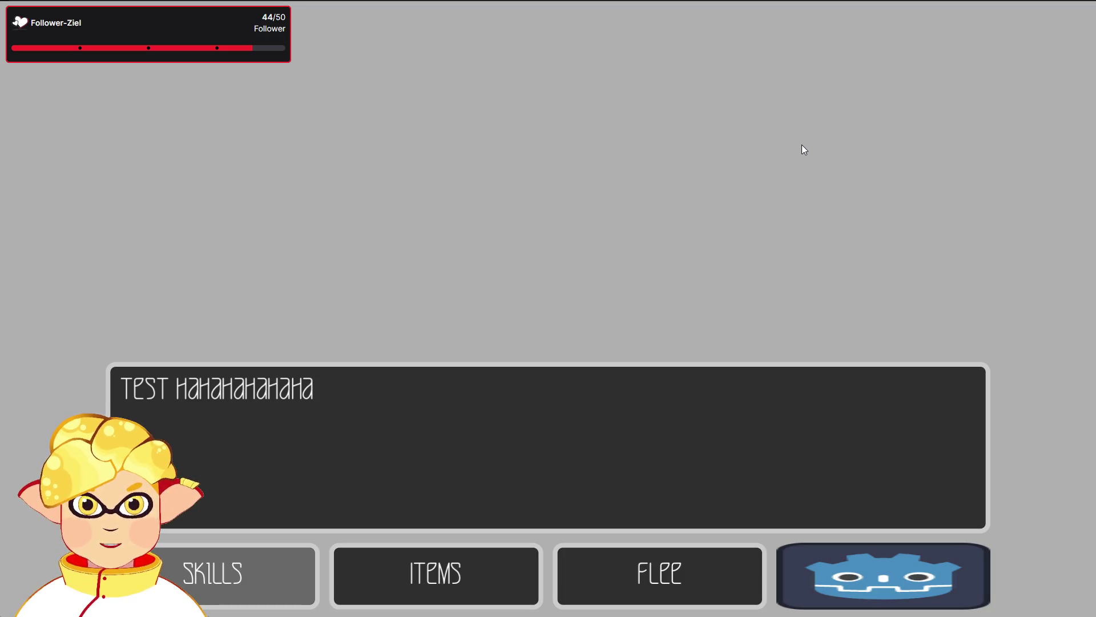
pyautogui.press('Left')
pyautogui.press('Left')
pyautogui.press('Left')
pyautogui.press('Right')
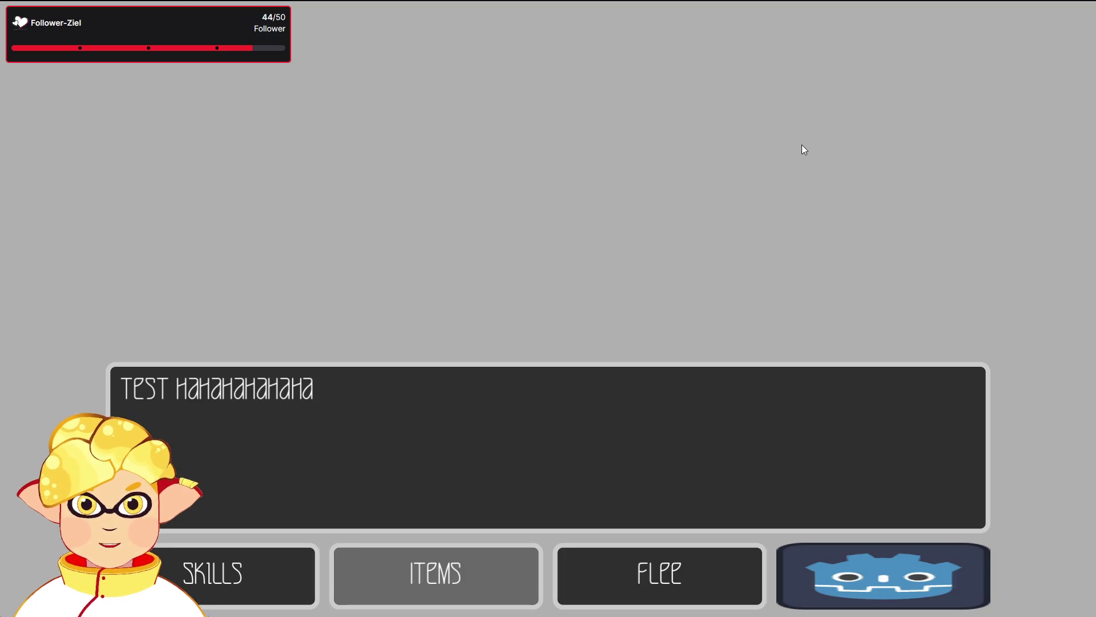
pyautogui.press('Right')
pyautogui.press('Right')
pyautogui.press('Right')
pyautogui.press('Right')
pyautogui.press('Right')
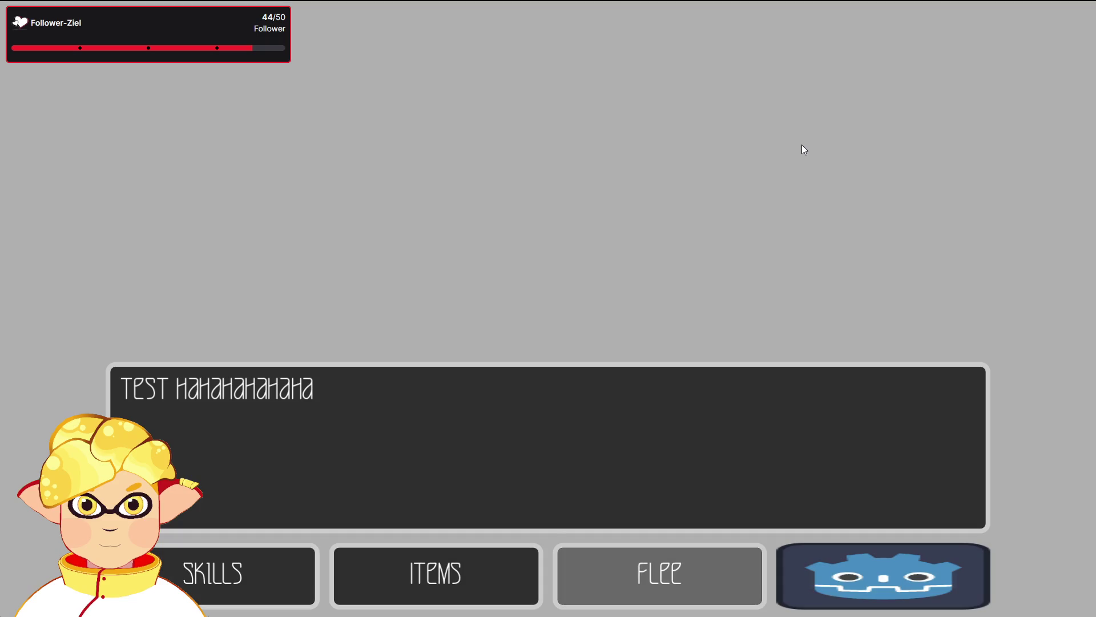
pyautogui.press('Left')
pyautogui.press('Right')
pyautogui.press('Right')
pyautogui.press('Right')
pyautogui.hotkey('alt', 'F4')
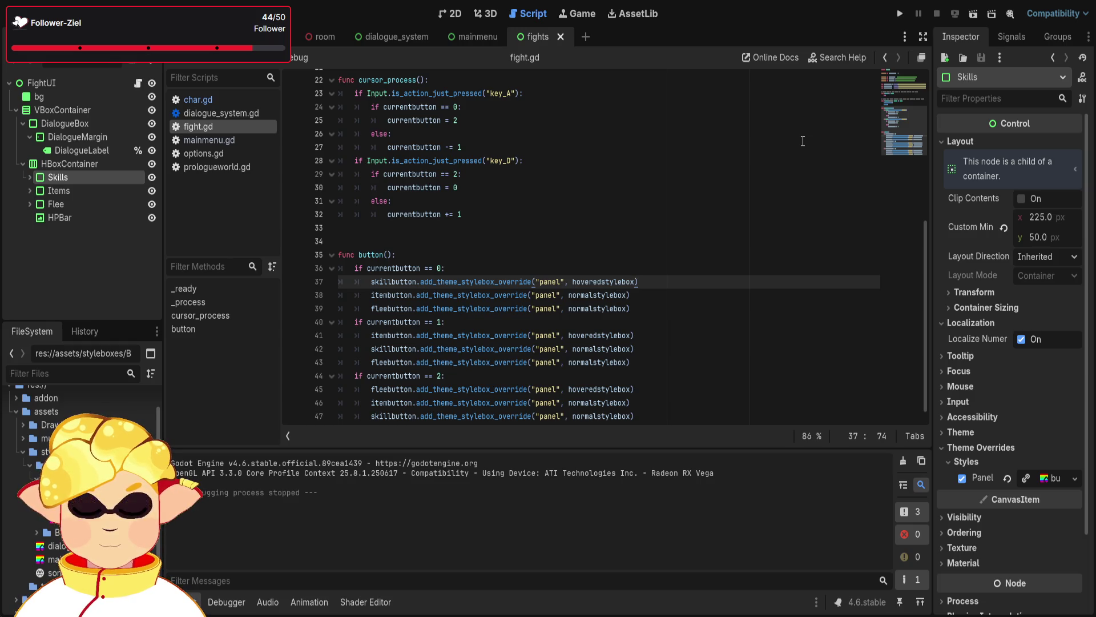
# Review the button styling code in fight.gd, then switch to the FightUI scene's 2D layout
pyautogui.scroll(-1, 637, 324)
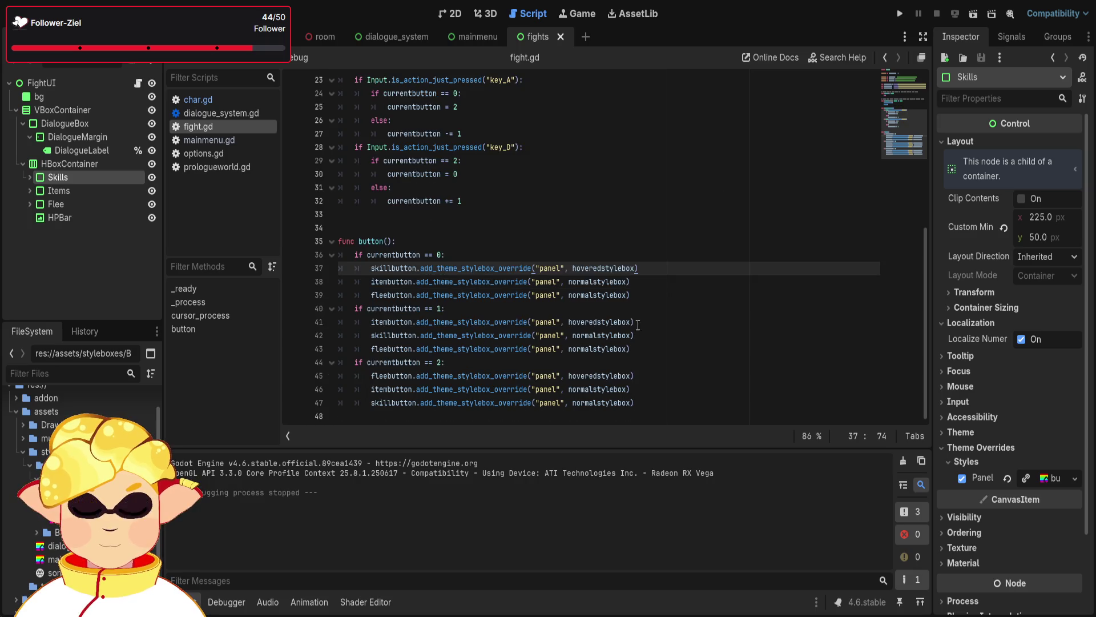
pyautogui.moveTo(656, 403)
pyautogui.mouseDown()
pyautogui.moveTo(660, 286)
pyautogui.moveTo(657, 405)
pyautogui.mouseUp()
pyautogui.click(667, 391)
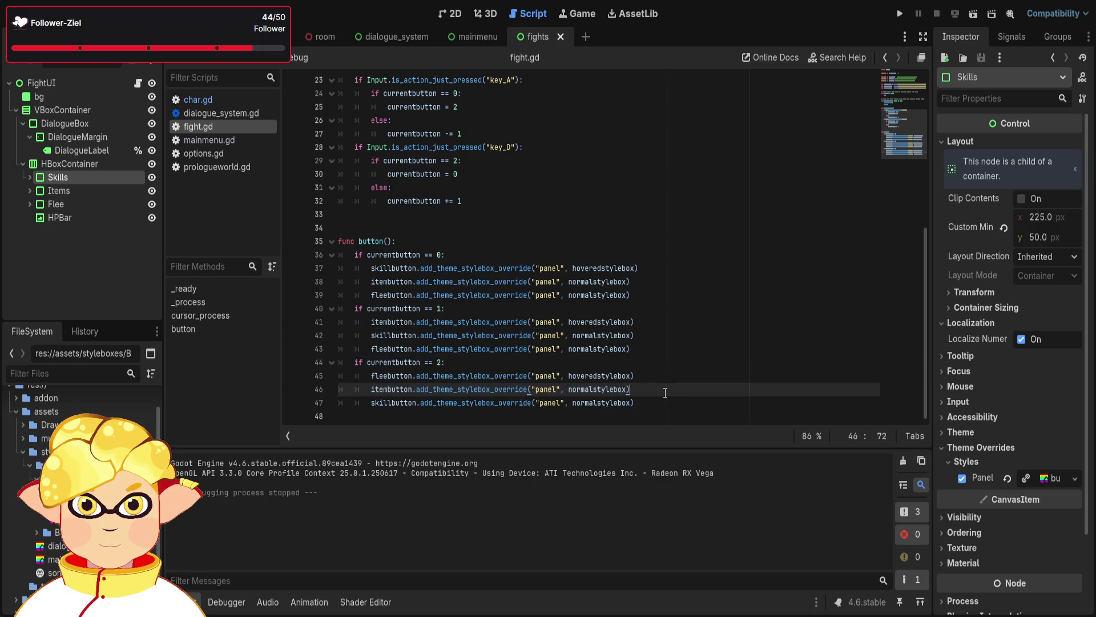
pyautogui.scroll(7, 657, 388)
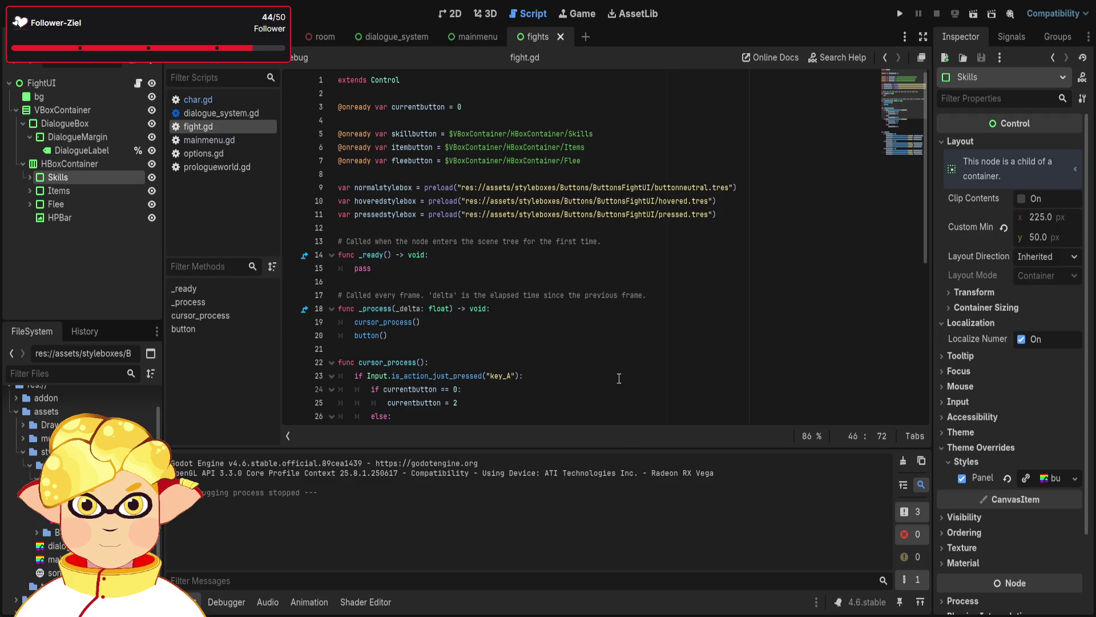
pyautogui.scroll(-2, 618, 378)
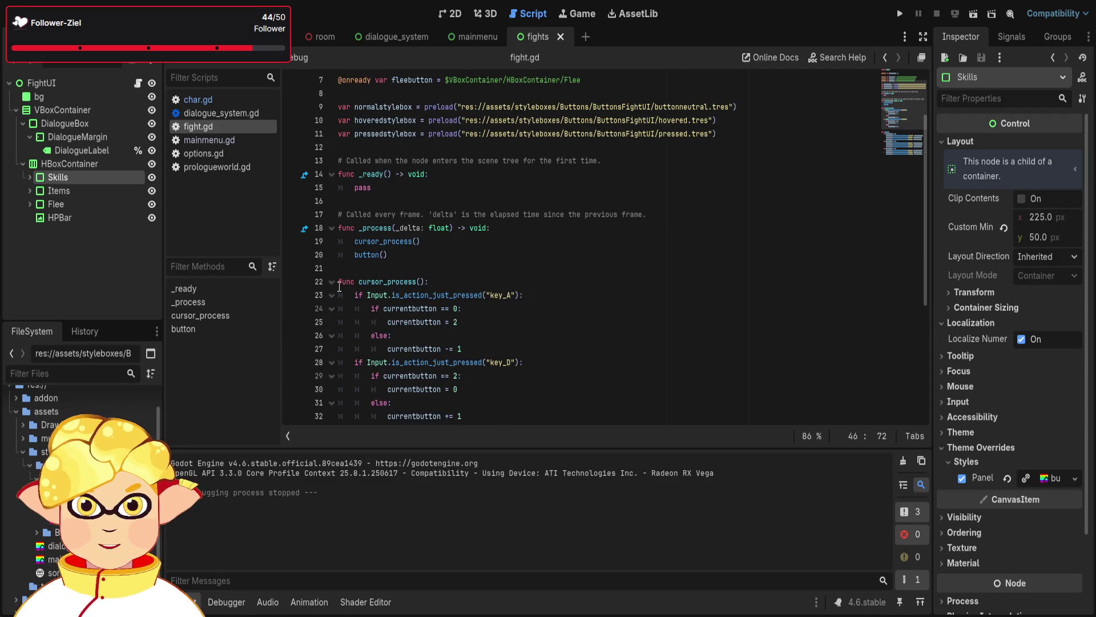
pyautogui.scroll(-5, 343, 289)
pyautogui.scroll(4, 385, 293)
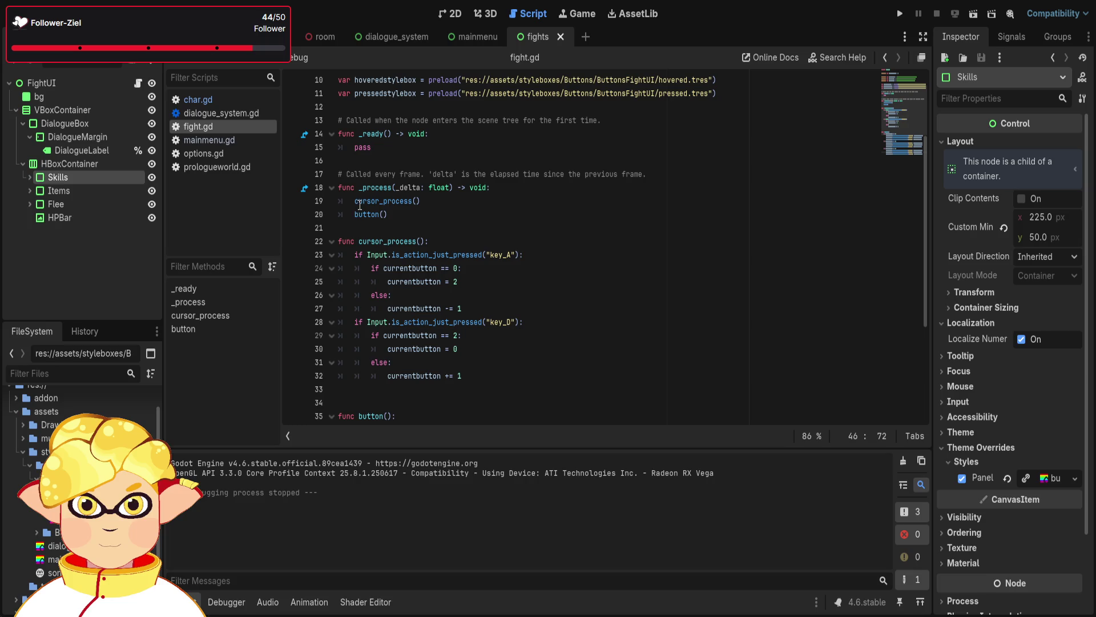
pyautogui.click(445, 20)
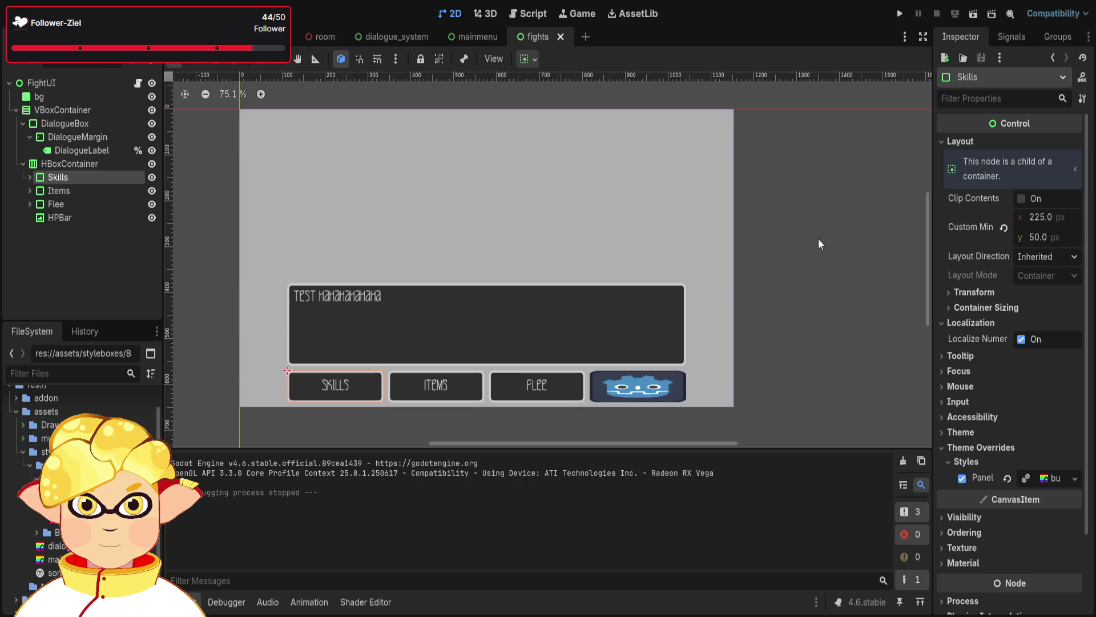
# Replace pass in fight.gd's _ready() on line 15 with get_enemy_data()
pyautogui.hotkey('ctrl', 'F3')
pyautogui.scroll(3, 465, 304)
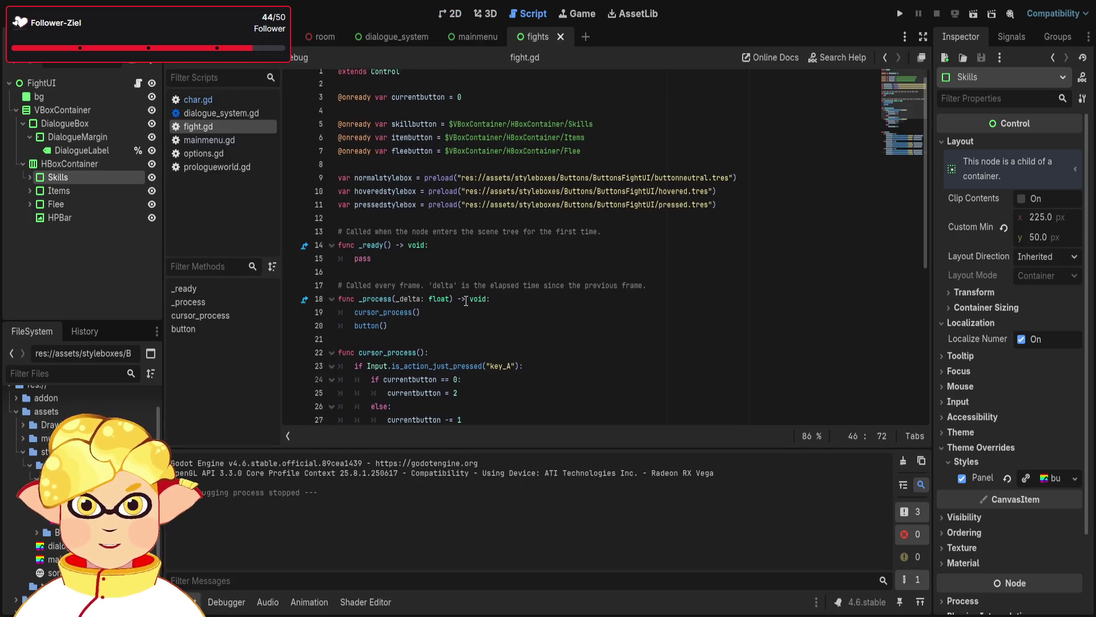
pyautogui.click(359, 269)
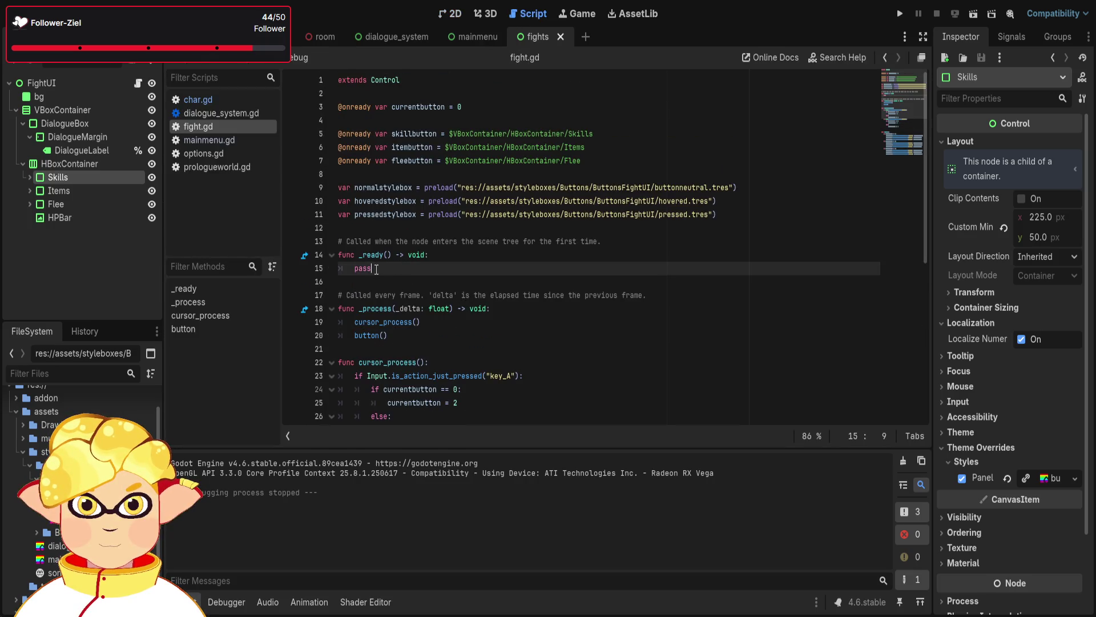
pyautogui.doubleClick(359, 269)
pyautogui.moveTo(358, 269); pyautogui.dragTo(354, 268)
pyautogui.press('BackSpace')
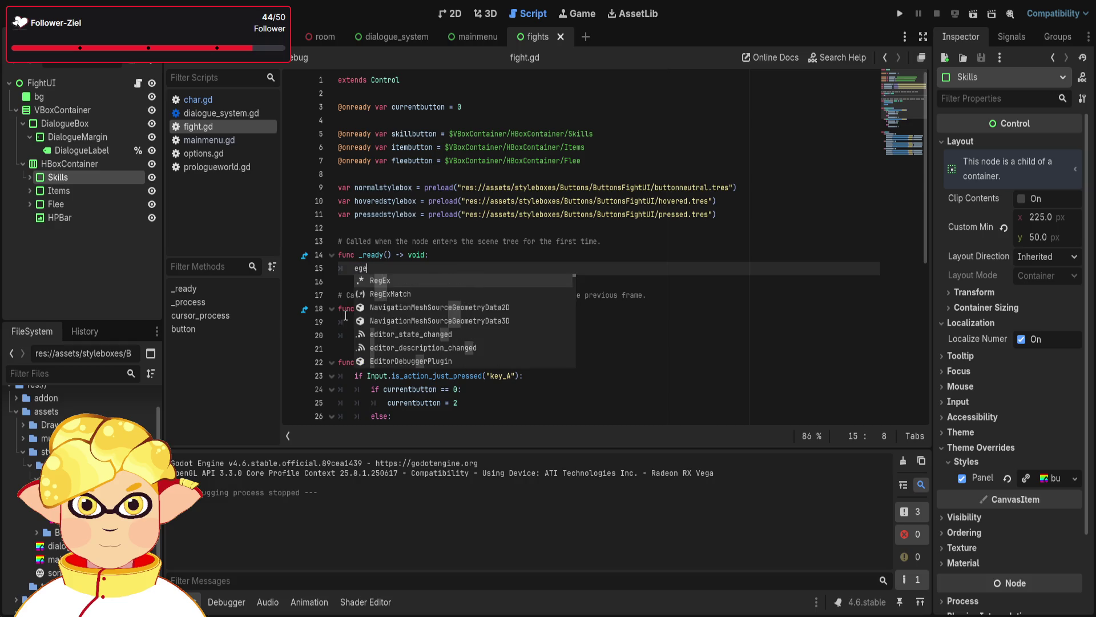
pyautogui.write('get')
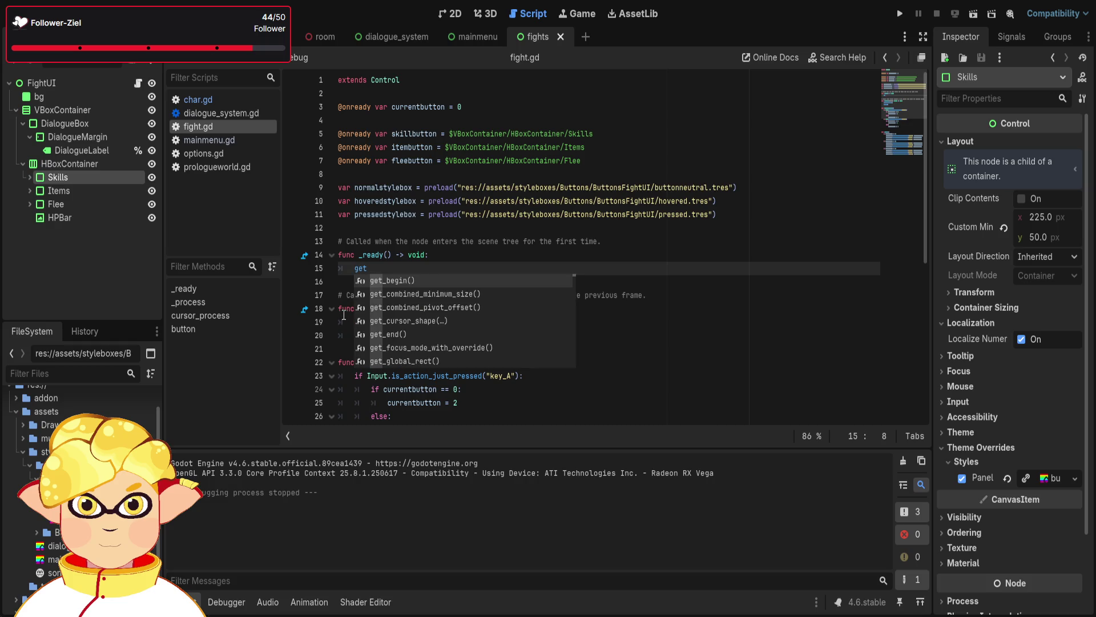
pyautogui.write('_enemy')
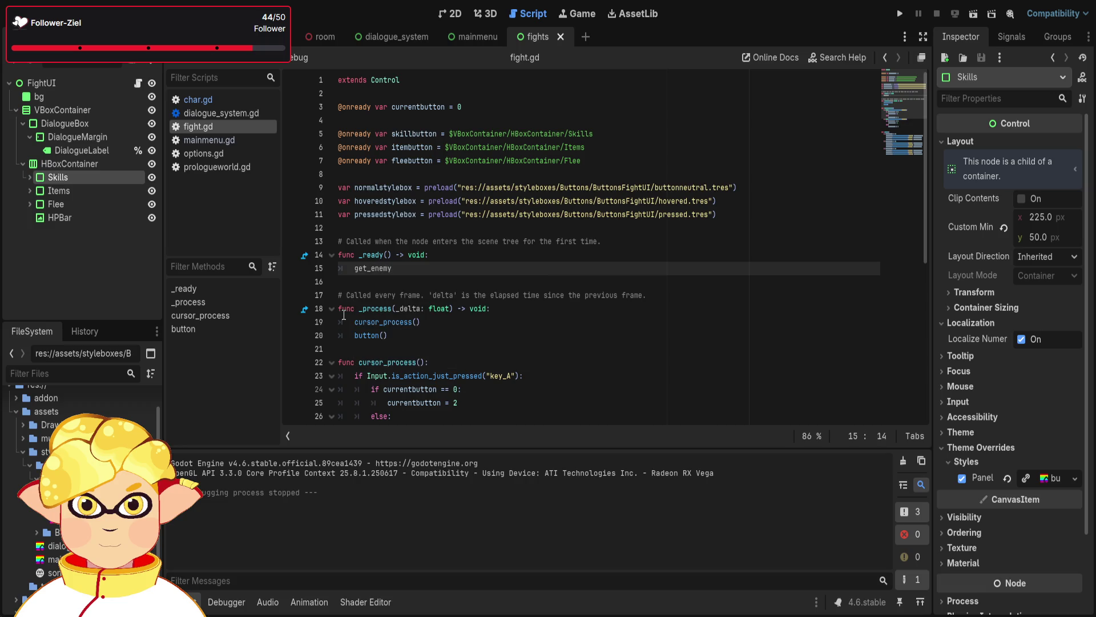
pyautogui.write('_data()')
# Fold the function bodies and delete the template comments above _ready and _process
pyautogui.click(331, 255)
pyautogui.click(331, 294)
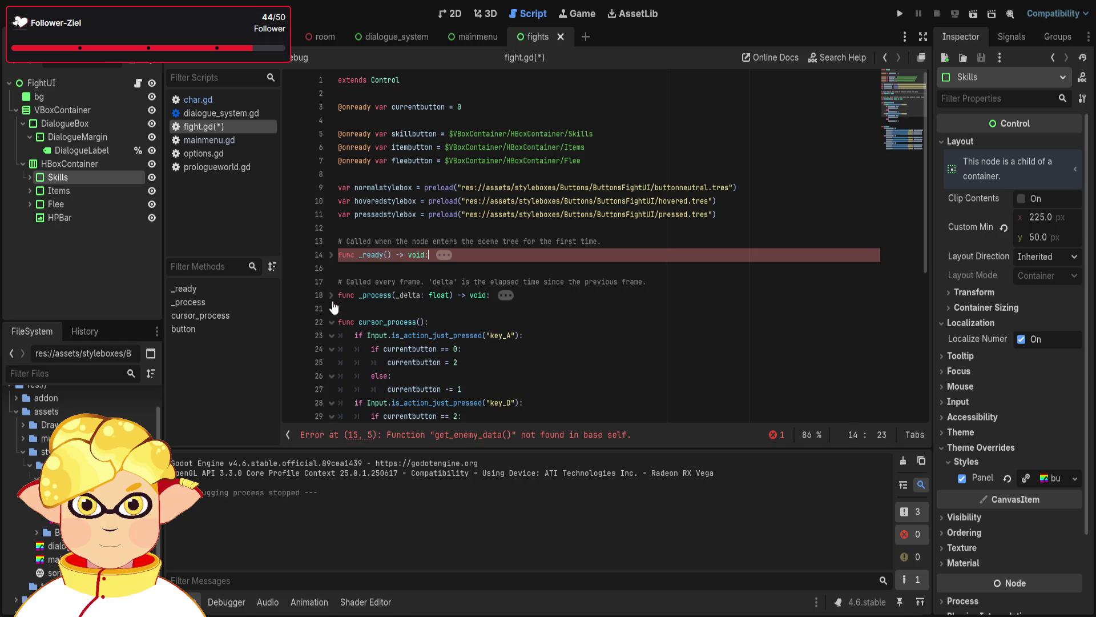
pyautogui.click(331, 322)
pyautogui.click(392, 282)
pyautogui.hotkey('shift', 'Down')
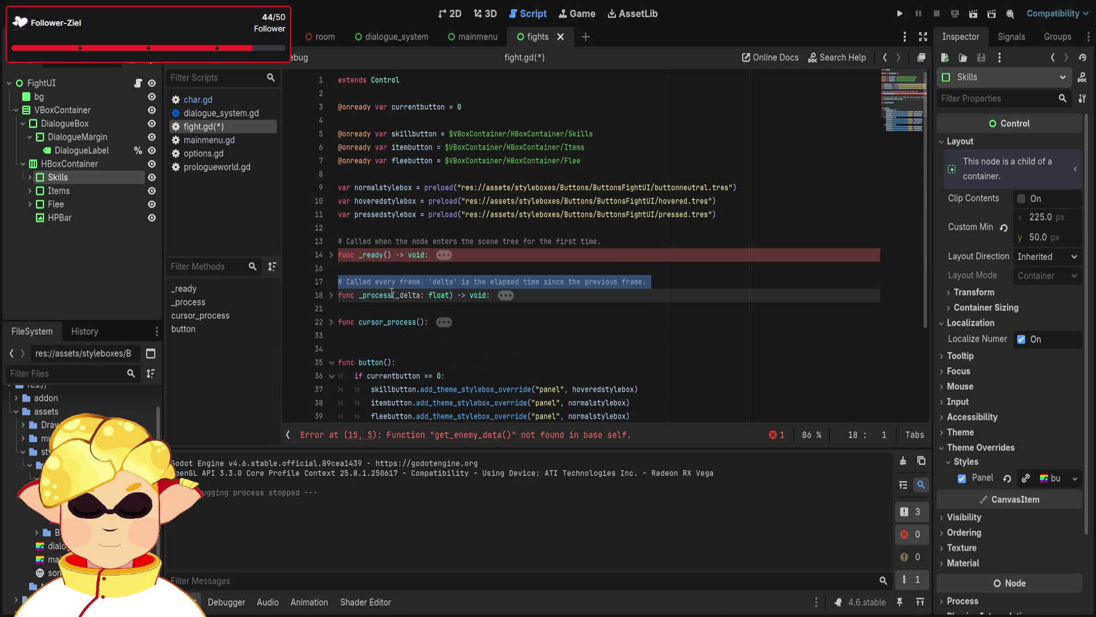
pyautogui.press('BackSpace')
pyautogui.click(339, 241)
pyautogui.hotkey('shift', 'Down')
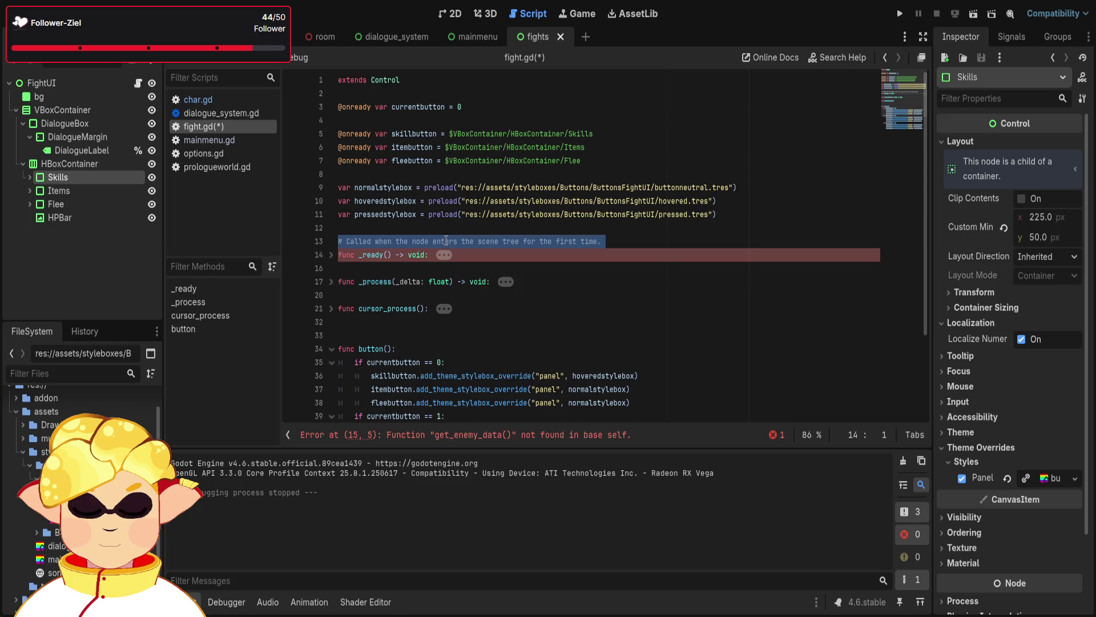
pyautogui.press('BackSpace')
pyautogui.click(358, 322)
pyautogui.press('BackSpace')
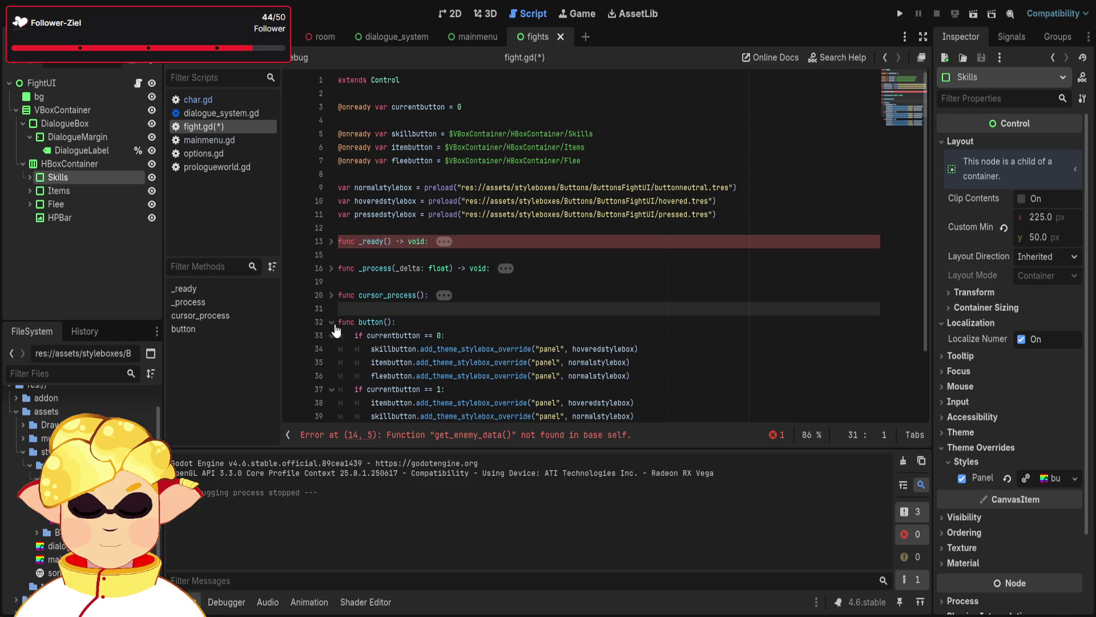
pyautogui.click(331, 322)
# Append func get_enemy_data(): with a pass body and the comment 'hier sachen machen'
pyautogui.click(348, 337)
pyautogui.press('Return')
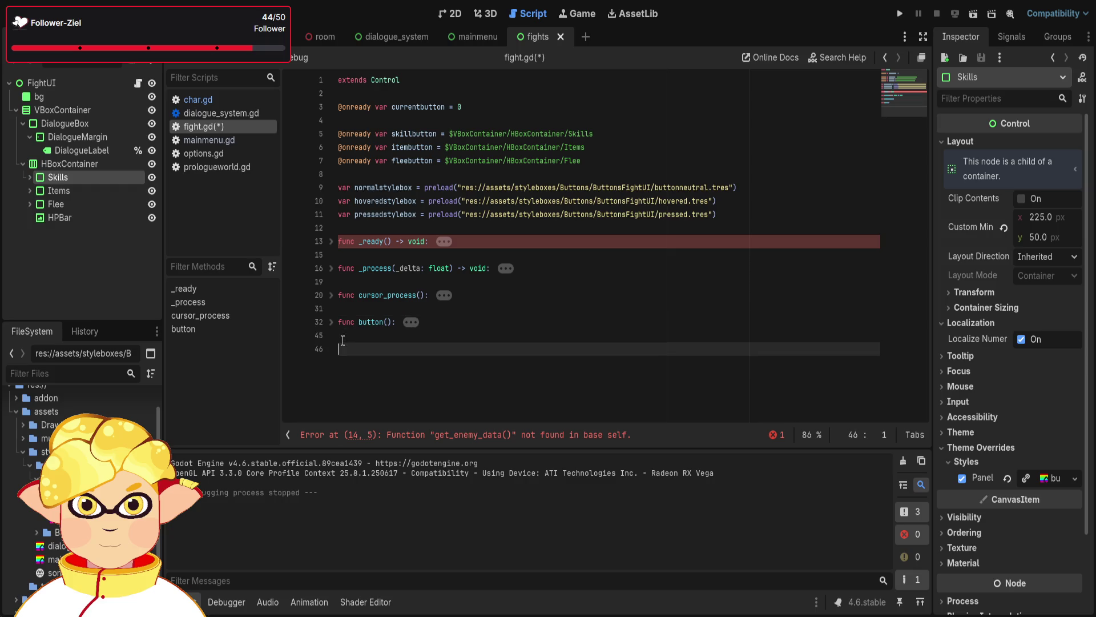
pyautogui.write('func ge')
pyautogui.write('t_e')
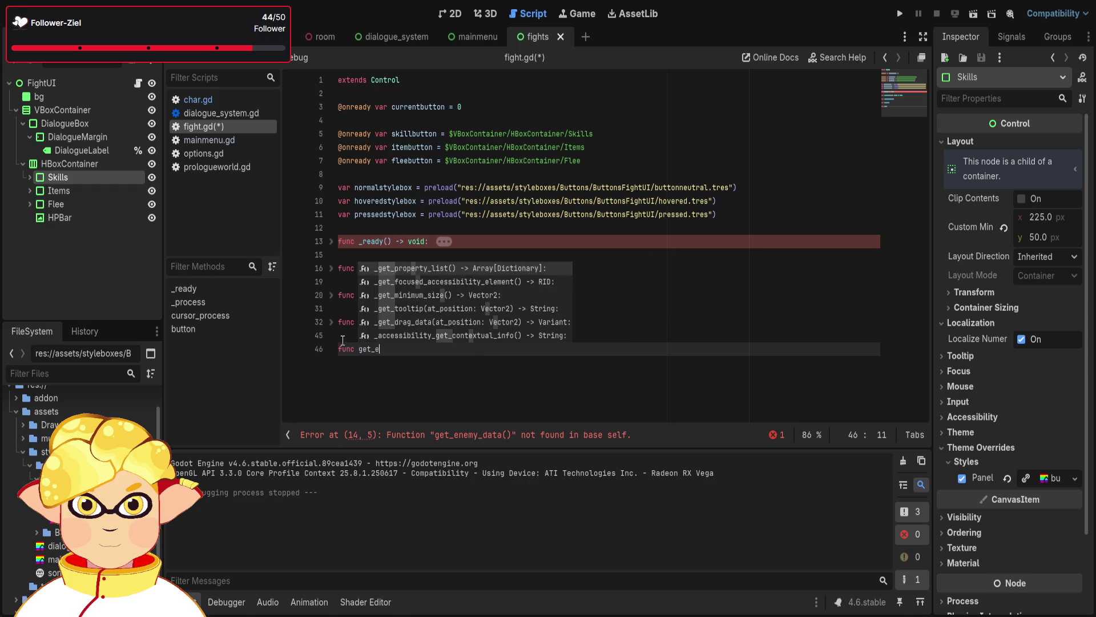
pyautogui.write('nemy_data()')
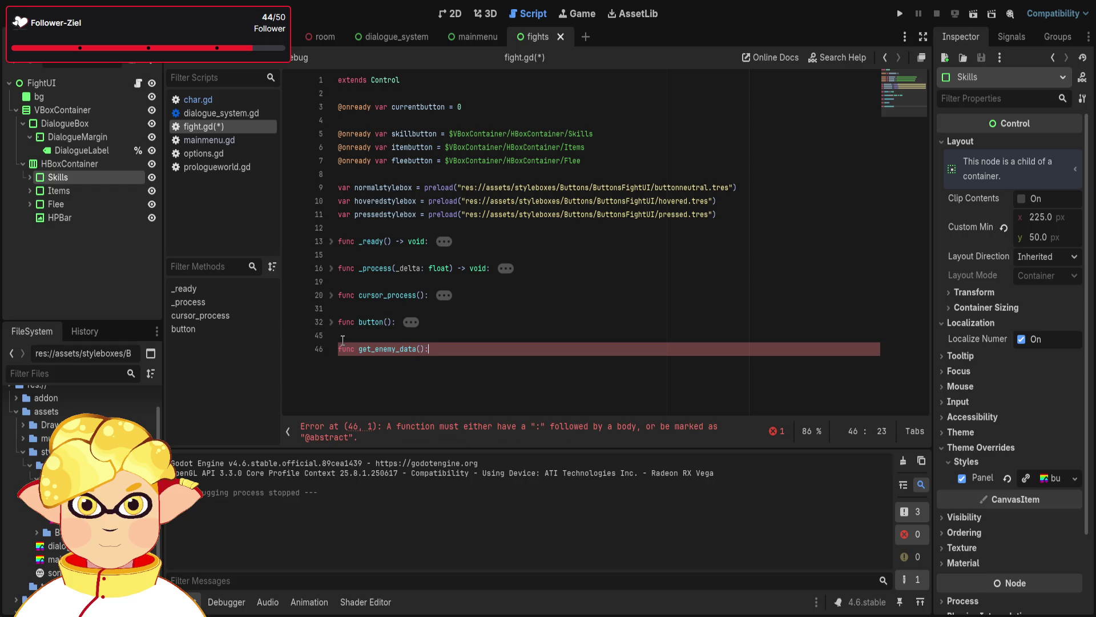
pyautogui.write(':')
pyautogui.press('Return')
pyautogui.write('pass')
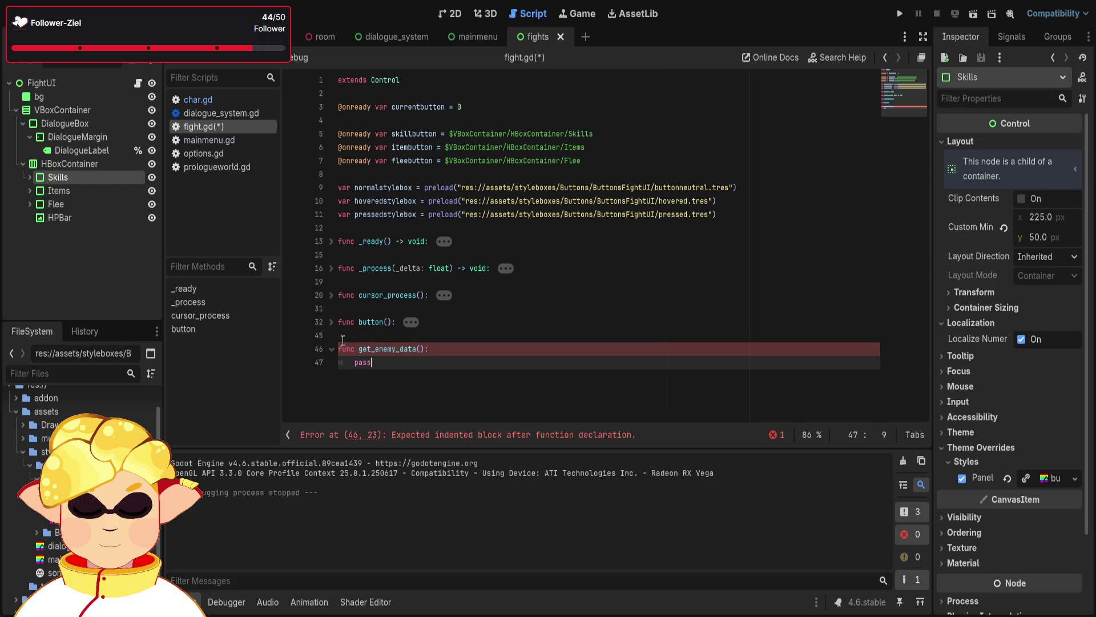
pyautogui.click(531, 342)
pyautogui.write('#')
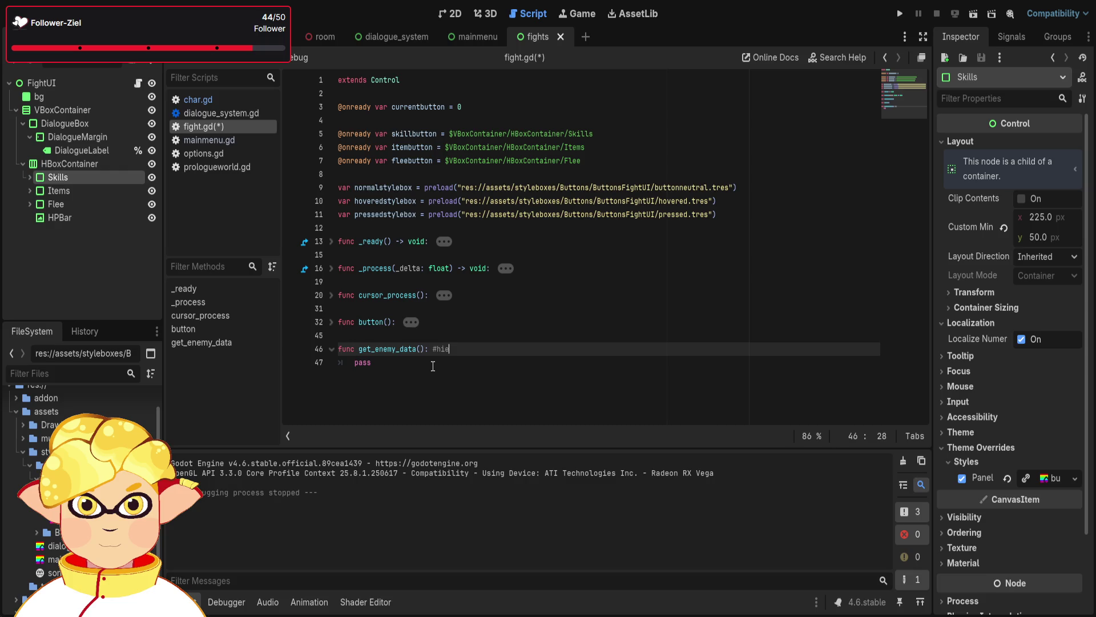
pyautogui.write('hier sachen machen')
# Place the caret on several lines to review the script, ending on empty line 31
pyautogui.click(471, 323)
pyautogui.click(487, 301)
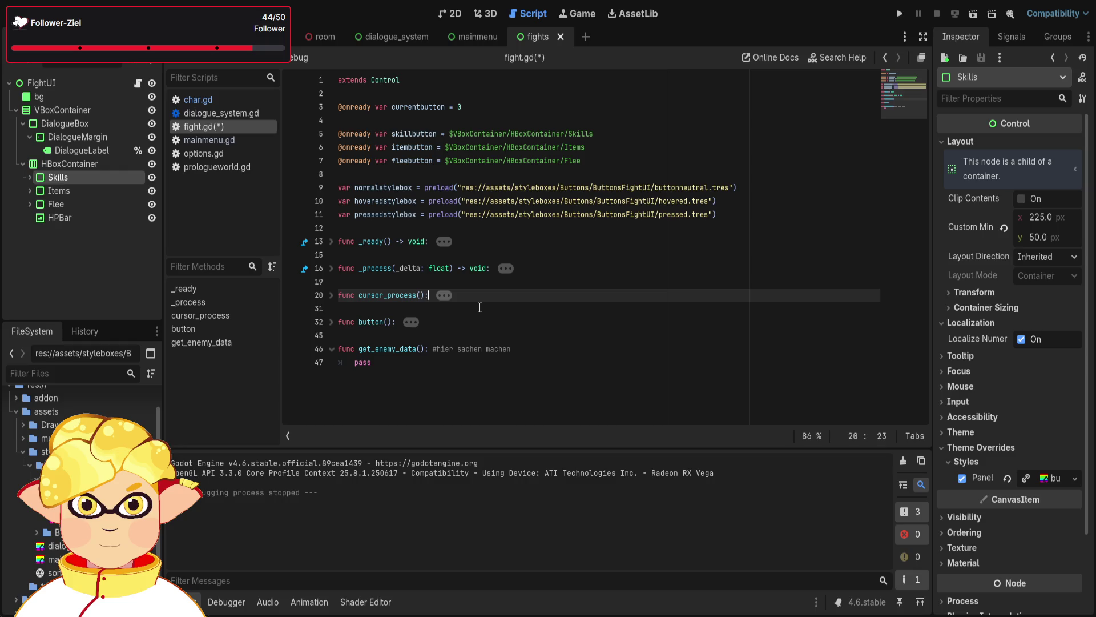
pyautogui.click(530, 328)
pyautogui.click(523, 348)
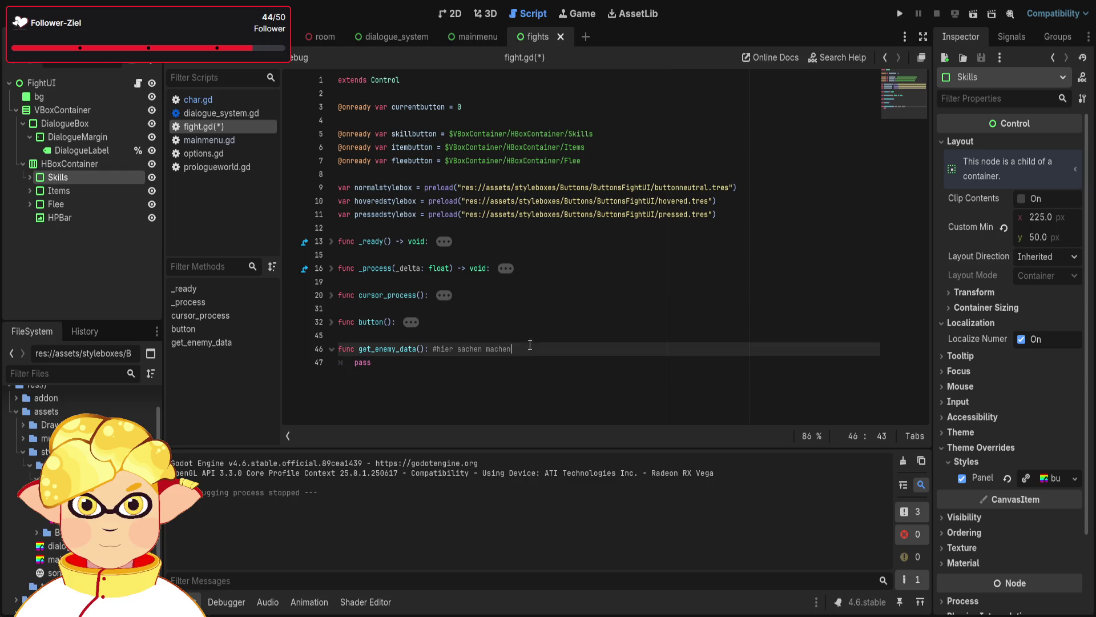
pyautogui.click(518, 372)
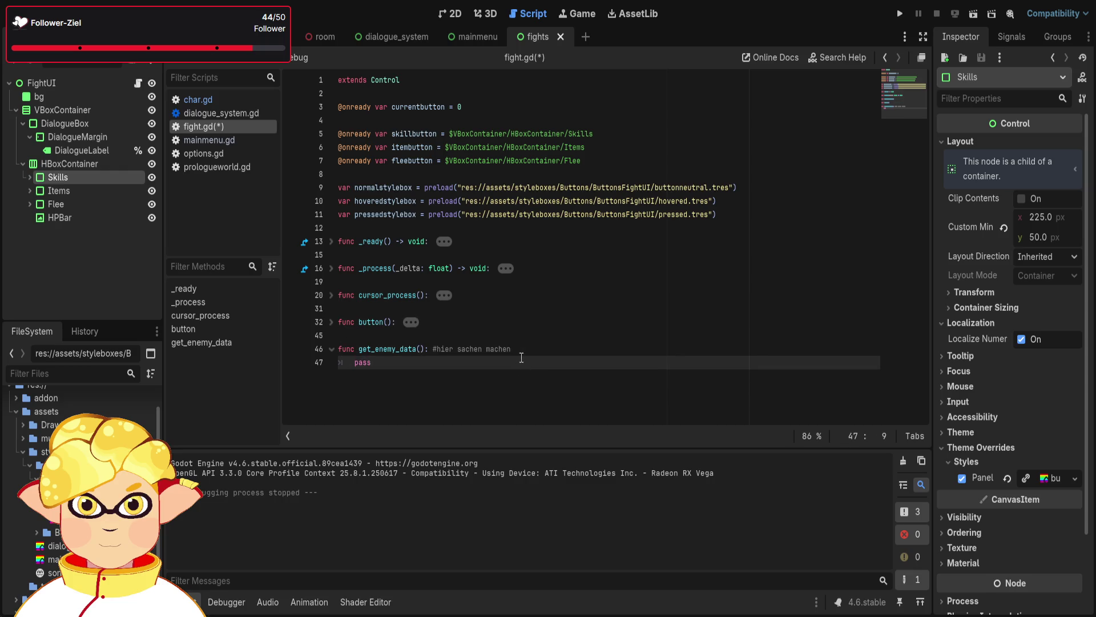
pyautogui.click(521, 350)
pyautogui.click(522, 335)
pyautogui.click(525, 310)
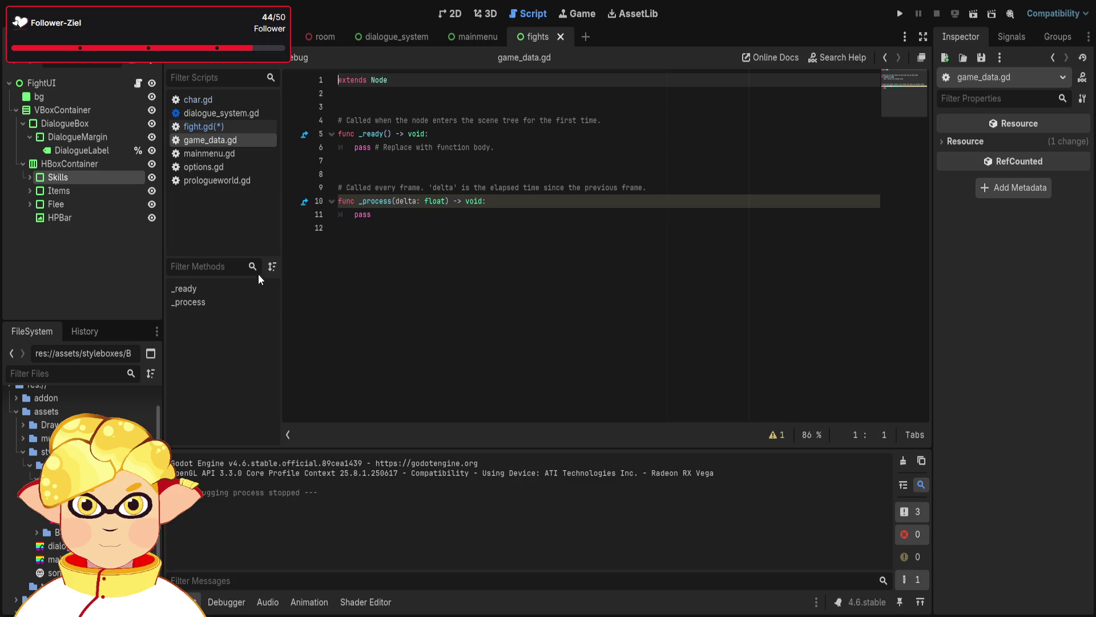
# Add blank lines to game_data.gd, paste and remove its uid, then run the project
pyautogui.click(515, 268)
pyautogui.press('Return')
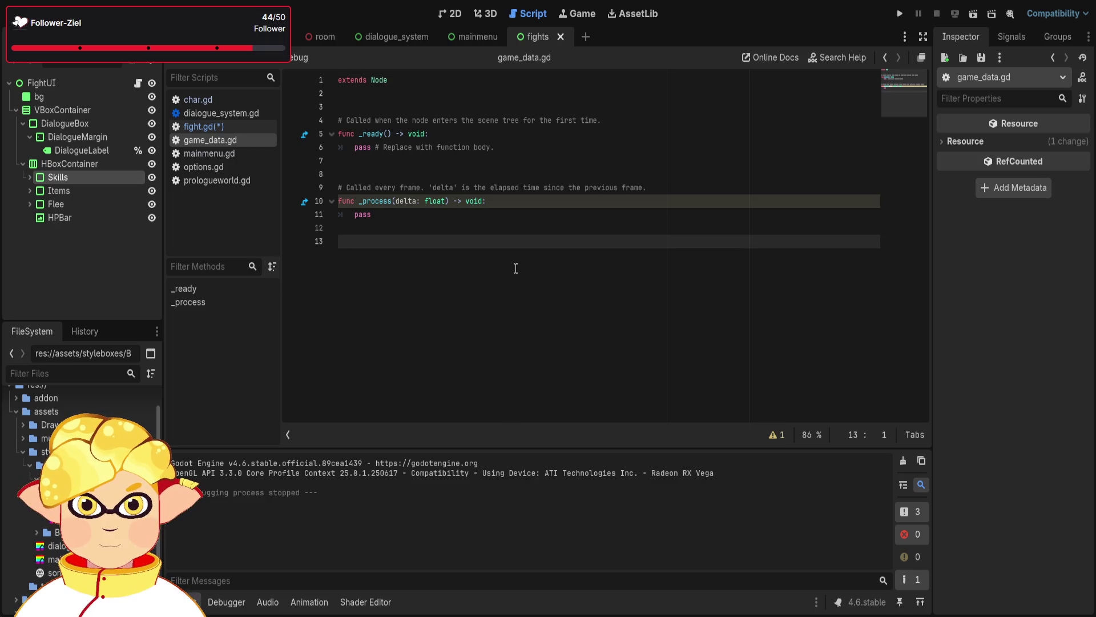
pyautogui.press('Return')
pyautogui.write('uid://d4kqi3aqquve5')
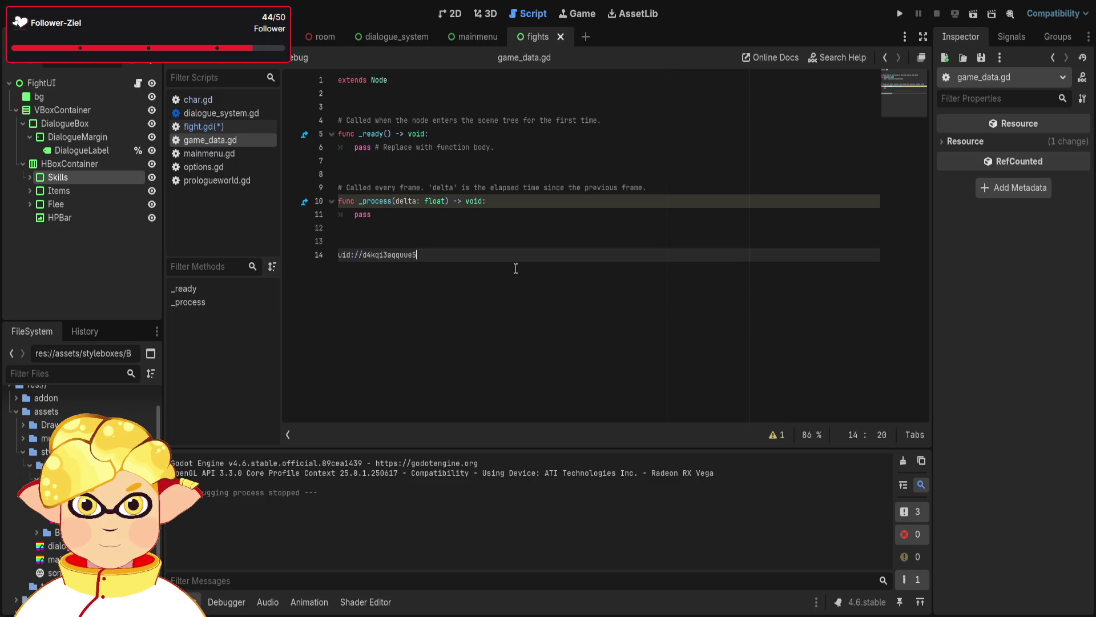
pyautogui.press('BackSpace')
pyautogui.press('BackSpace')
pyautogui.press('BackSpace')
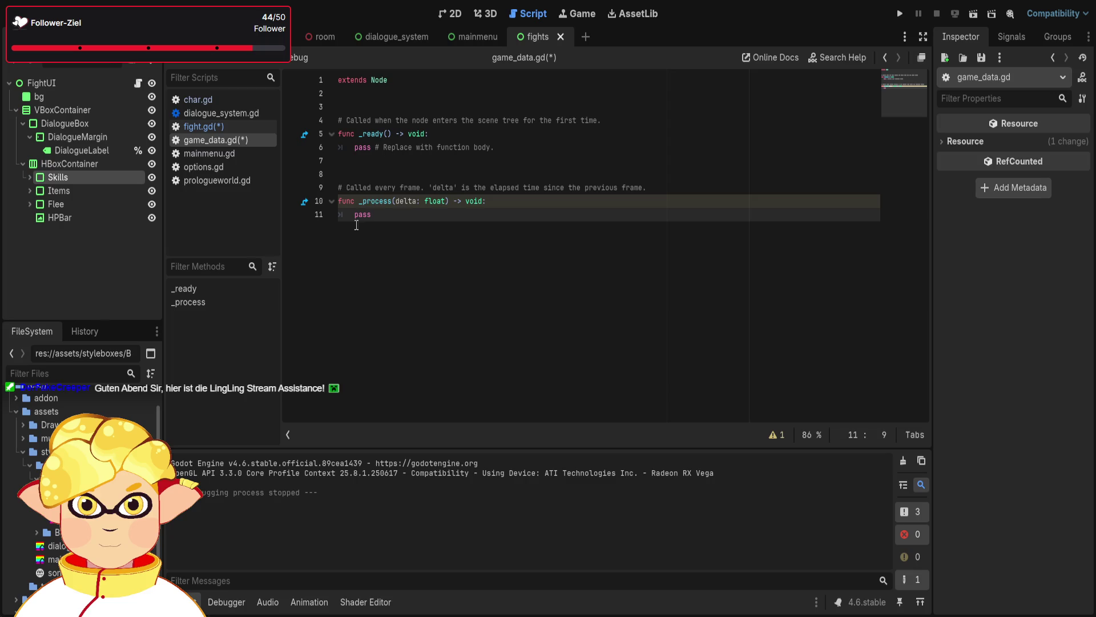
pyautogui.click(376, 107)
pyautogui.press('Return')
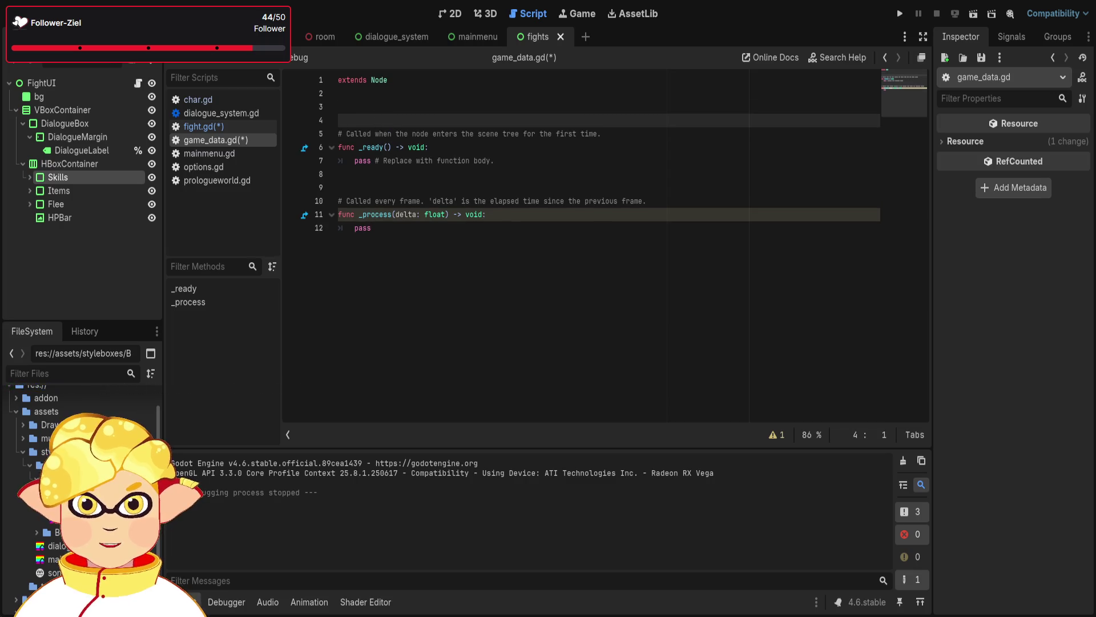
pyautogui.click(973, 13)
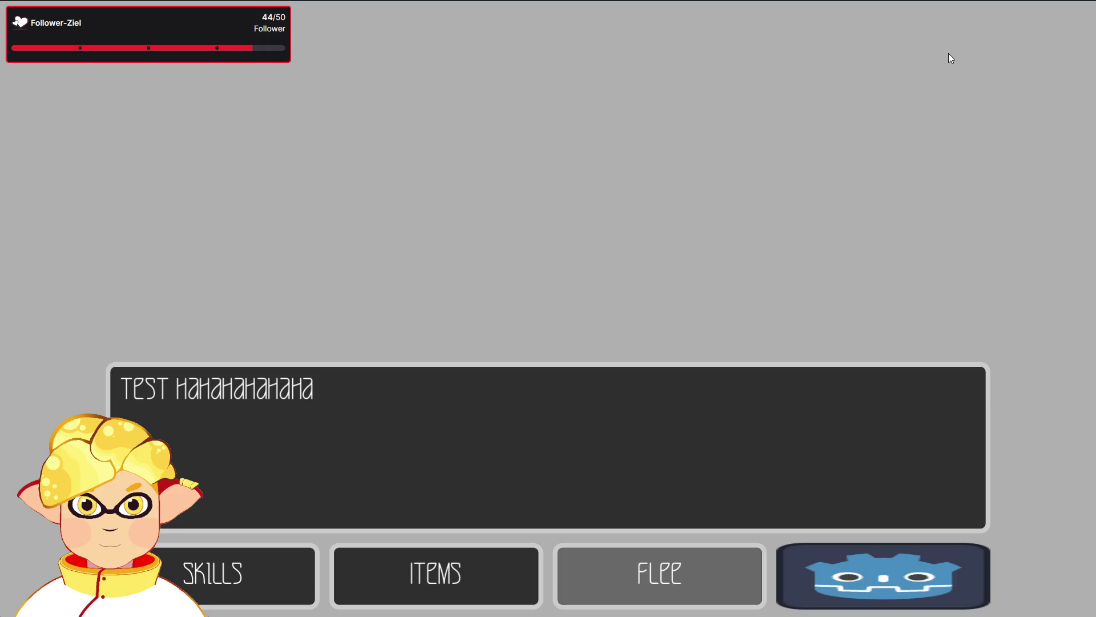
# Highlight Flee in the running fight menu, then close the game
pyautogui.press('Right')
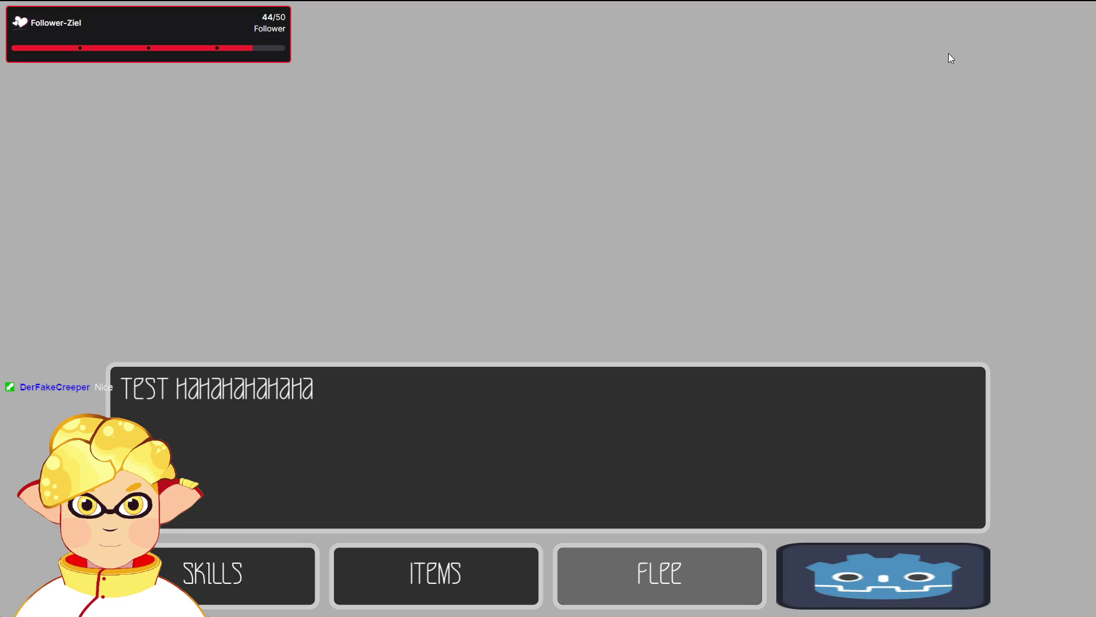
pyautogui.press('Return')
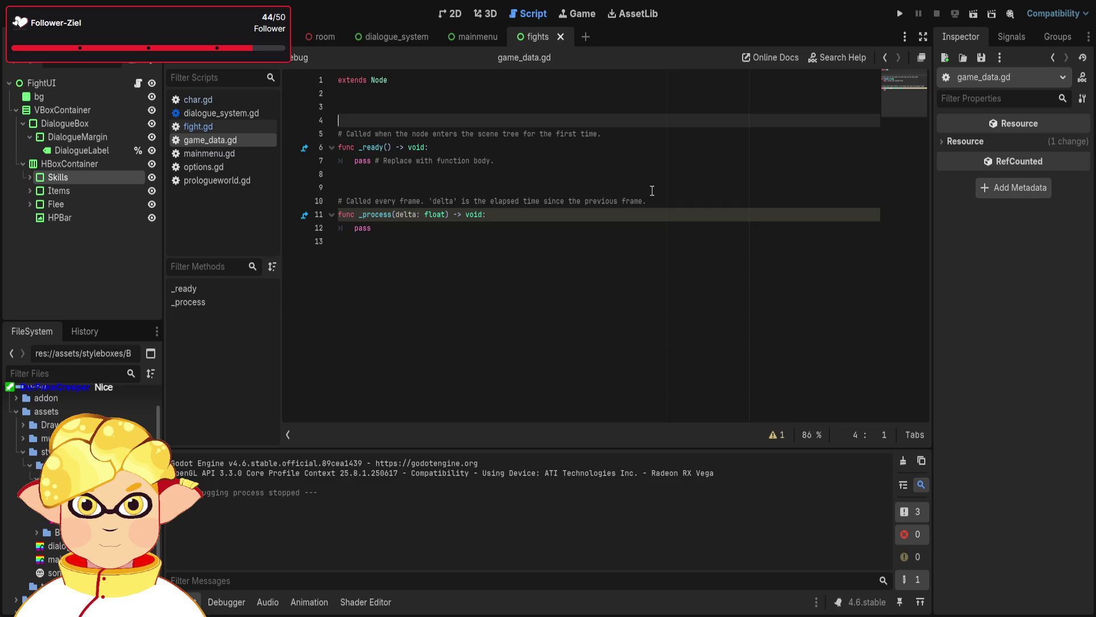
pyautogui.click(514, 257)
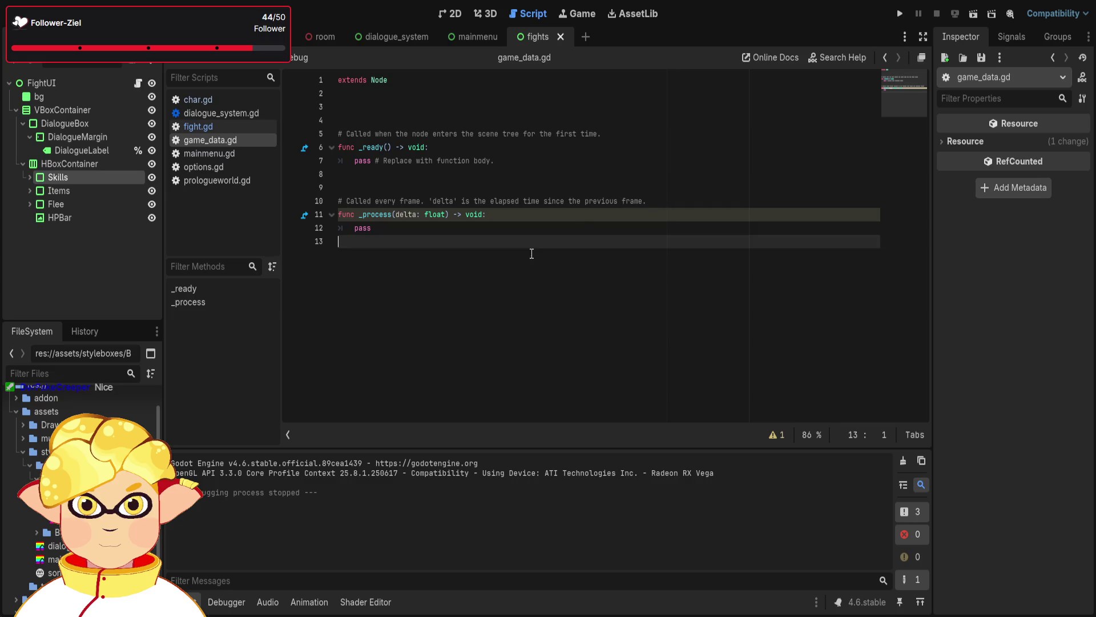
pyautogui.click(361, 118)
pyautogui.press('BackSpace')
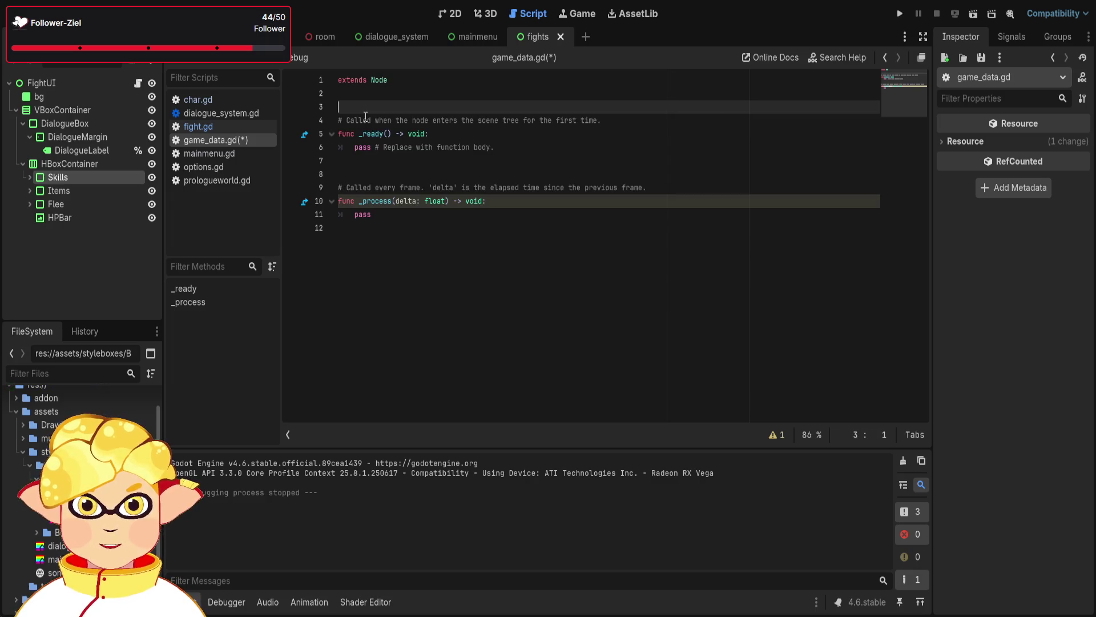
pyautogui.press('Up')
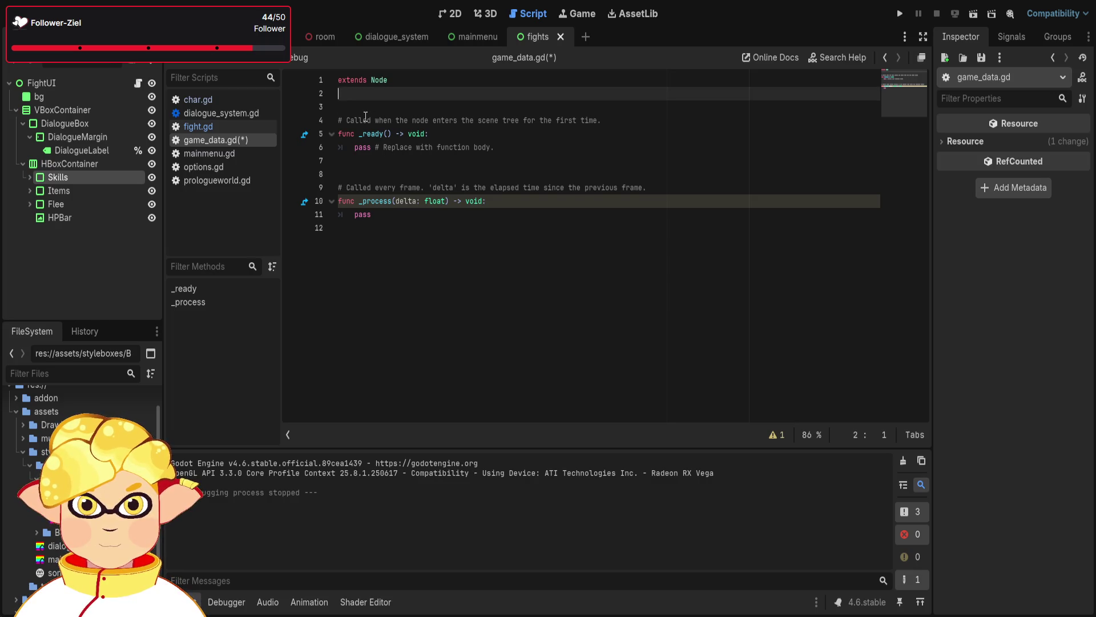
pyautogui.press('Return')
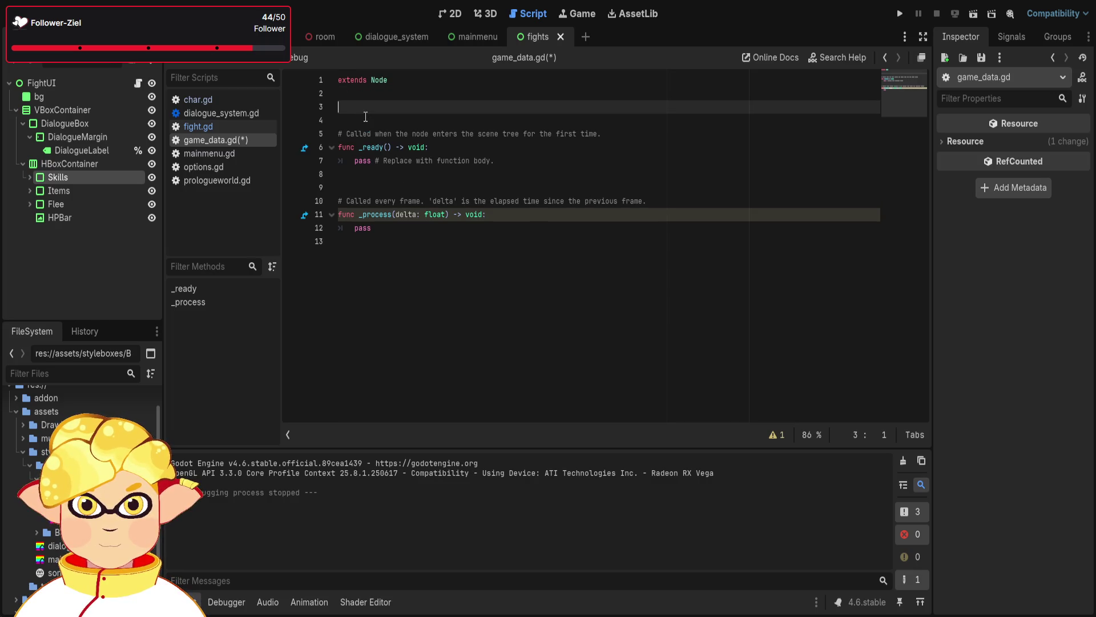
pyautogui.write('array')
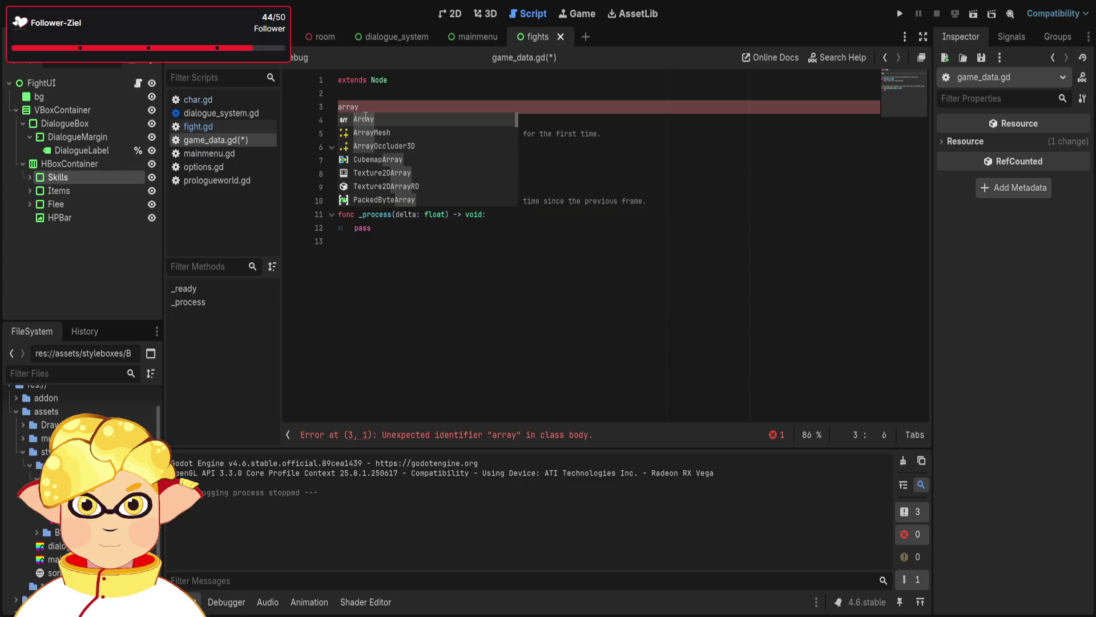
pyautogui.press('BackSpace')
pyautogui.press('BackSpace')
pyautogui.press('BackSpace')
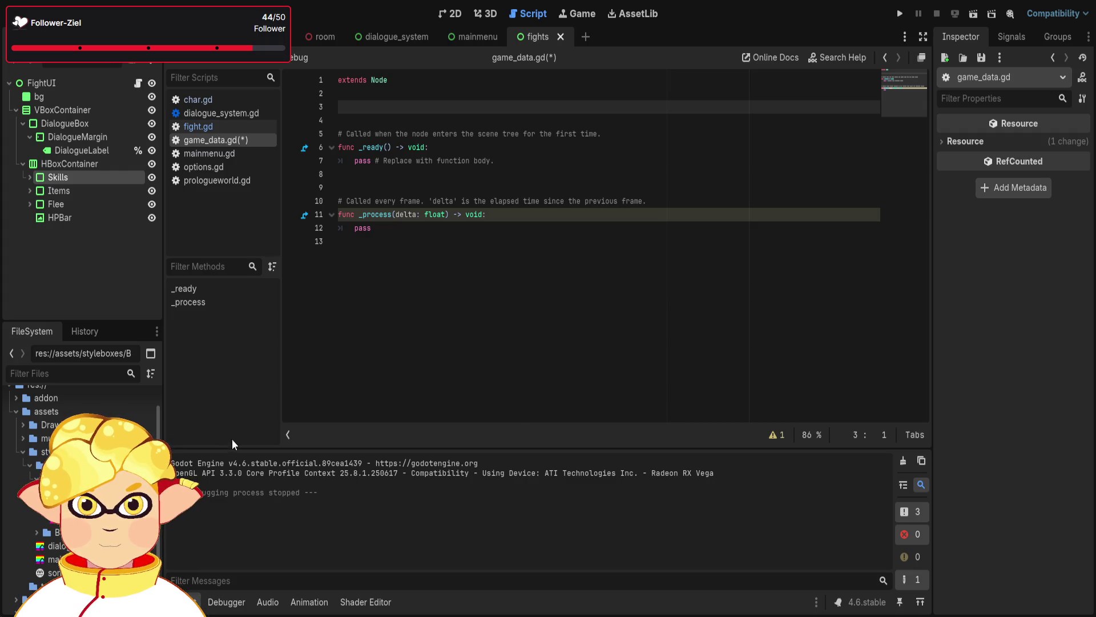
pyautogui.click(16, 411)
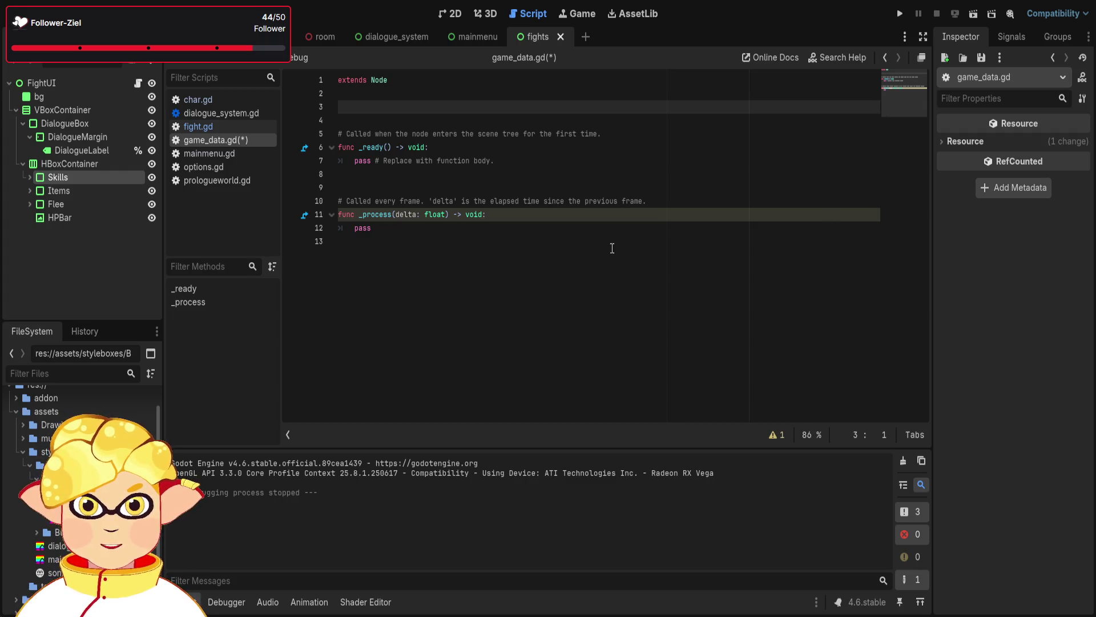
# Move game_data.gd into the scripts folder in the FileSystem dock
pyautogui.scroll(1, 11, 503)
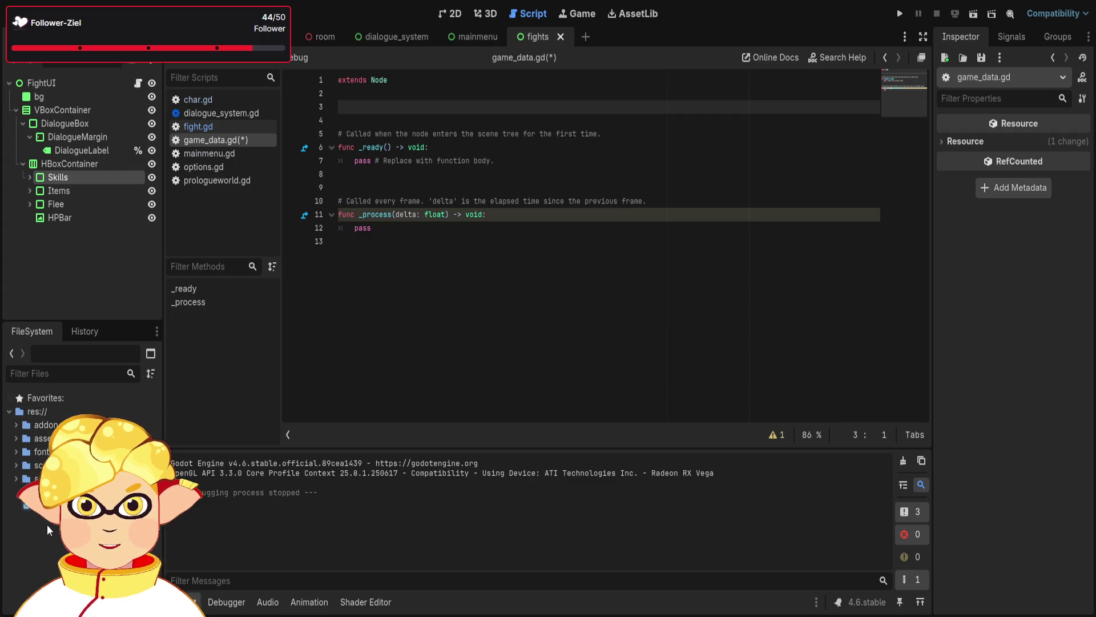
pyautogui.moveTo(26, 505); pyautogui.dragTo(28, 479)
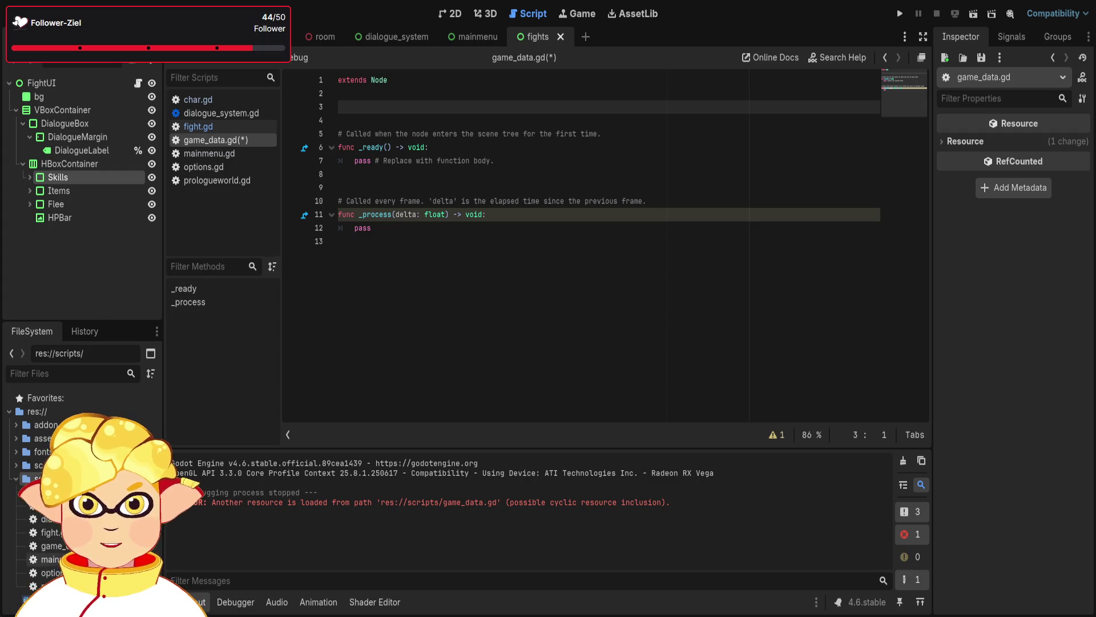
pyautogui.click(46, 545)
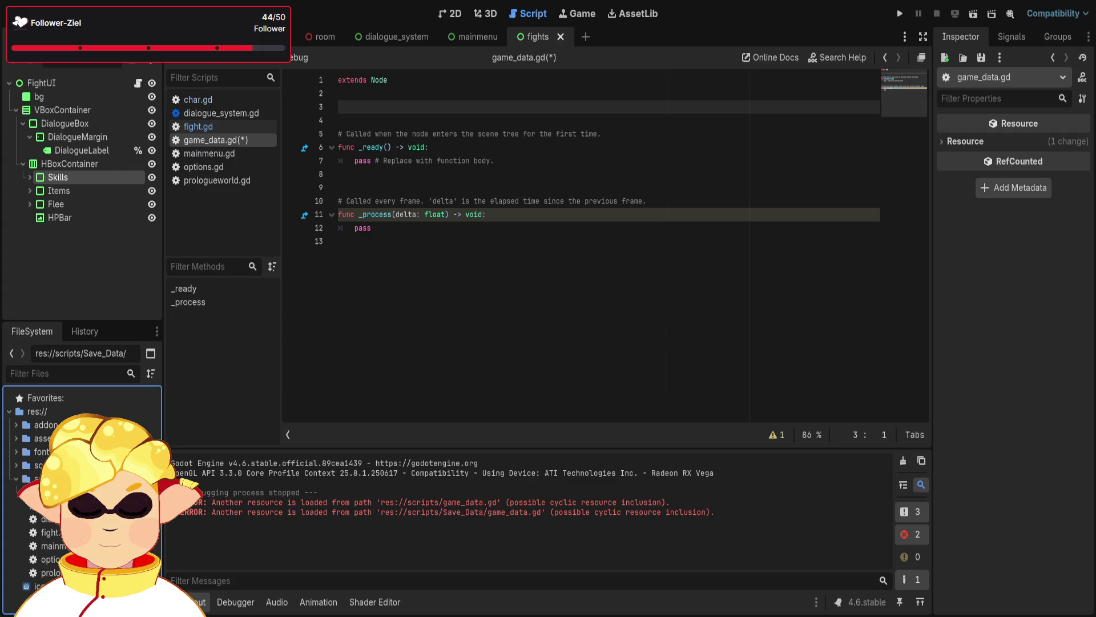
# Save game_data.gd and select it inside the expanded Save_Data folder
pyautogui.click(466, 272)
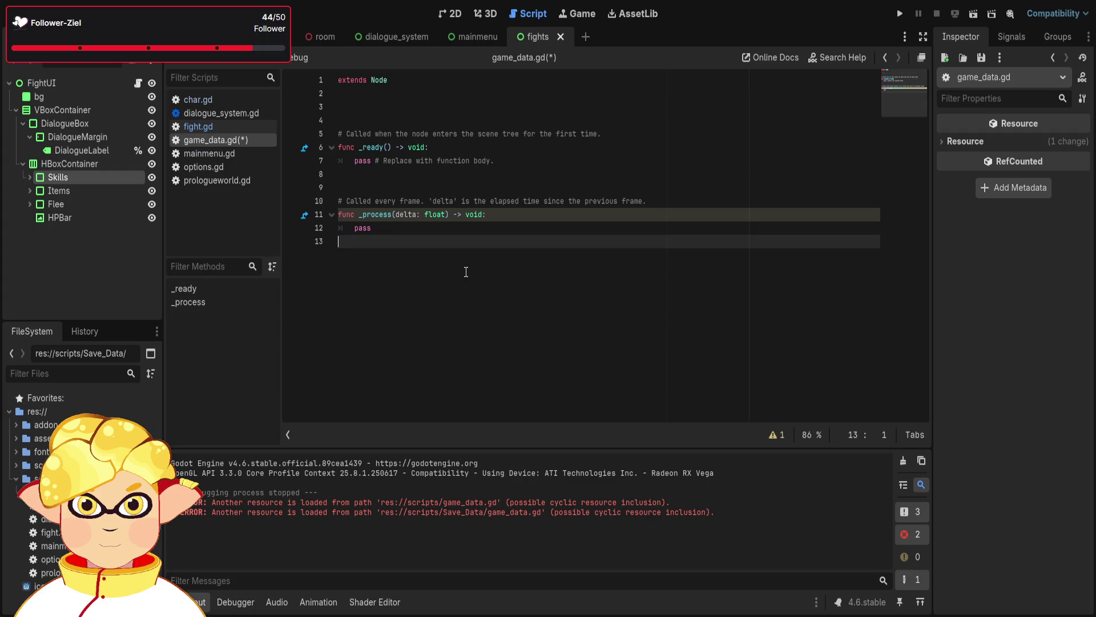
pyautogui.hotkey('ctrl', 's')
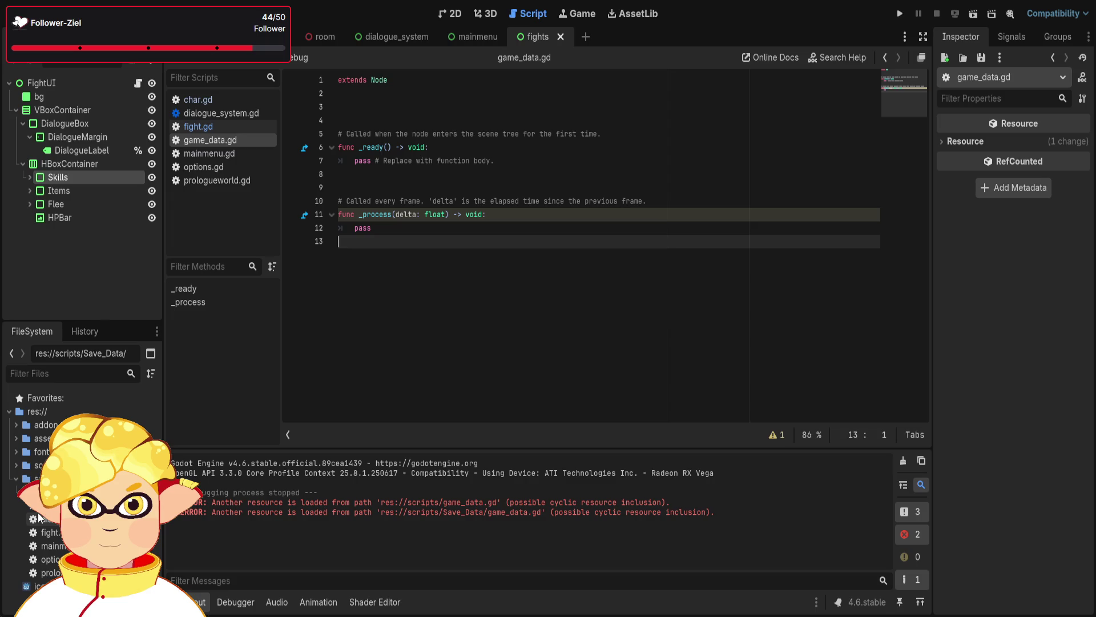
pyautogui.click(22, 492)
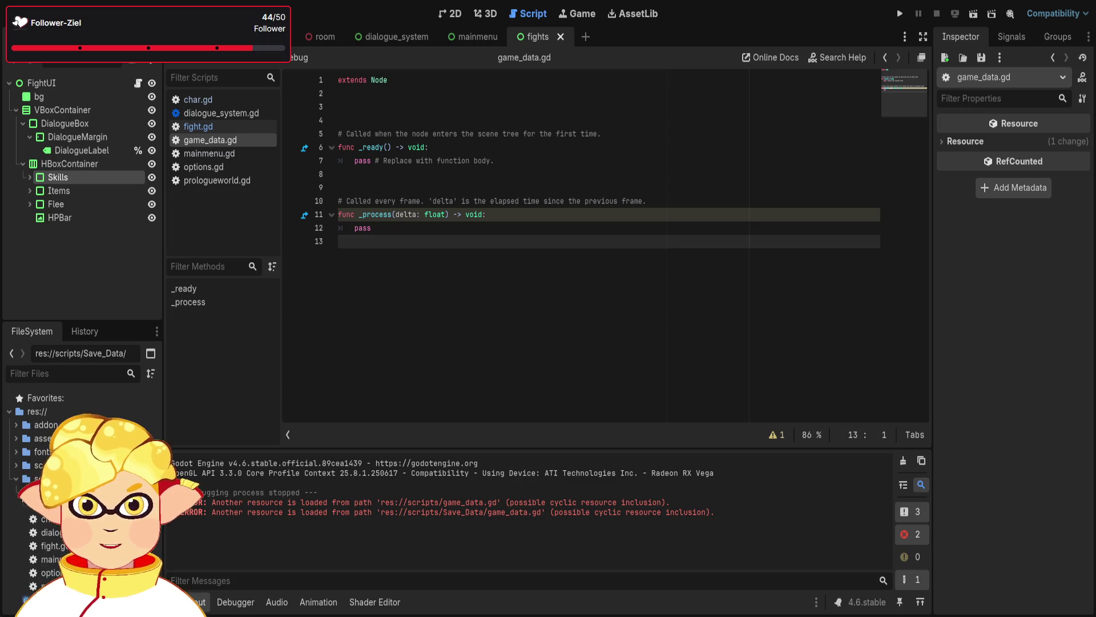
pyautogui.click(46, 505)
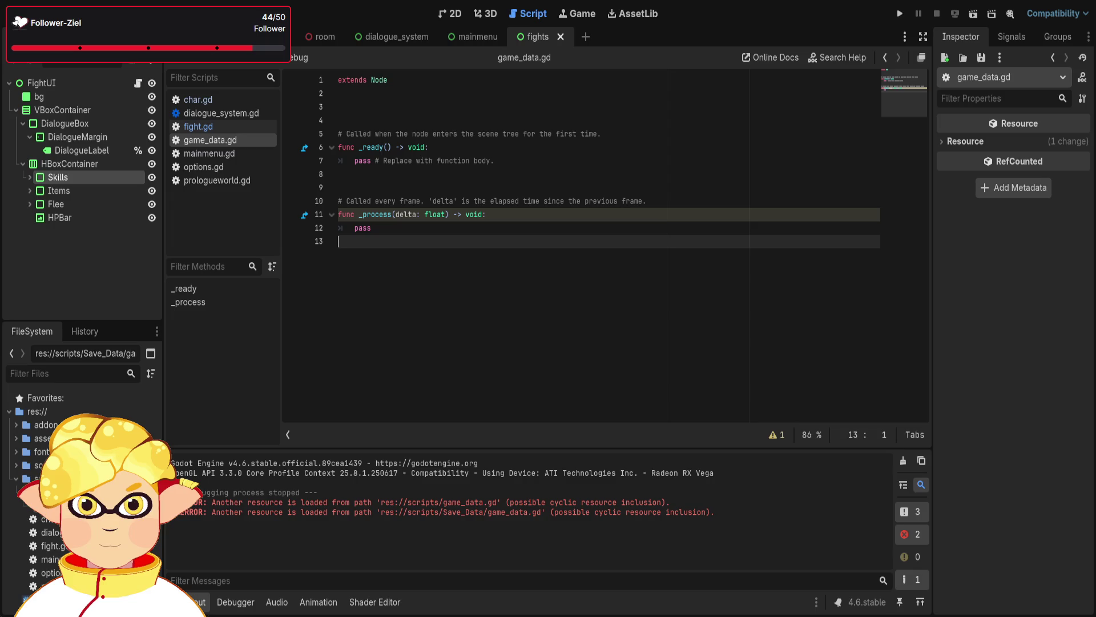
pyautogui.click(16, 478)
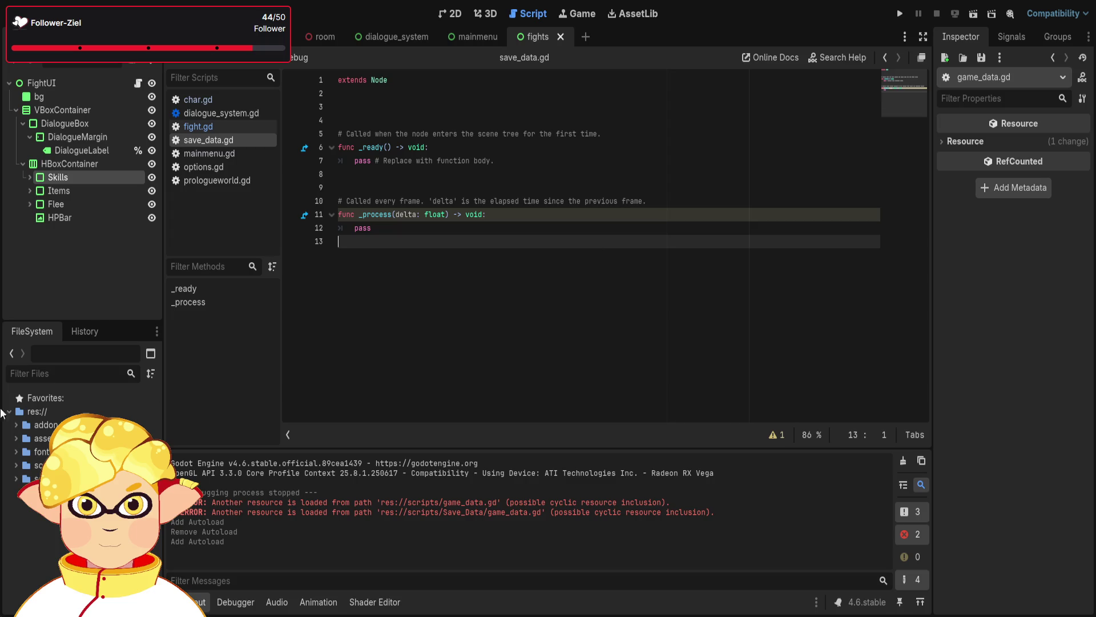
# Close the old script tab and reopen save_data.gd from the Save_Data folder
pyautogui.click(16, 478)
pyautogui.click(57, 519)
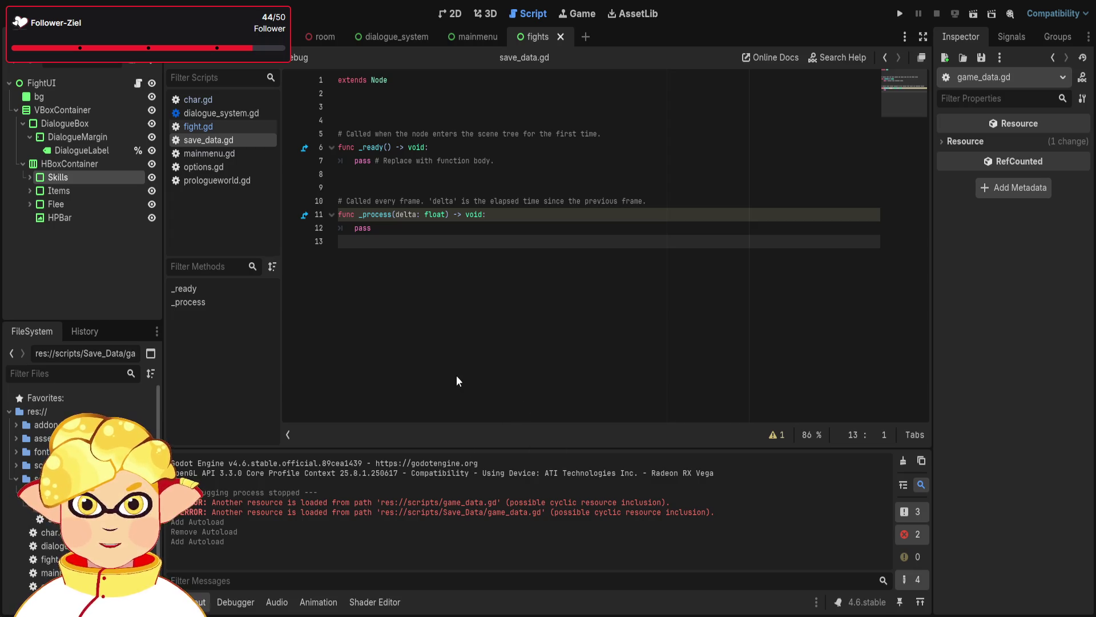
pyautogui.hotkey('ctrl', 'w')
pyautogui.doubleClick(20, 498)
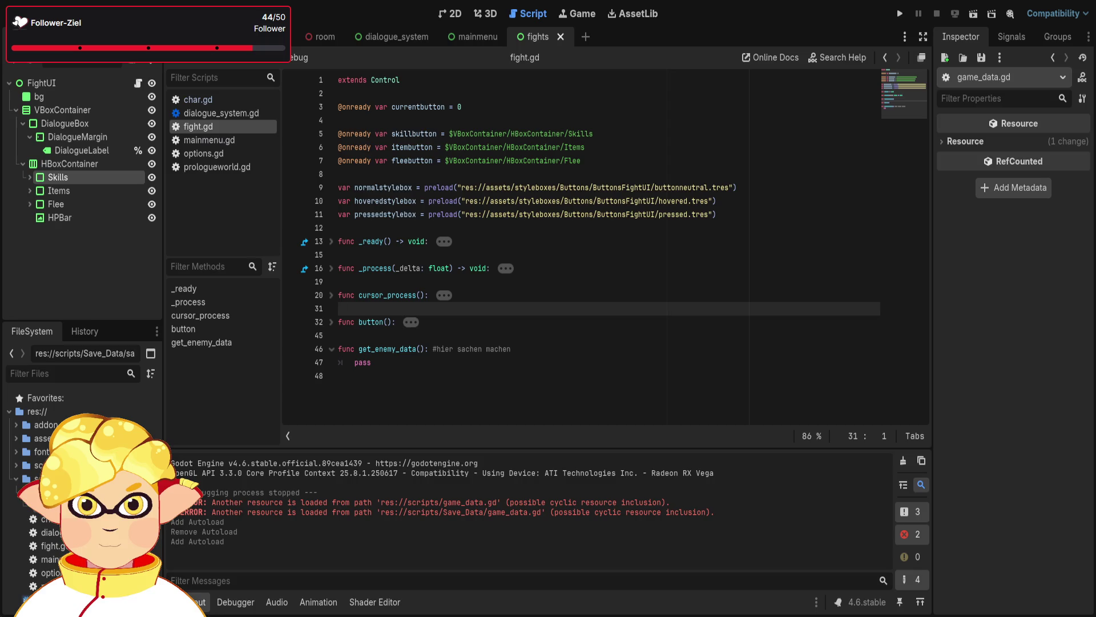
pyautogui.click(384, 109)
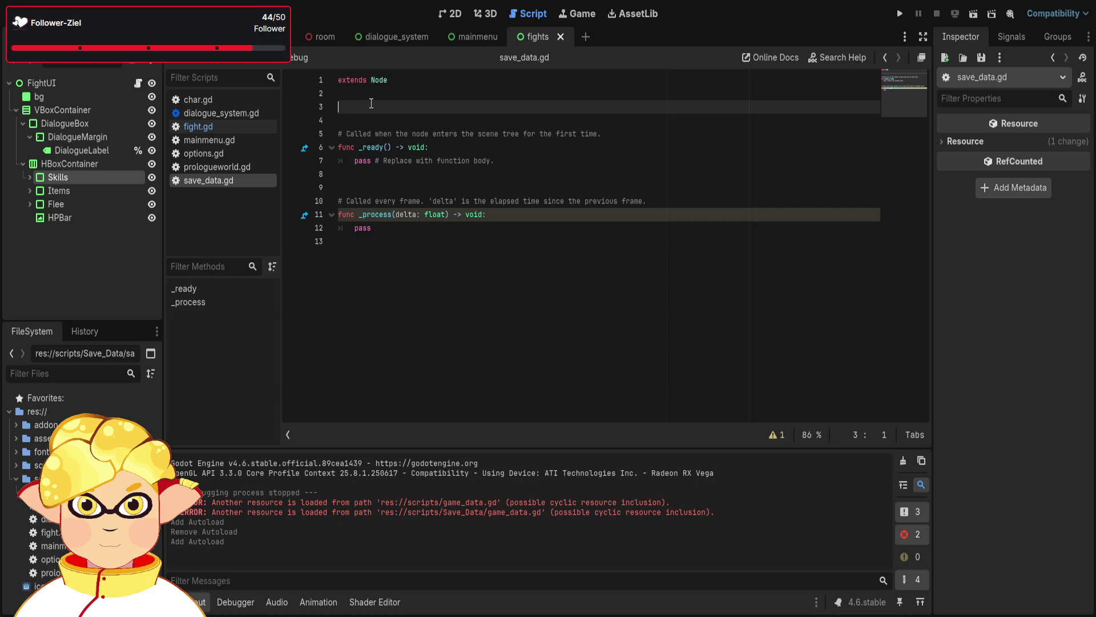
# Start declaring var player_name on line 3, then switch to the browser for nickname ideas
pyautogui.write('var')
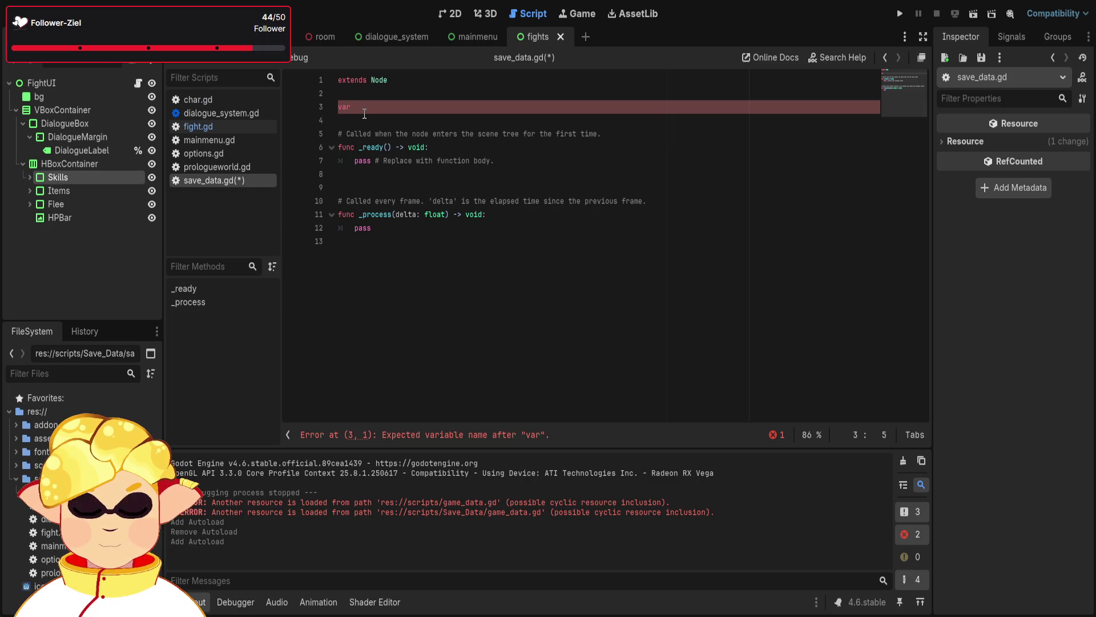
pyautogui.write('player_name := "')
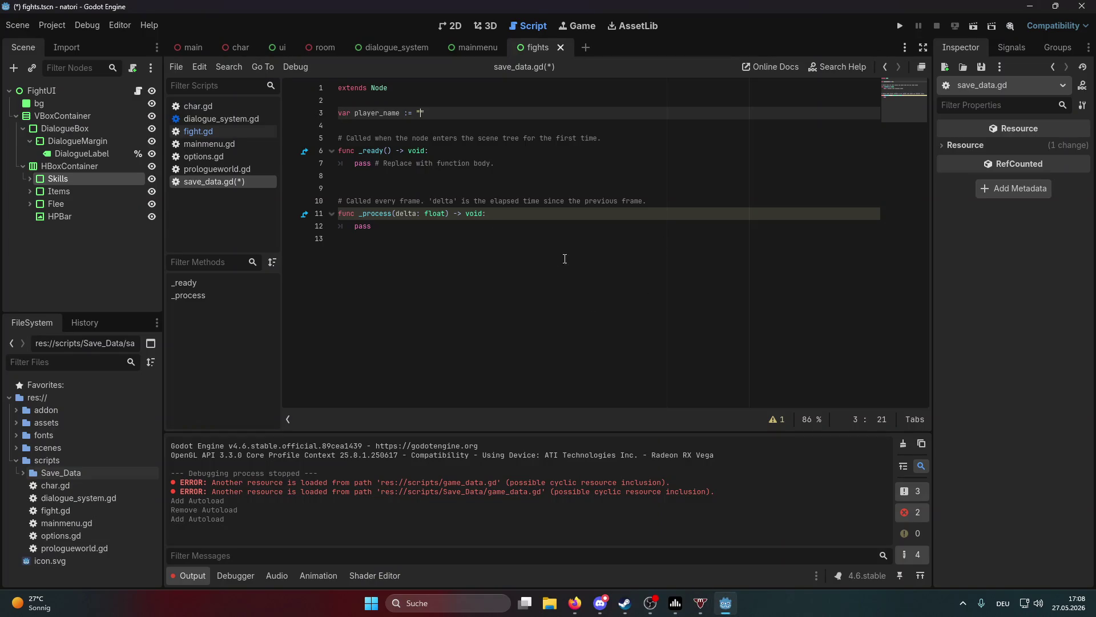
pyautogui.click(574, 603)
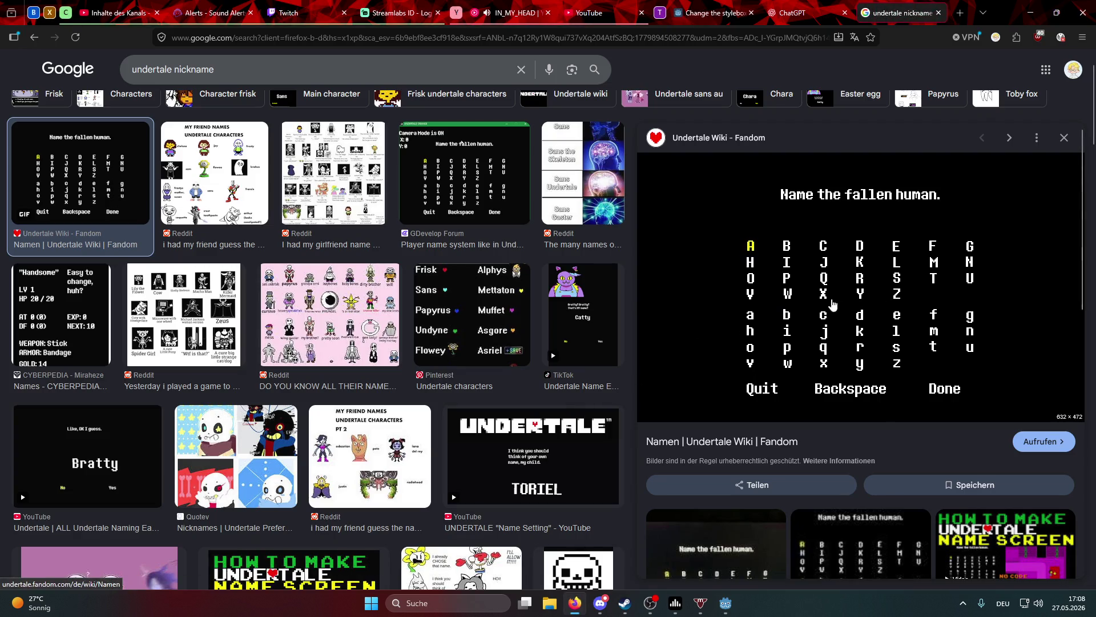
# Preview the CYBERPEDIA Handsome stats image and scroll down the image results
pyautogui.click(18, 320)
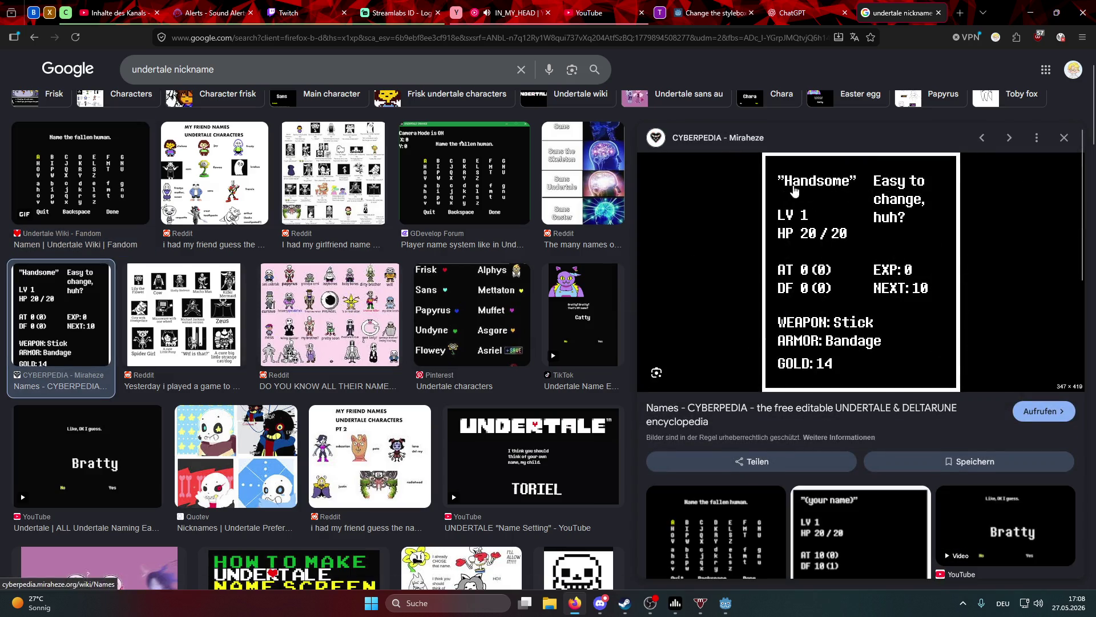
pyautogui.scroll(-5, 317, 306)
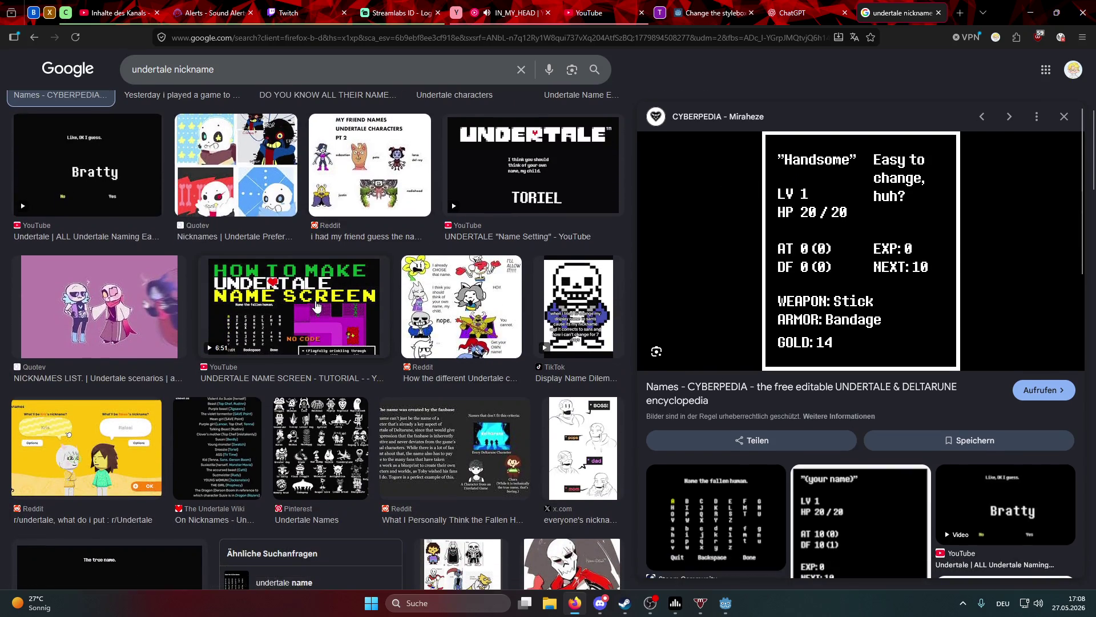
pyautogui.scroll(-10, 316, 307)
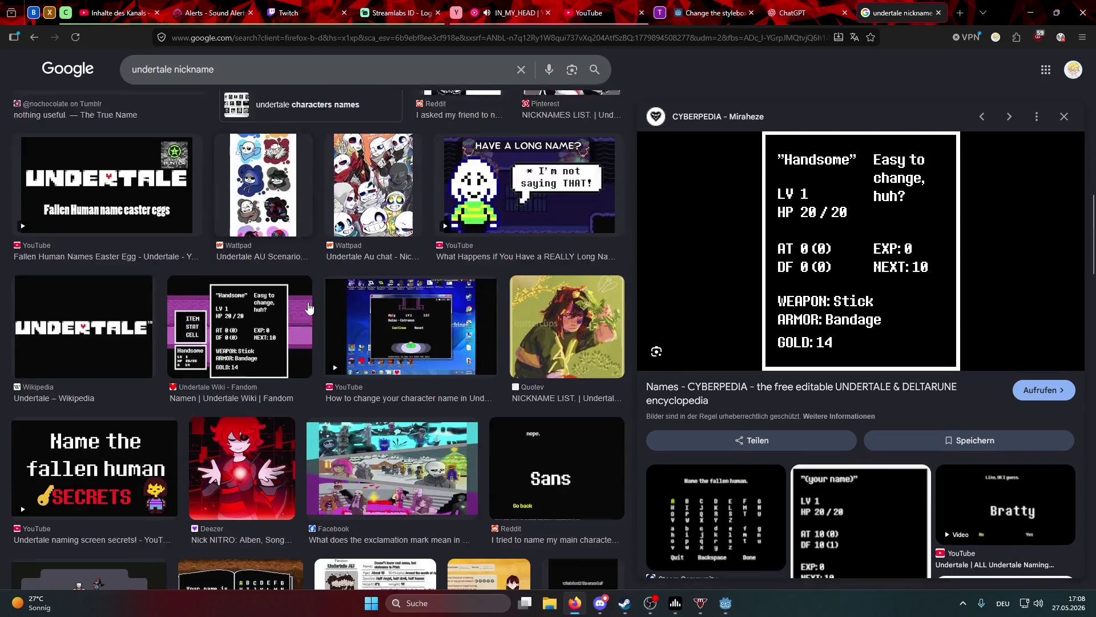
pyautogui.scroll(-1, 308, 308)
pyautogui.scroll(-4, 285, 305)
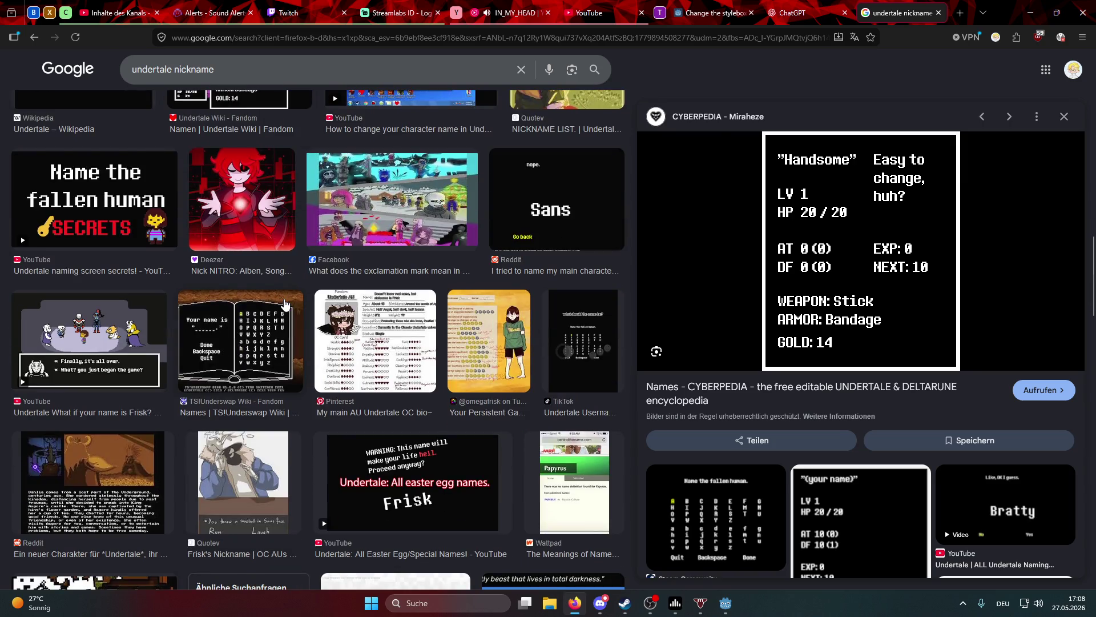
pyautogui.scroll(-1, 285, 304)
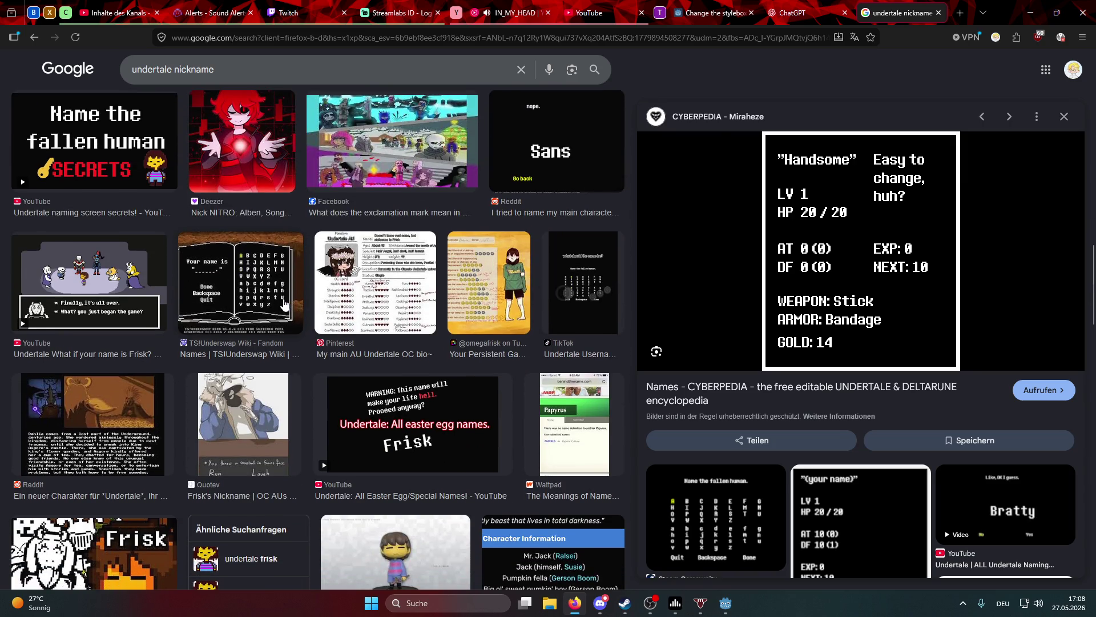
# Preview 'Undertale What if your name is Frisk?', then bring OBS Studio to the front
pyautogui.click(122, 292)
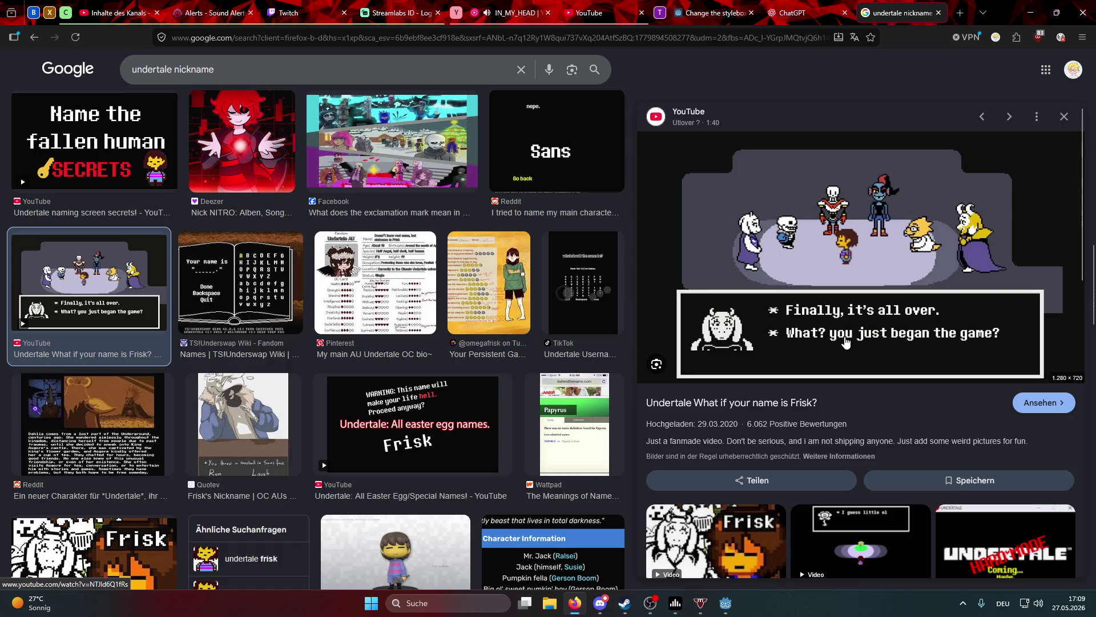
pyautogui.scroll(-10, 590, 331)
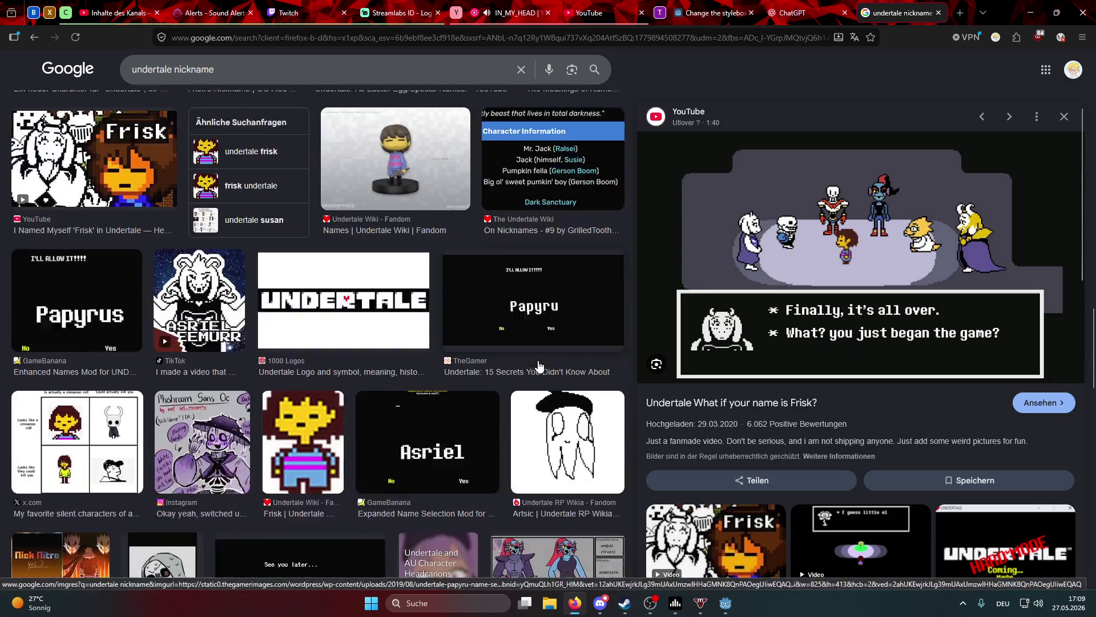
pyautogui.scroll(-15, 538, 366)
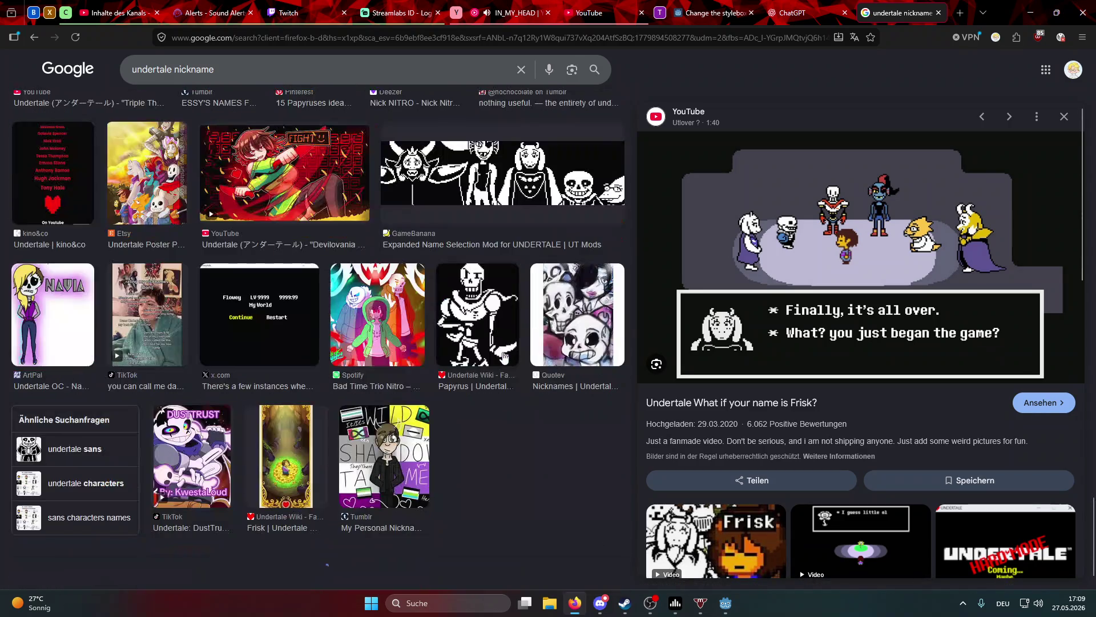
pyautogui.scroll(5, 503, 357)
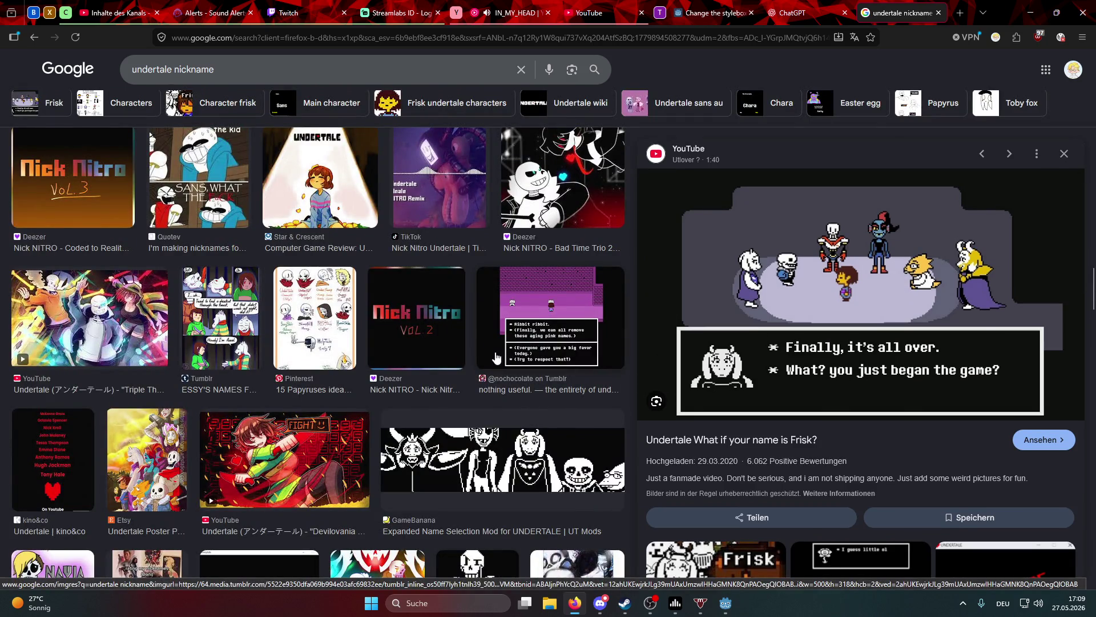
pyautogui.scroll(7, 493, 358)
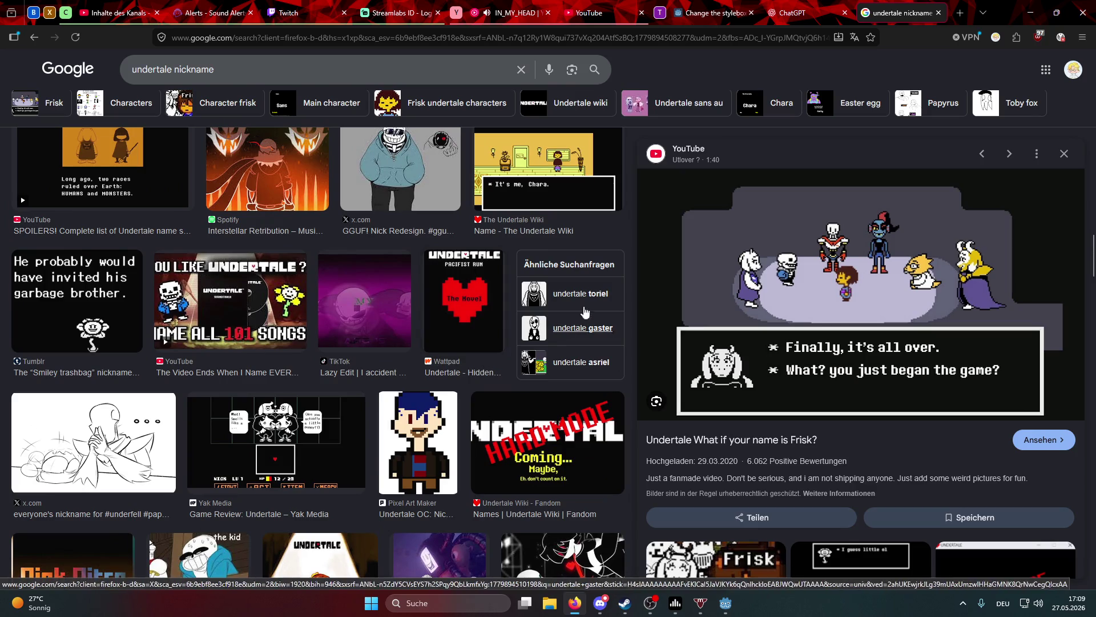
pyautogui.click(650, 603)
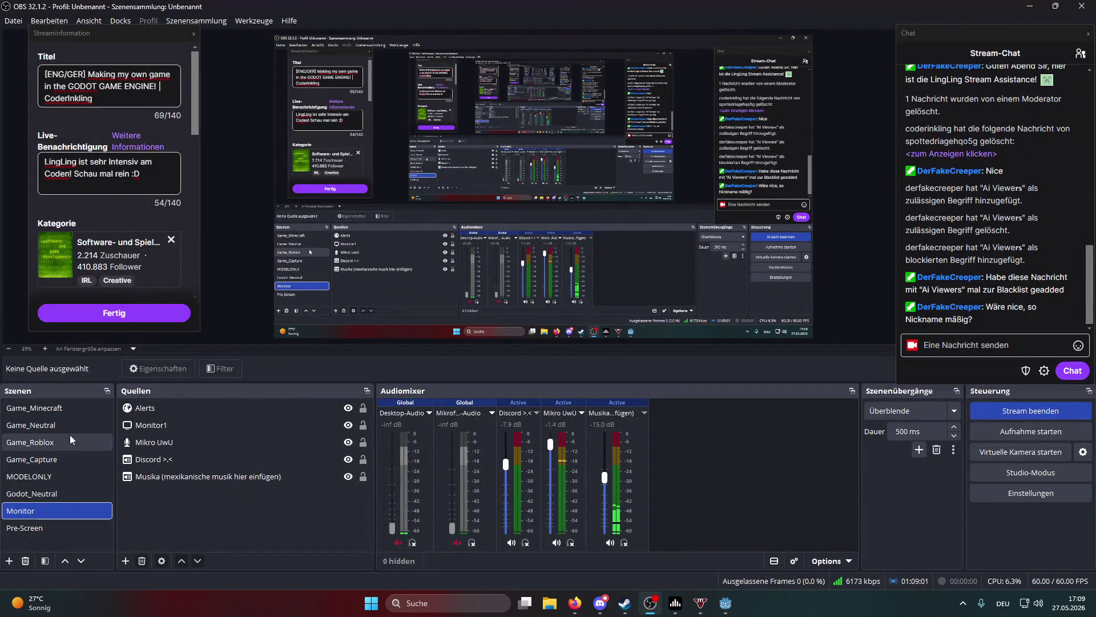
# Switch the OBS stream to the Godot_Neutral scene
pyautogui.click(43, 493)
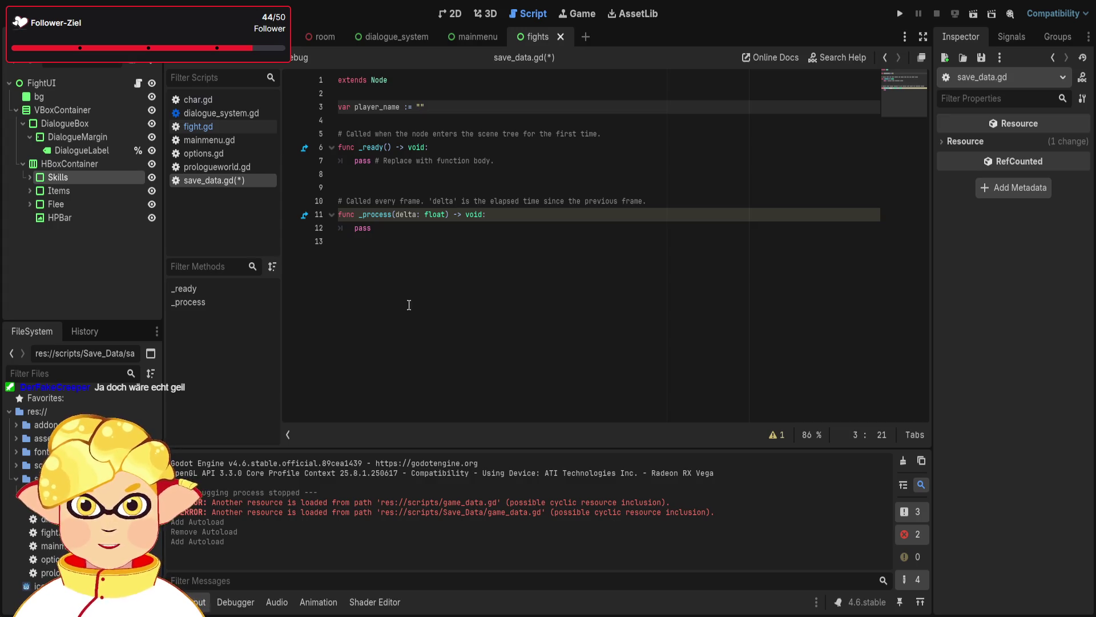
# Type player_name as String with the default value "none" on line 3
pyautogui.doubleClick(420, 107)
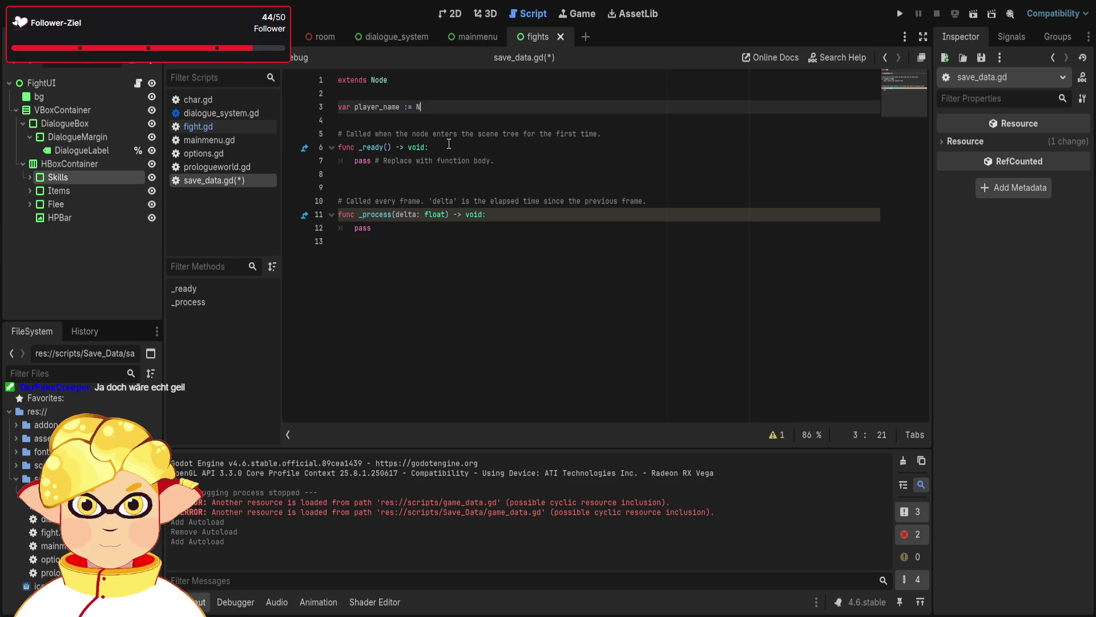
pyautogui.write('Null')
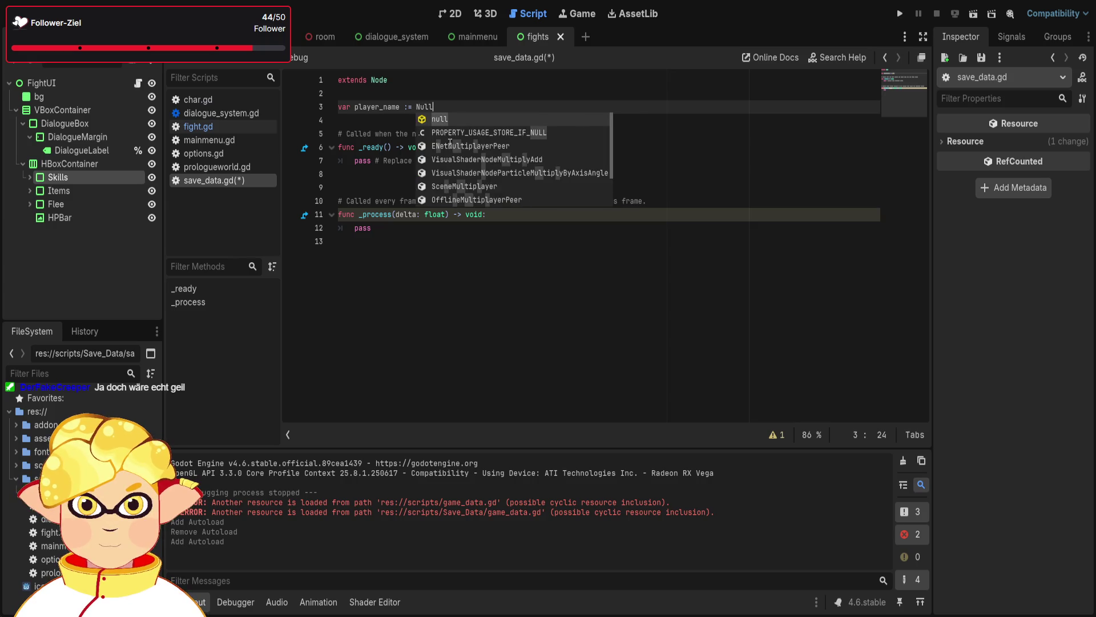
pyautogui.click(409, 106)
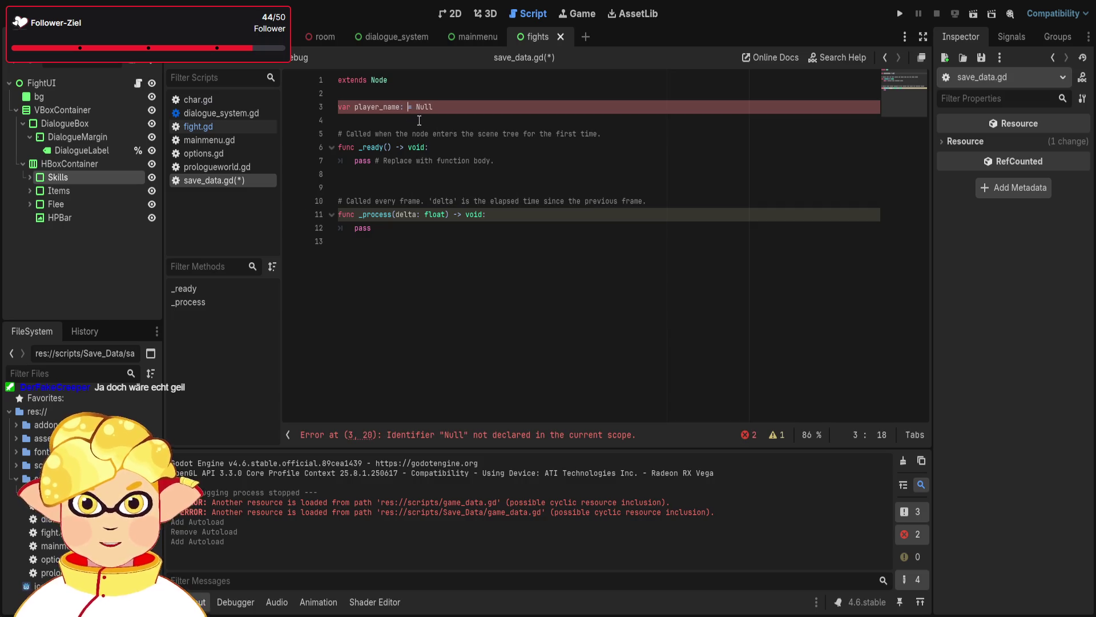
pyautogui.write('Strin')
pyautogui.press('Return')
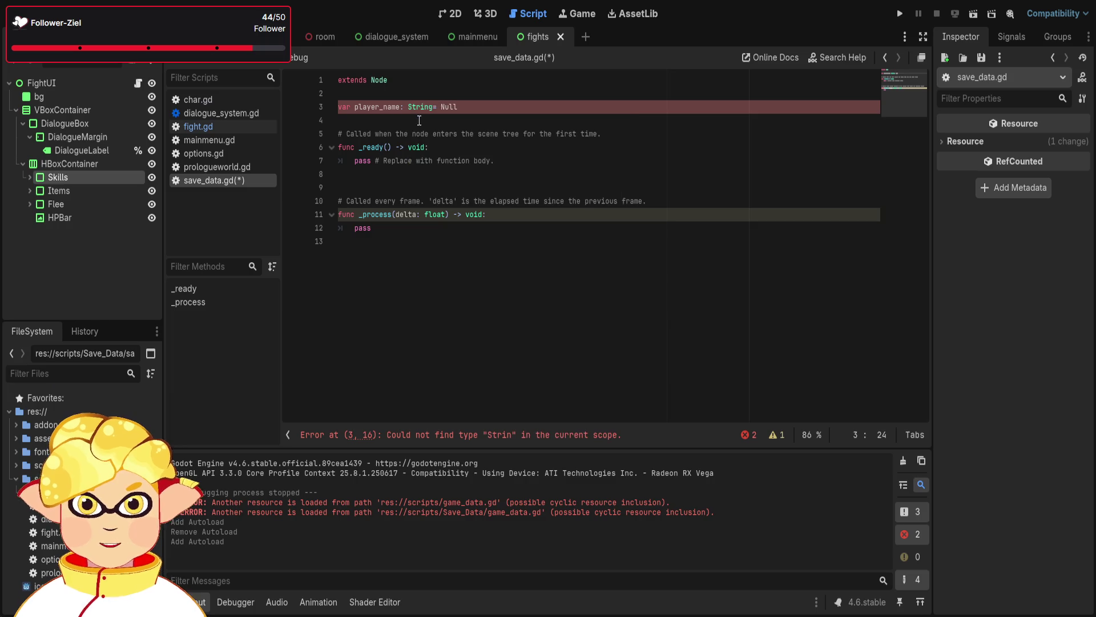
pyautogui.doubleClick(453, 107)
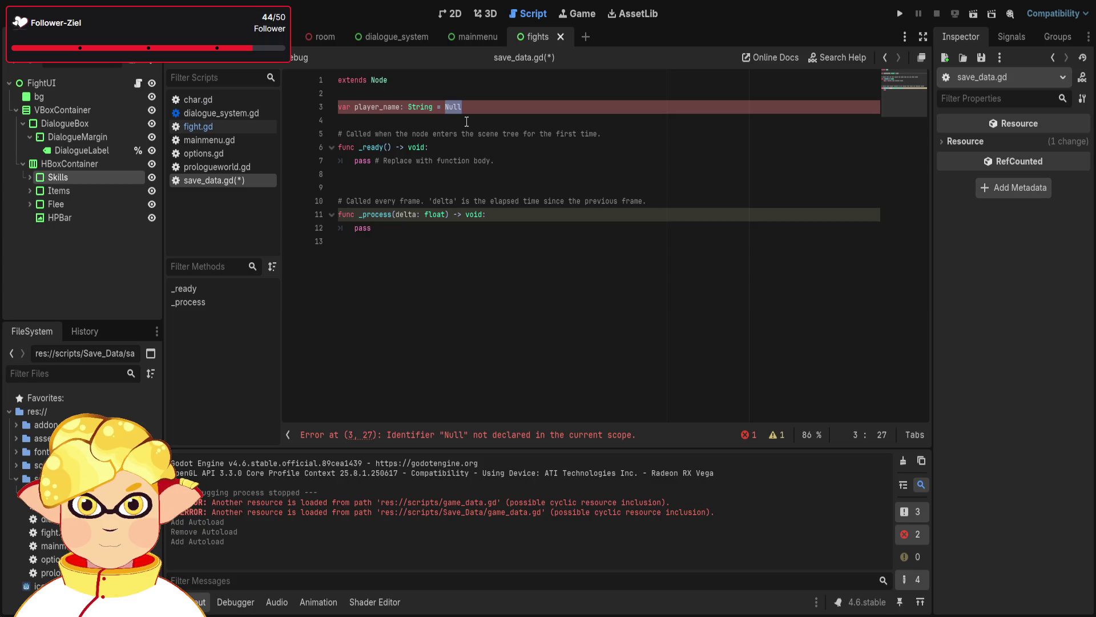
pyautogui.press('BackSpace')
pyautogui.press('BackSpace')
pyautogui.press('BackSpace')
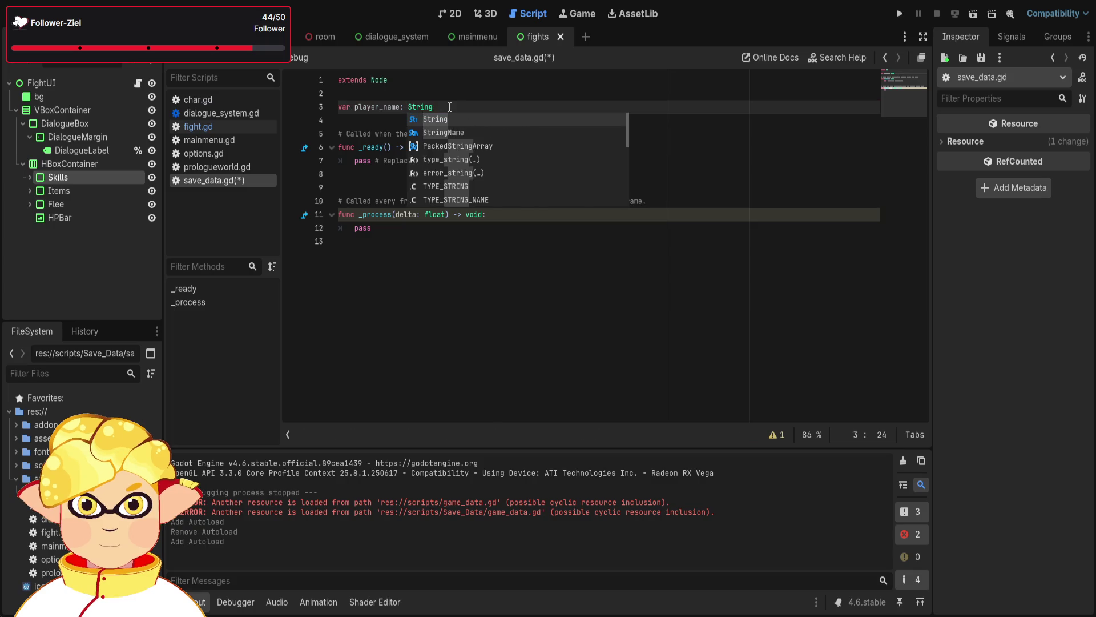
pyautogui.press('Escape')
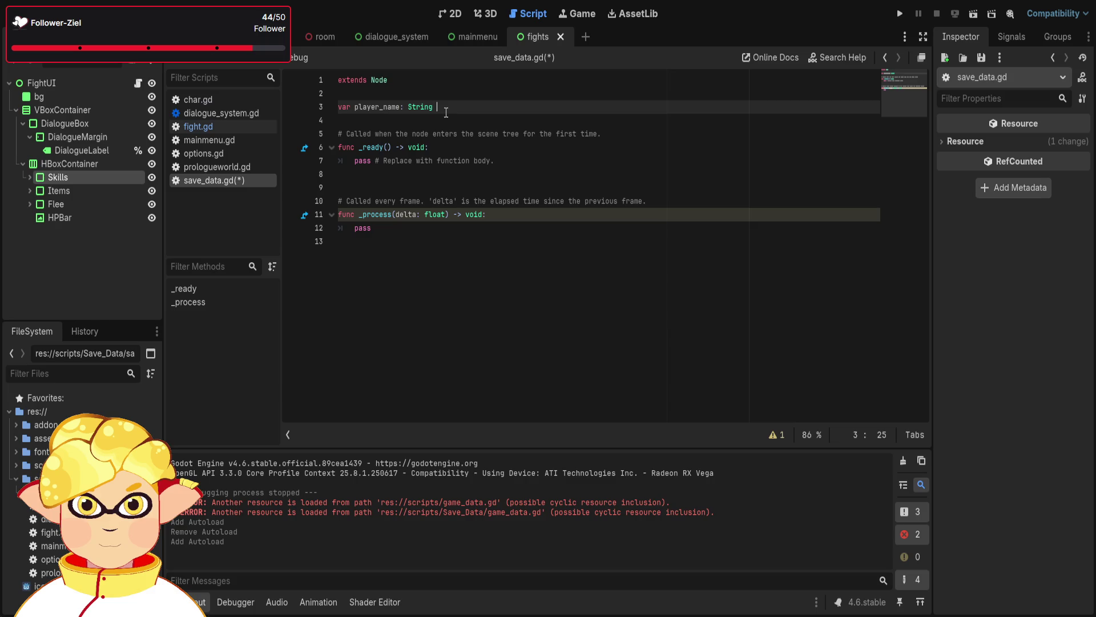
pyautogui.write('= "')
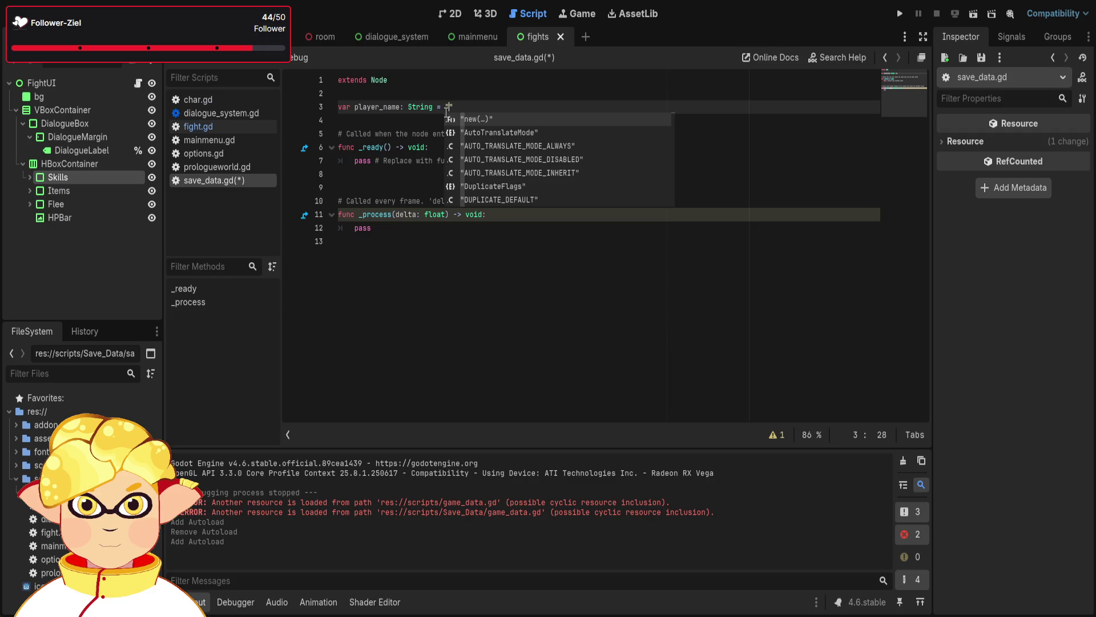
pyautogui.press('Escape')
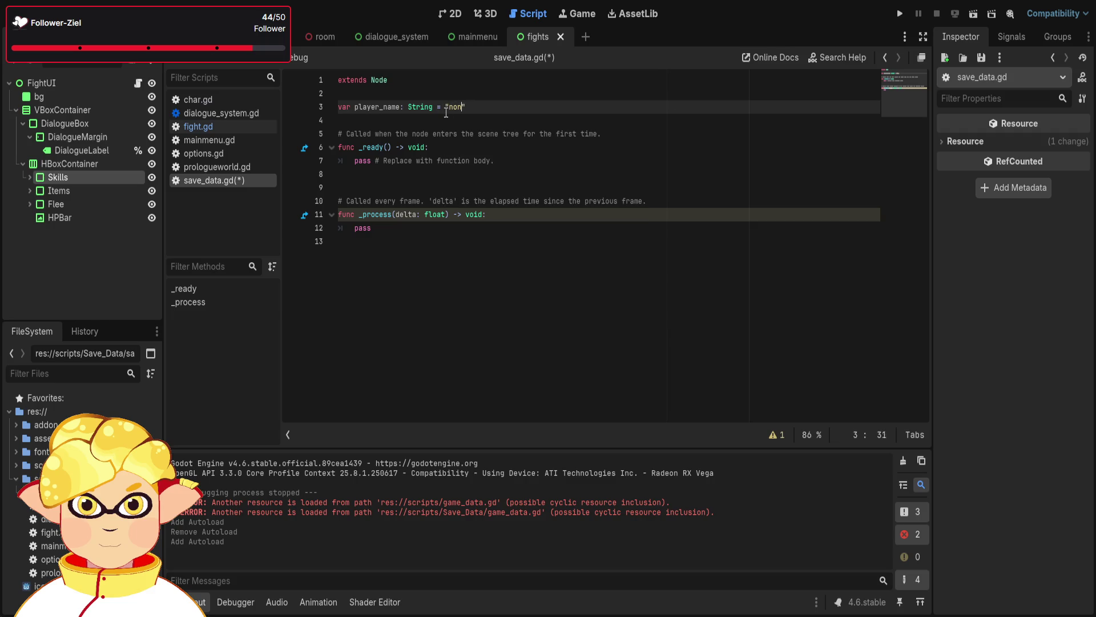
pyautogui.write('"')
# Start a new line 4 with var player, then reset the script zoom
pyautogui.press('Return')
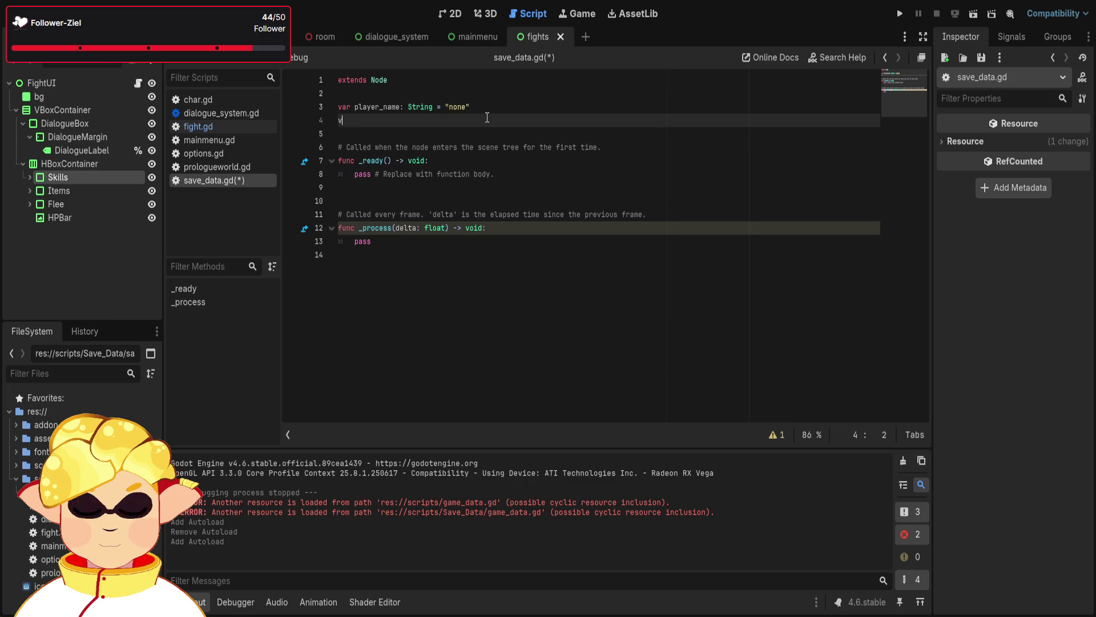
pyautogui.write('var player')
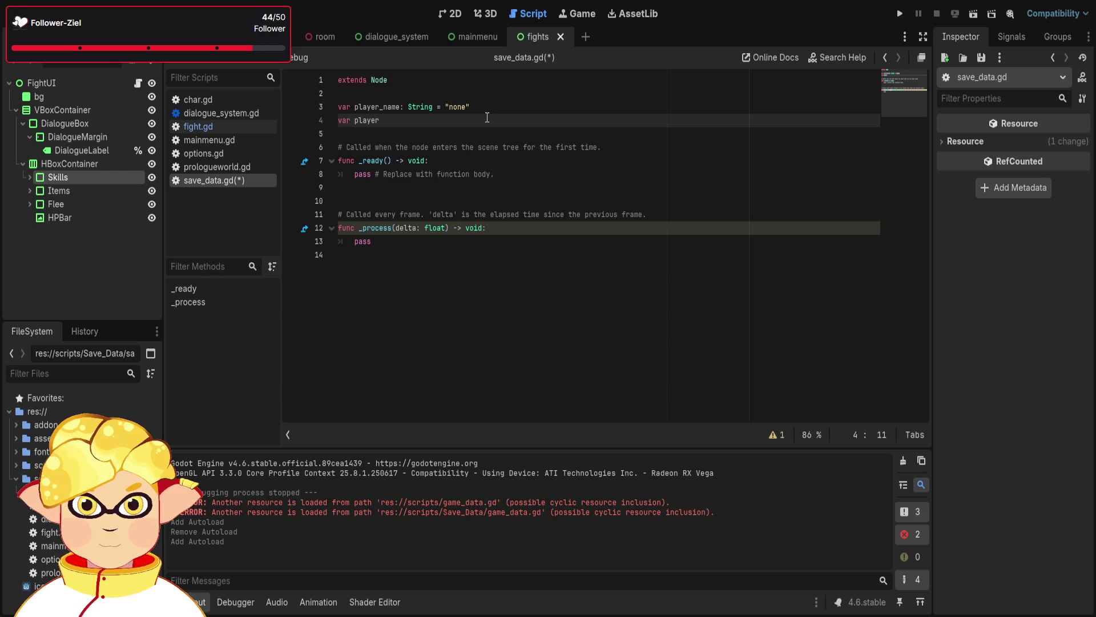
pyautogui.hotkey('ctrl', '-')
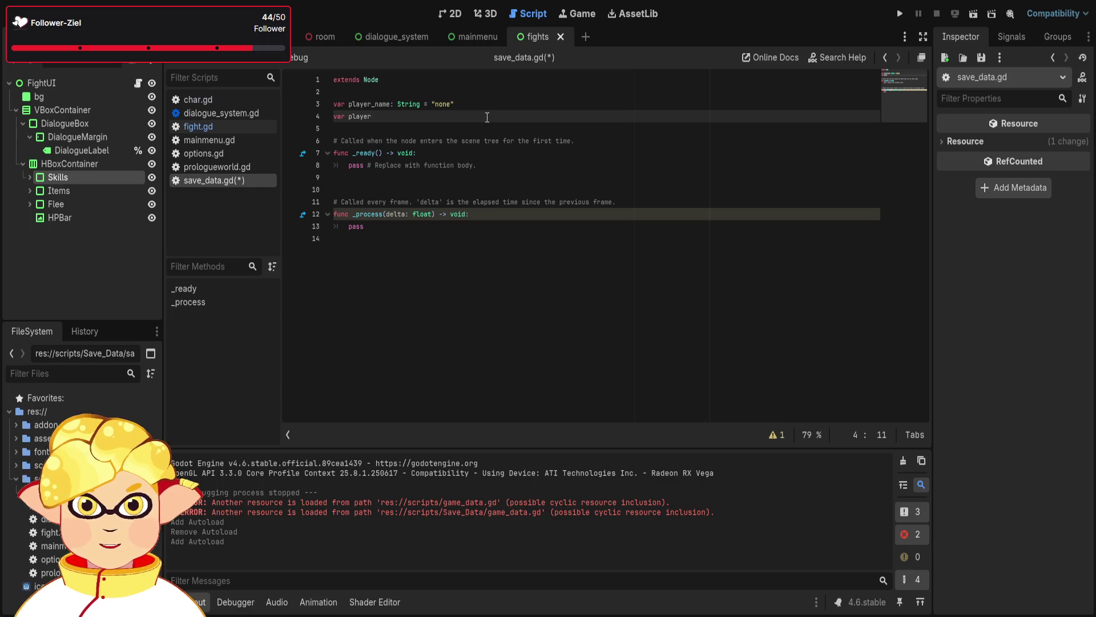
pyautogui.hotkey('ctrl', '-')
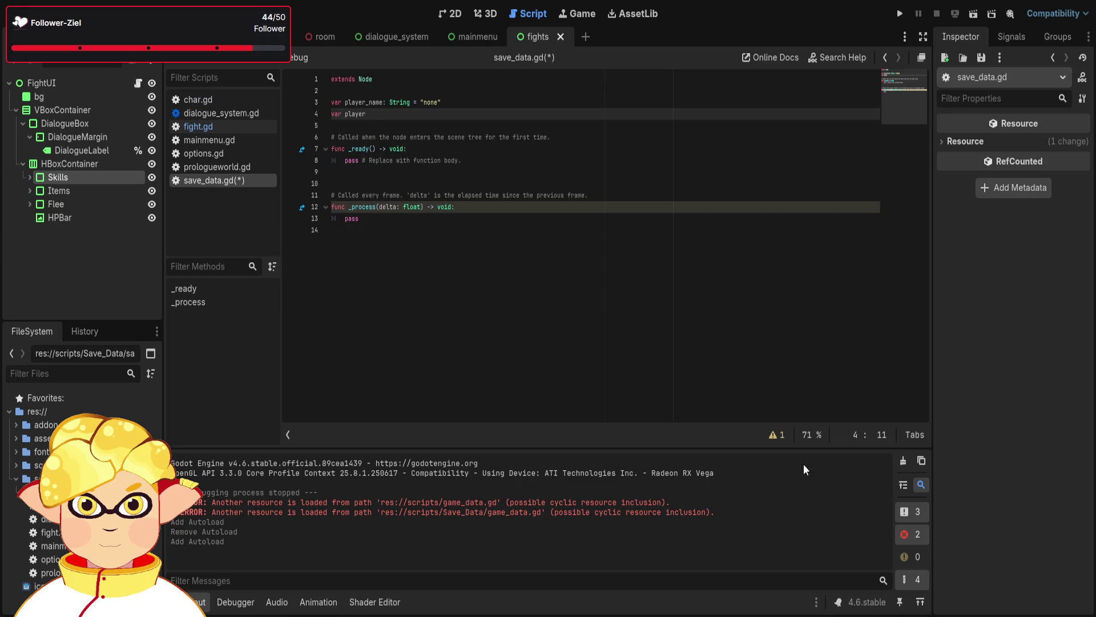
pyautogui.hotkey('ctrl', '0')
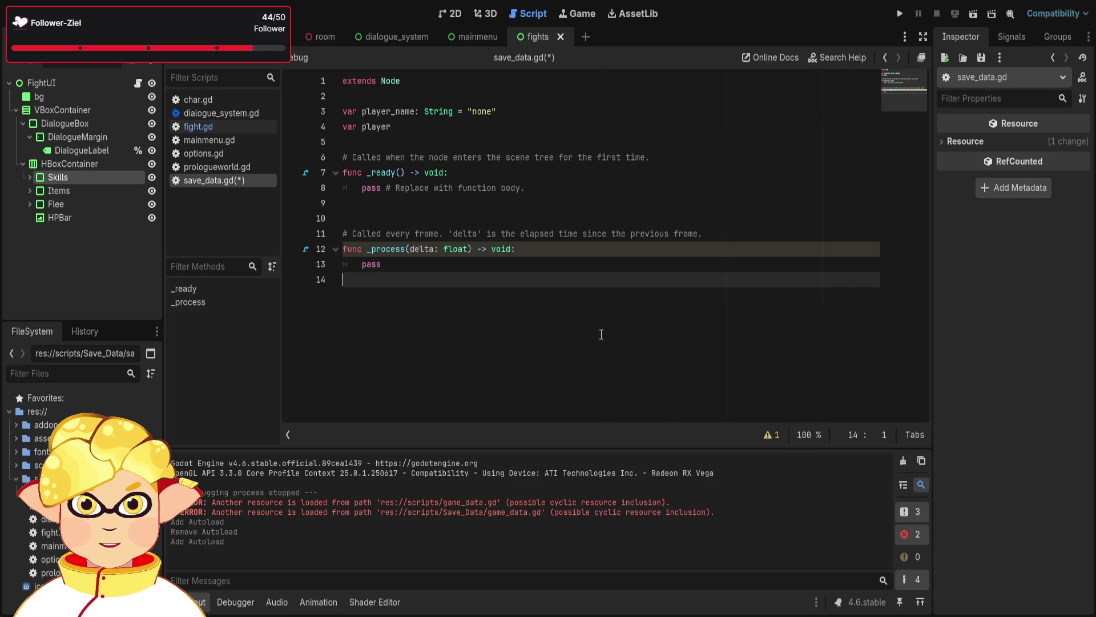
pyautogui.click(603, 336)
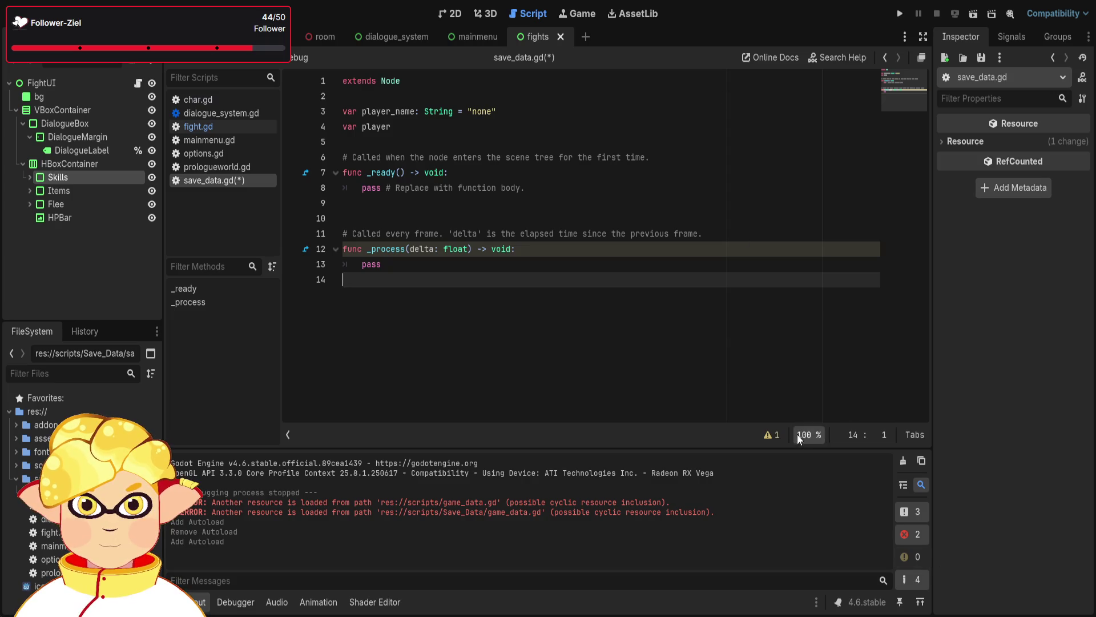
pyautogui.hotkey('ctrl', '-')
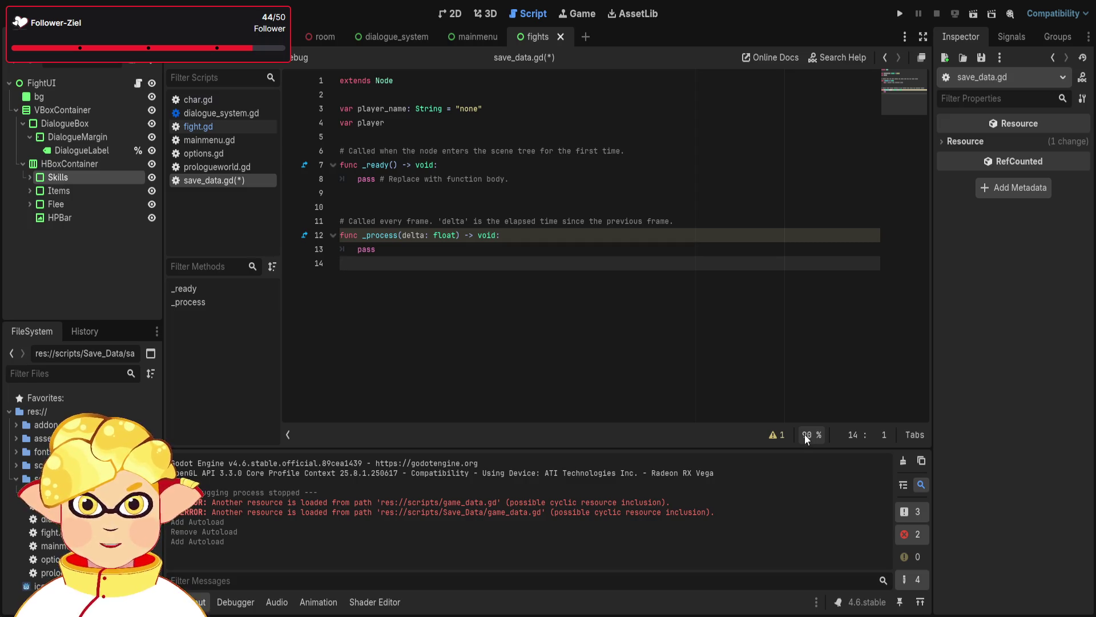
pyautogui.hotkey('ctrl', '0')
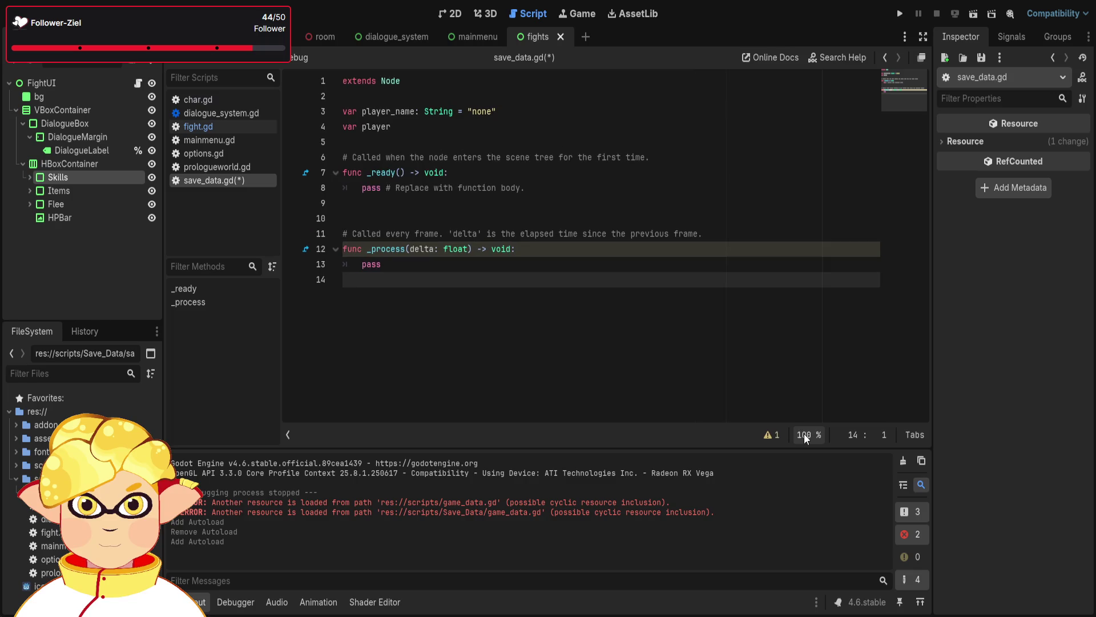
pyautogui.hotkey('ctrl', '-')
pyautogui.hotkey('ctrl', '-')
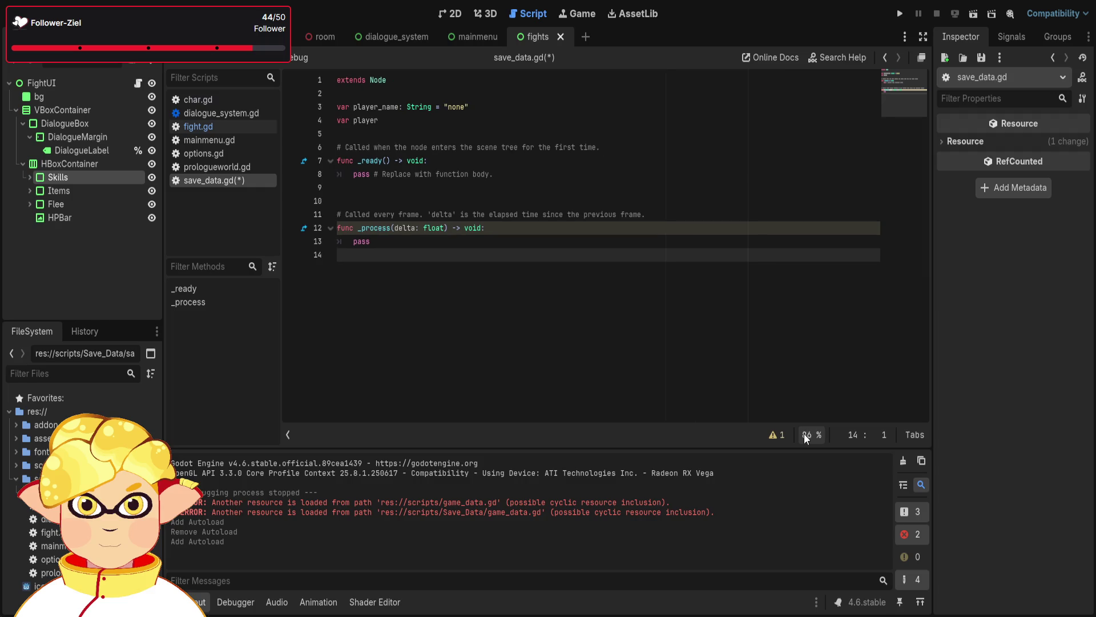
pyautogui.hotkey('ctrl', '-')
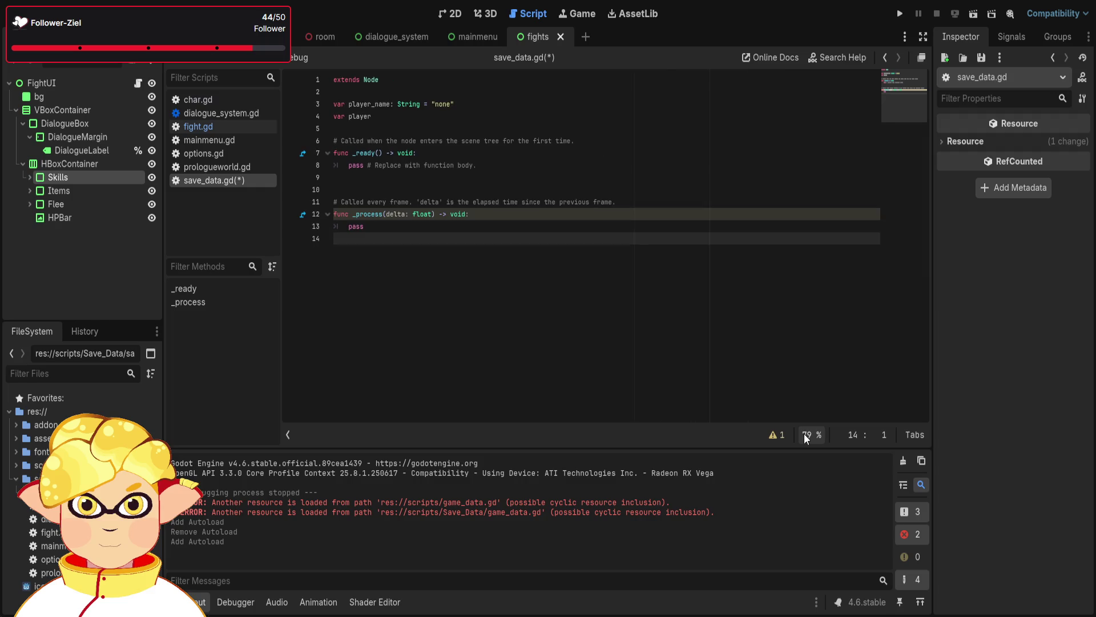
pyautogui.hotkey('ctrl', '=')
pyautogui.hotkey('ctrl', '=')
pyautogui.hotkey('ctrl', '-')
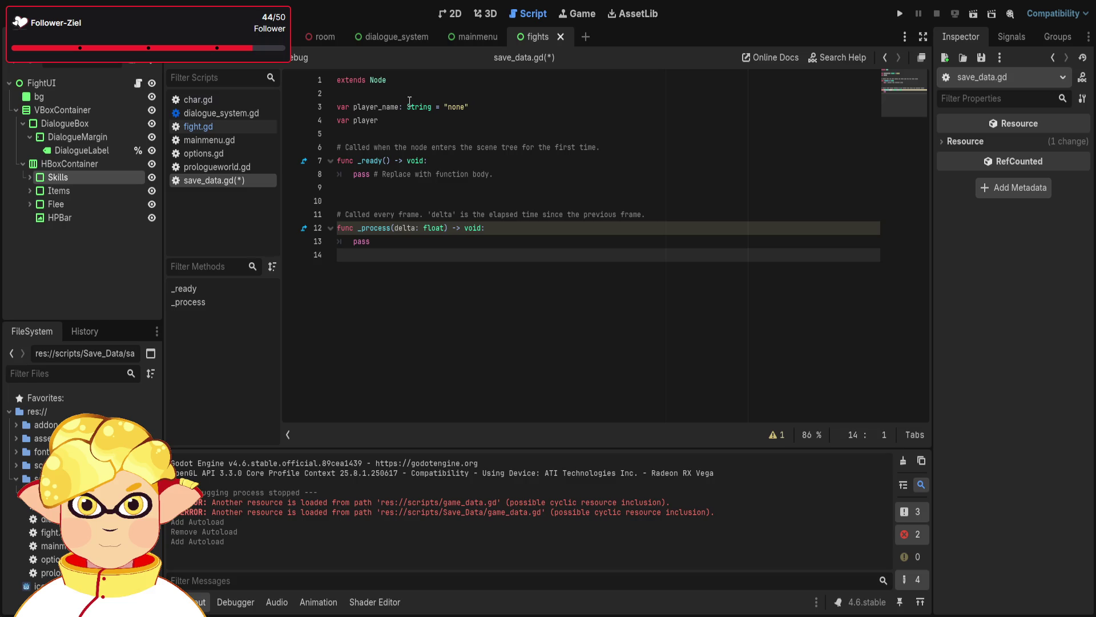
# Finish line 4 as var player_level typed int
pyautogui.click(404, 119)
pyautogui.write('_')
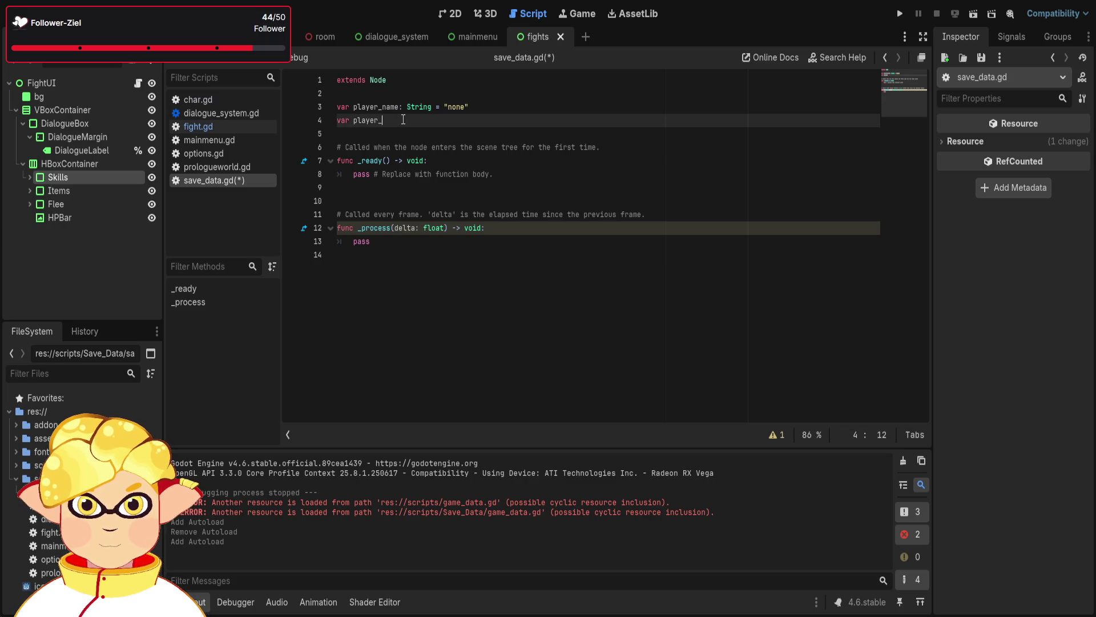
pyautogui.write('level: I')
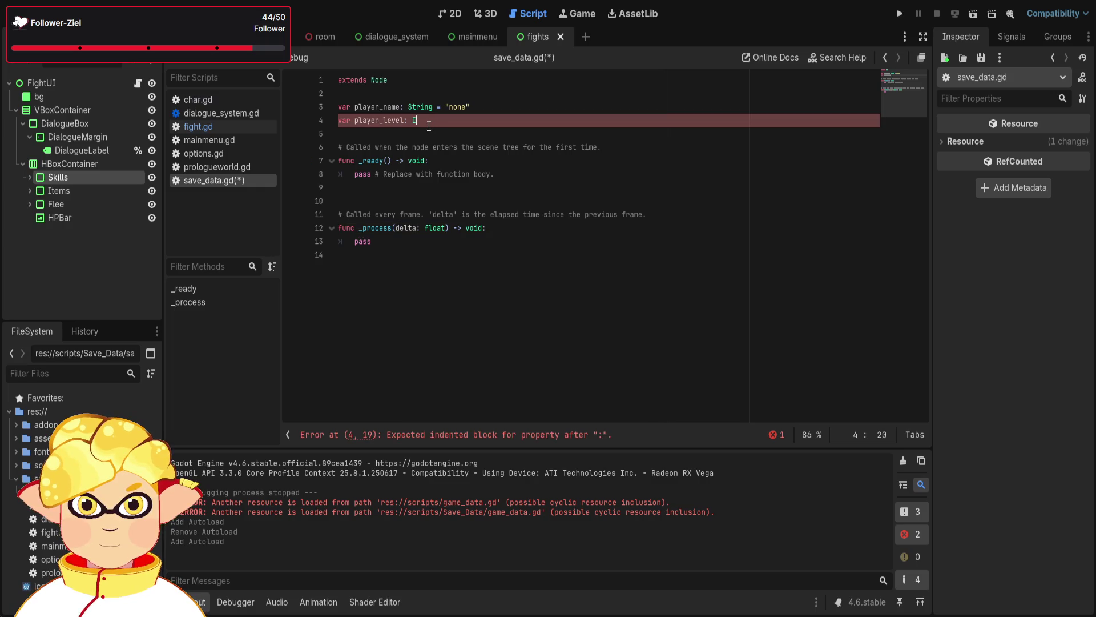
pyautogui.write('nte')
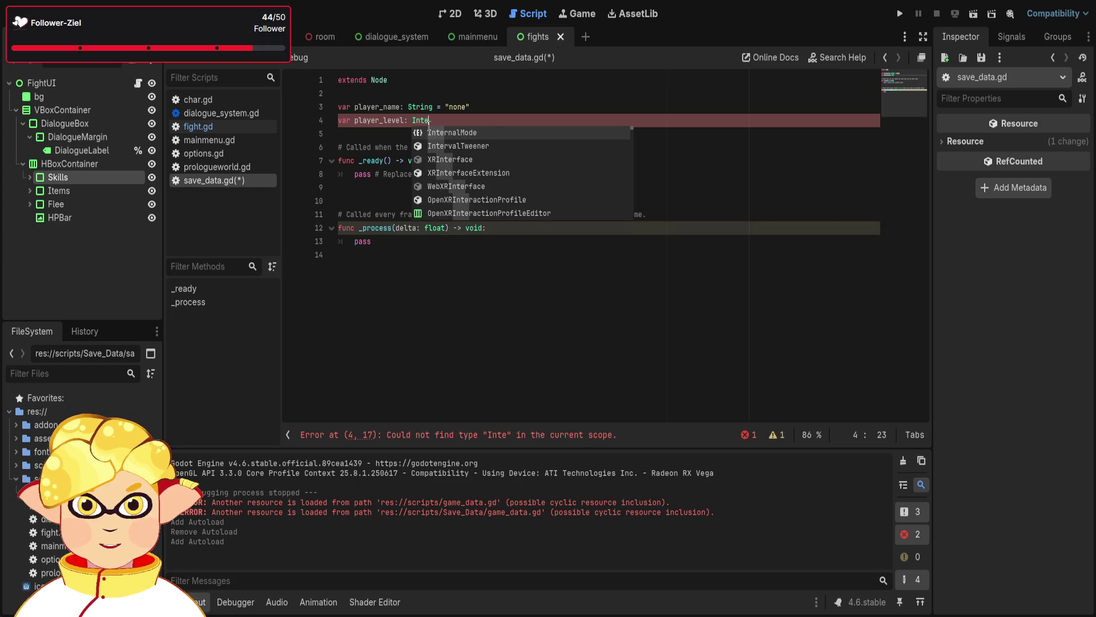
pyautogui.write('g')
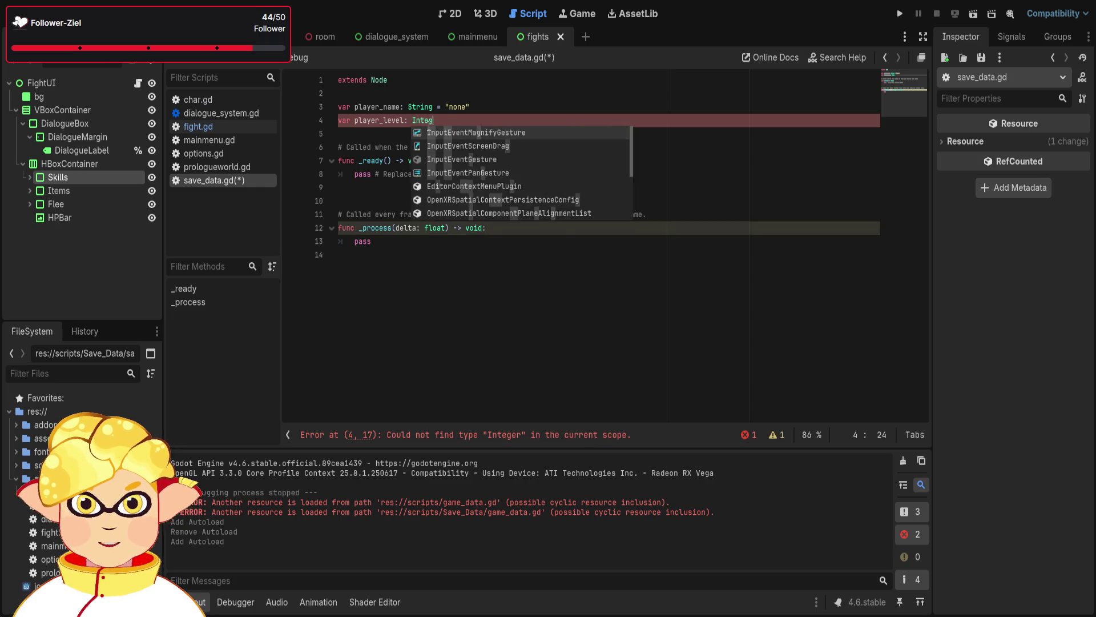
pyautogui.press('BackSpace')
pyautogui.press('BackSpace')
pyautogui.press('Down')
pyautogui.press('Down')
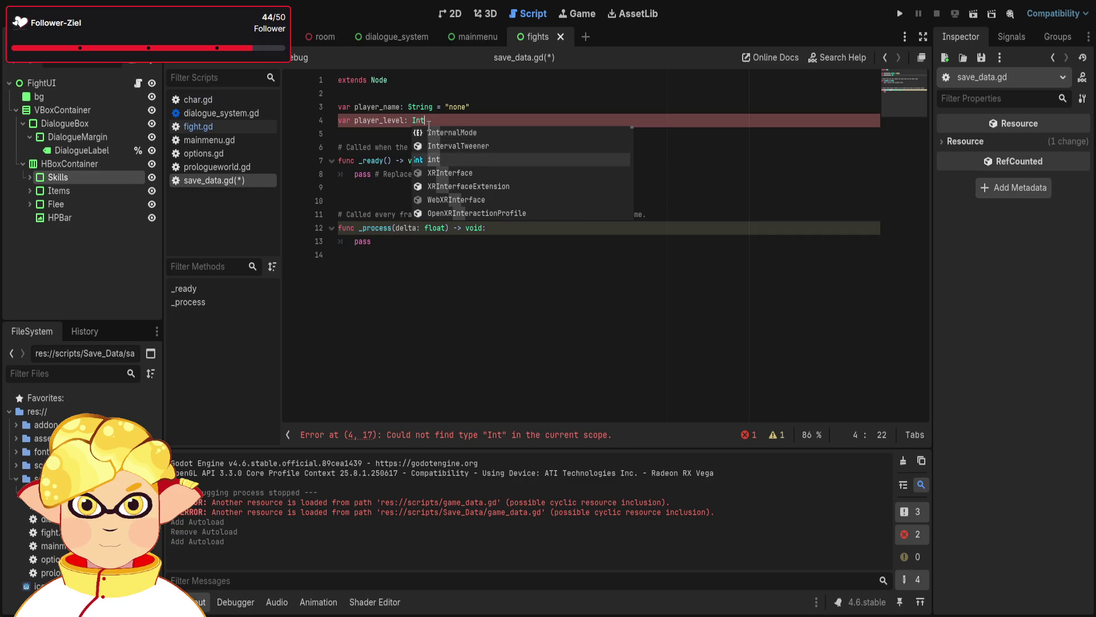
pyautogui.press('Return')
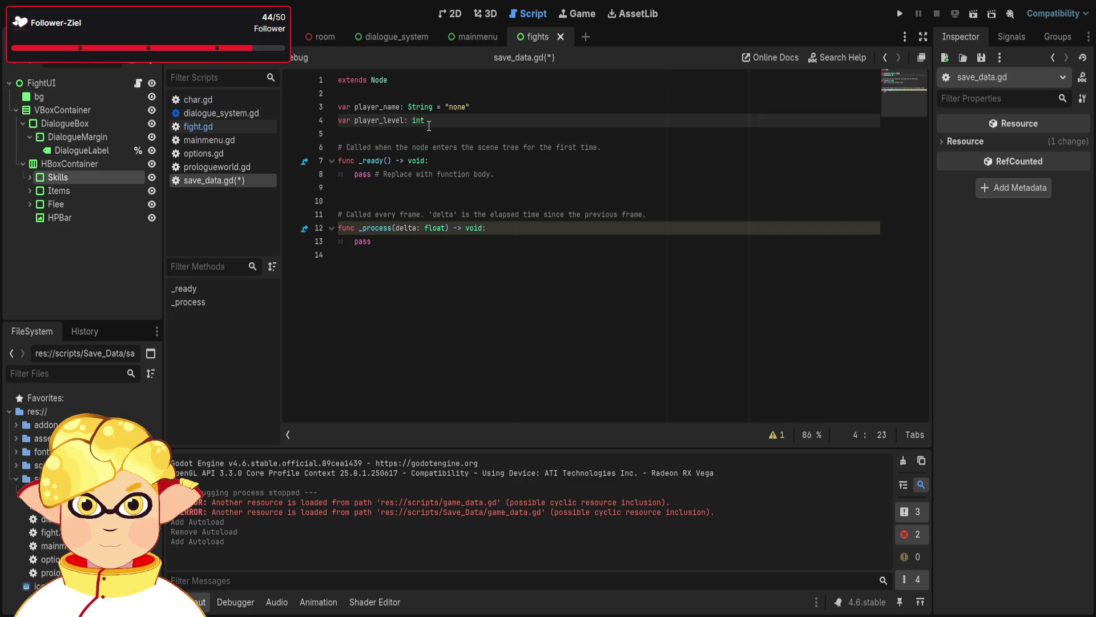
pyautogui.write('null')
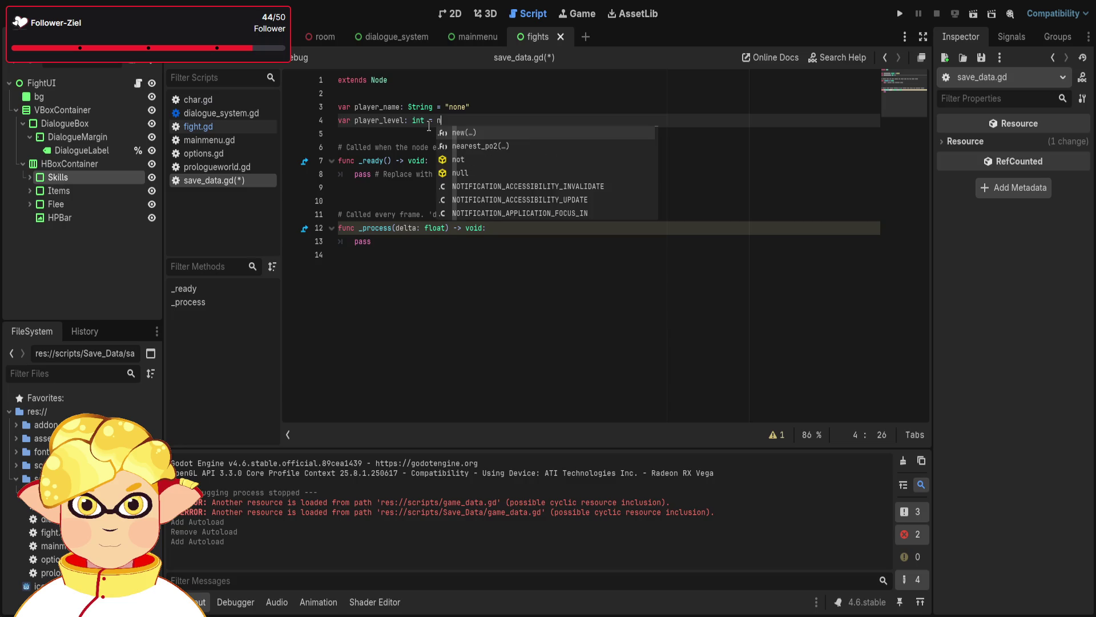
# Change player_name's default from "none" to "null"
pyautogui.doubleClick(451, 107)
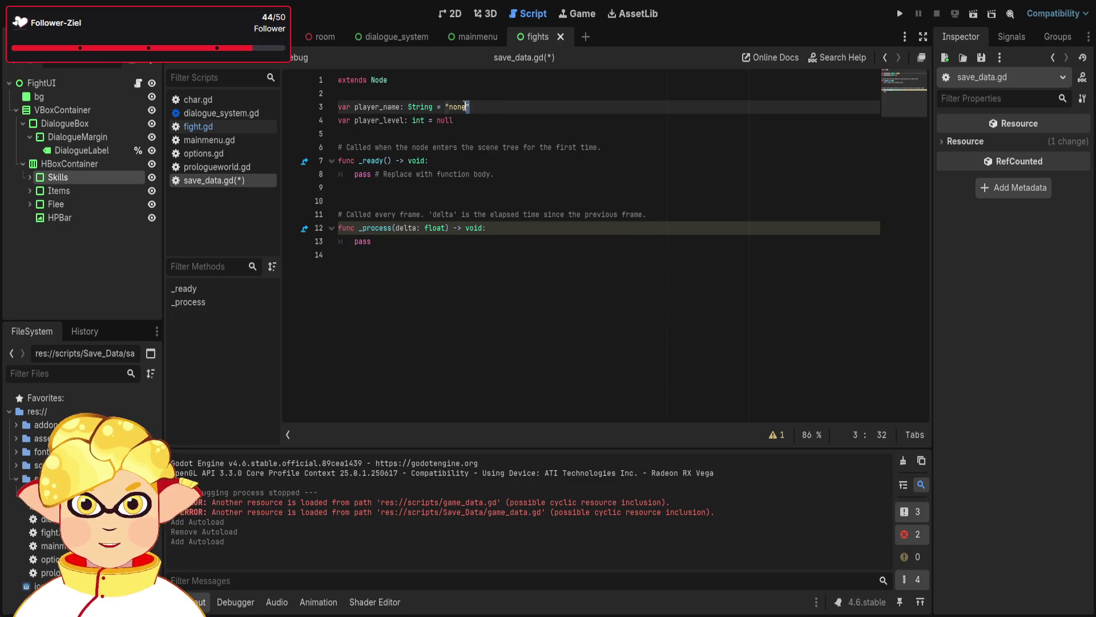
pyautogui.press('BackSpace')
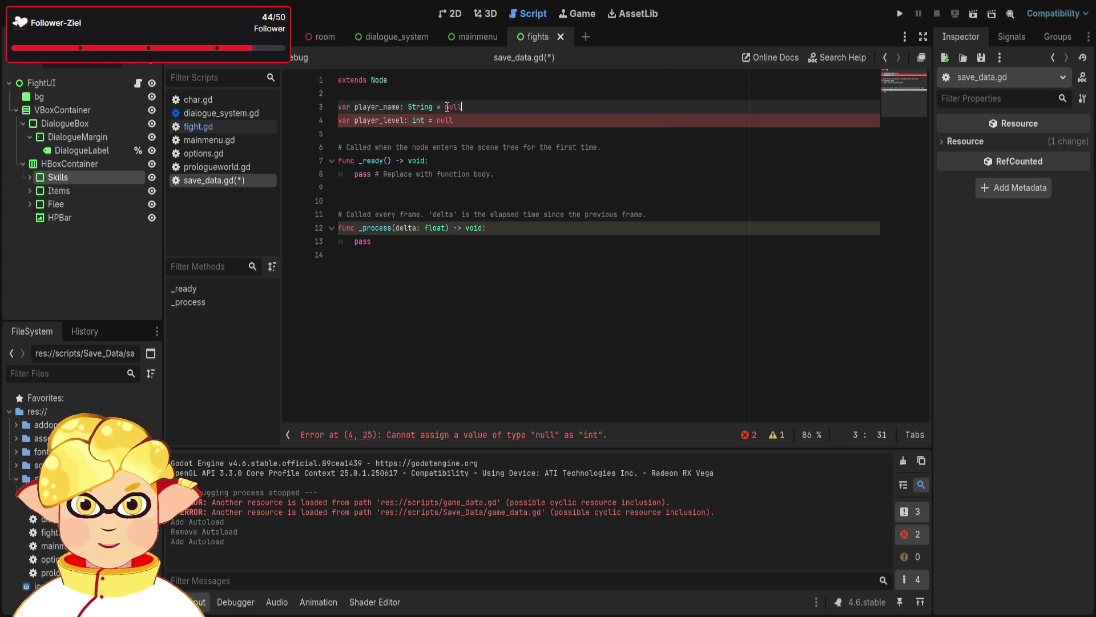
pyautogui.press('BackSpace')
pyautogui.write('null')
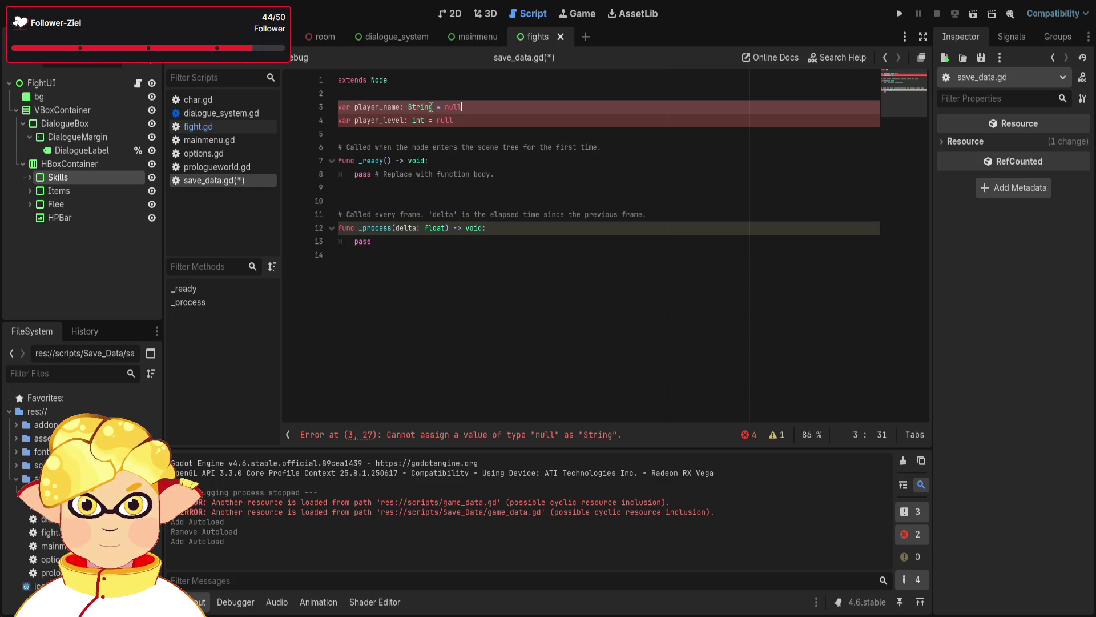
pyautogui.click(445, 107)
pyautogui.write('"')
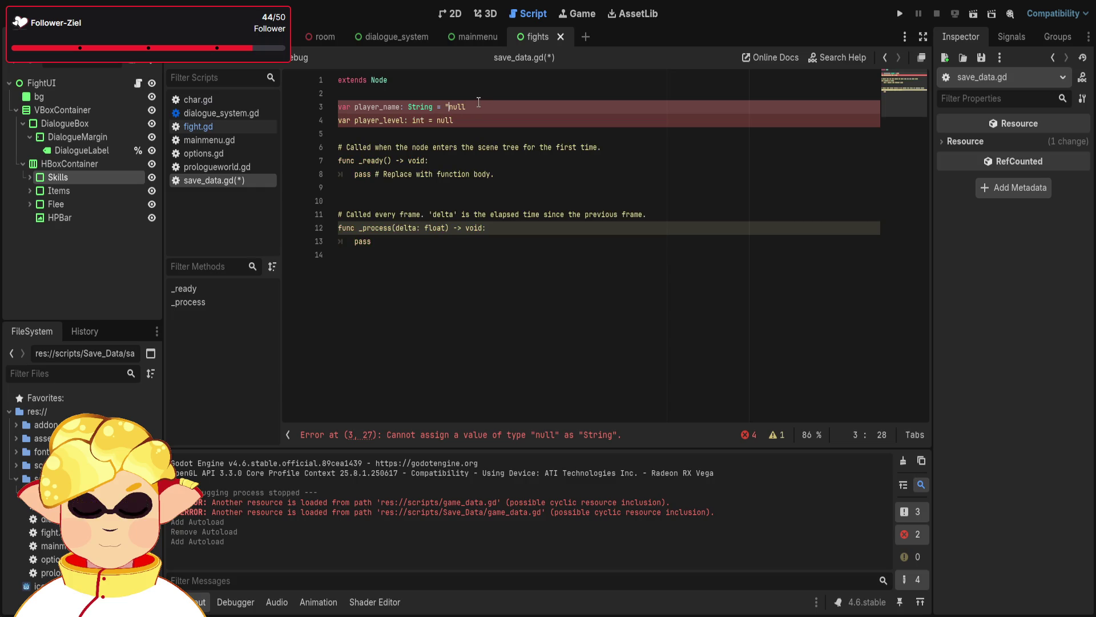
pyautogui.click(477, 107)
pyautogui.write('"')
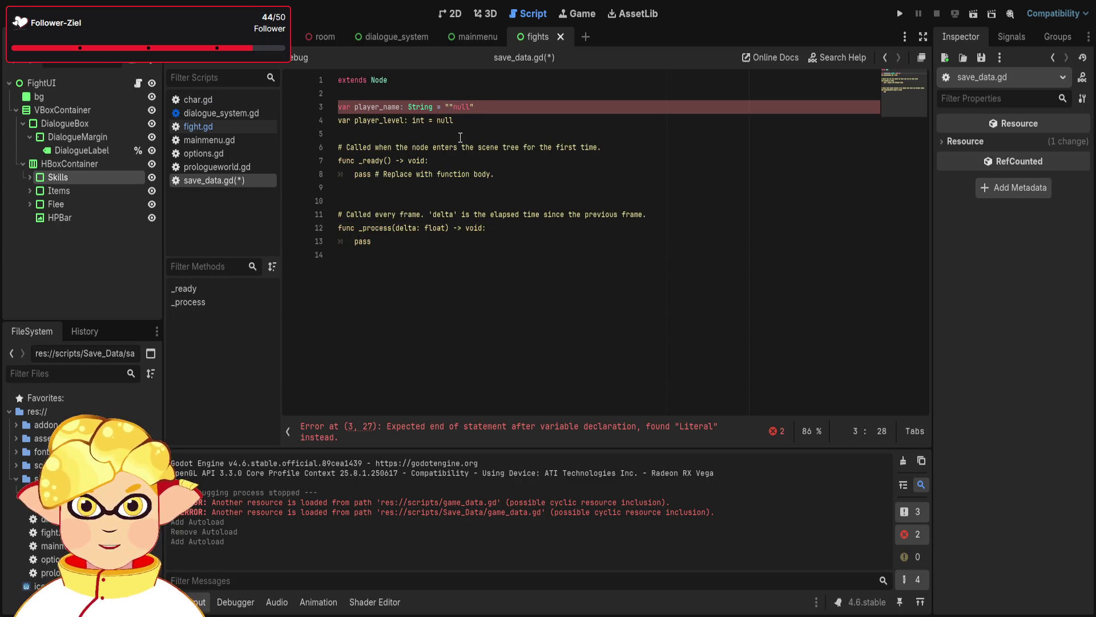
pyautogui.press('Delete')
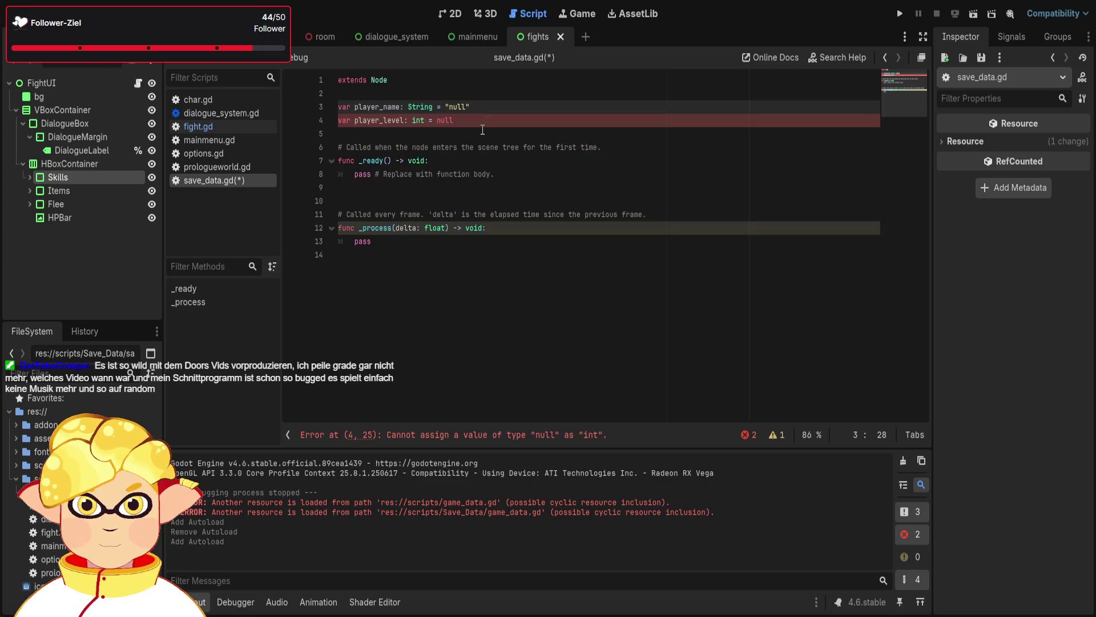
# Set player_level's default value to 1
pyautogui.click(483, 125)
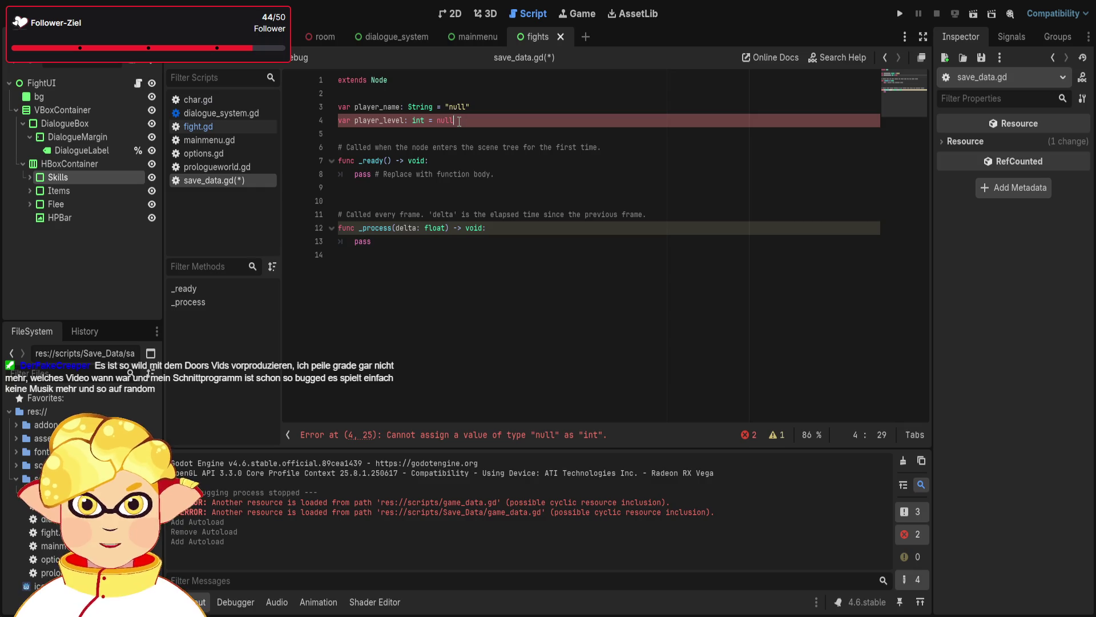
pyautogui.moveTo(459, 123); pyautogui.dragTo(441, 124)
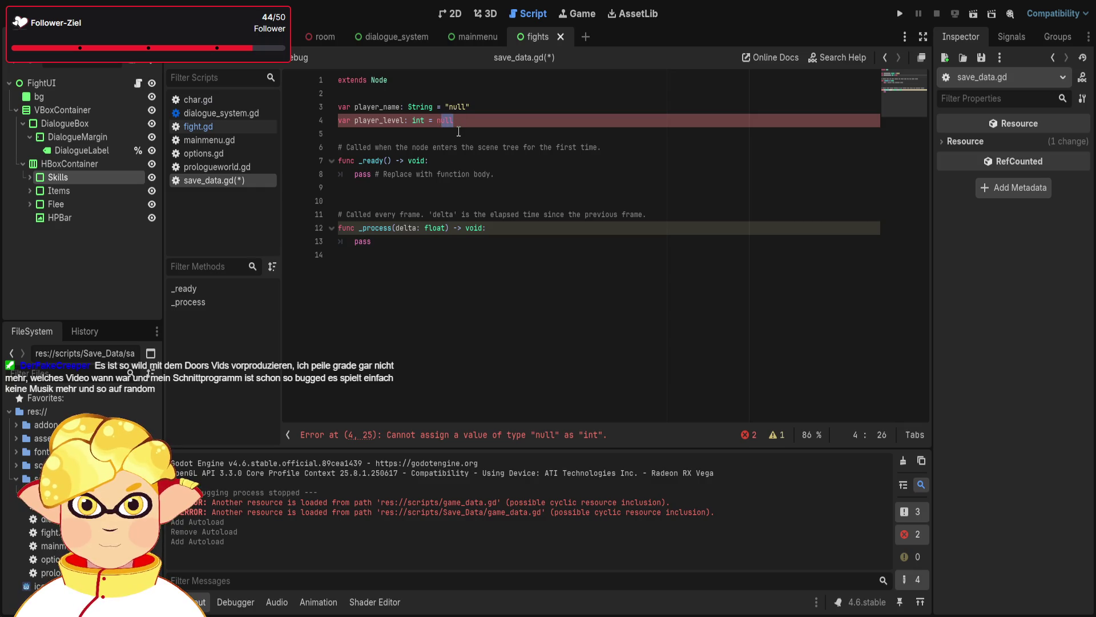
pyautogui.doubleClick(448, 120)
pyautogui.write('1')
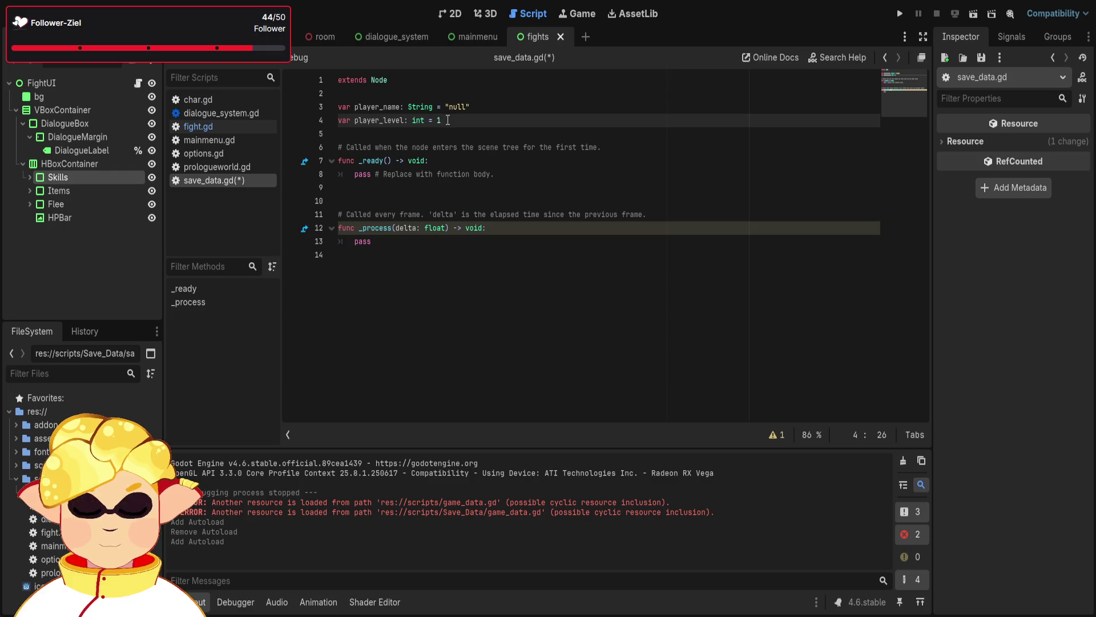
pyautogui.click(480, 108)
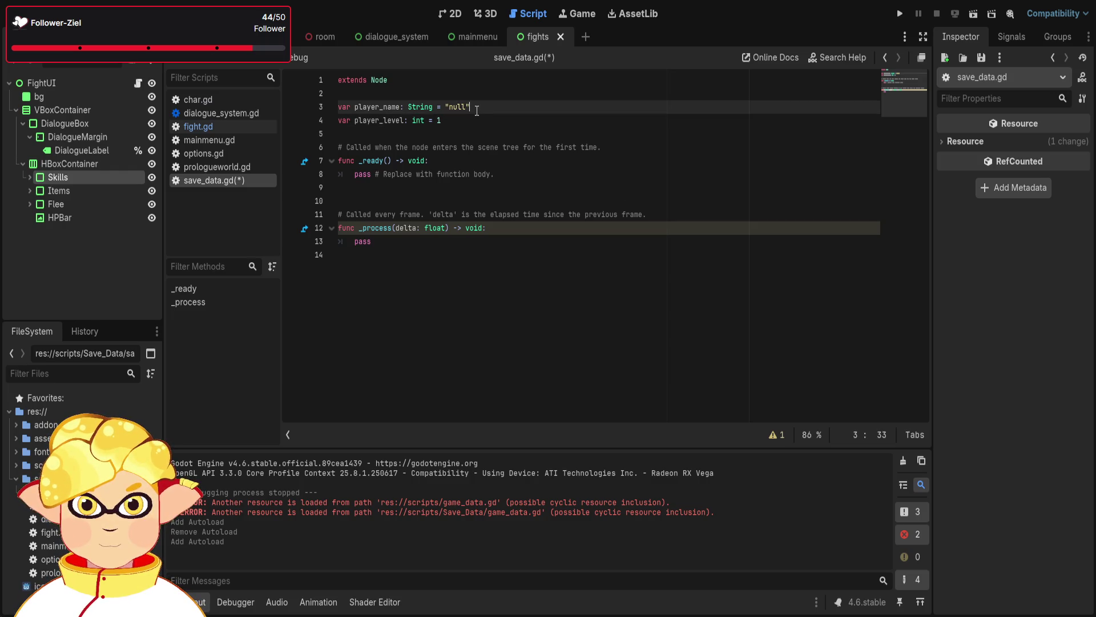
# Add var player_exp: int = 0 below player_level, followed by an empty line
pyautogui.click(486, 121)
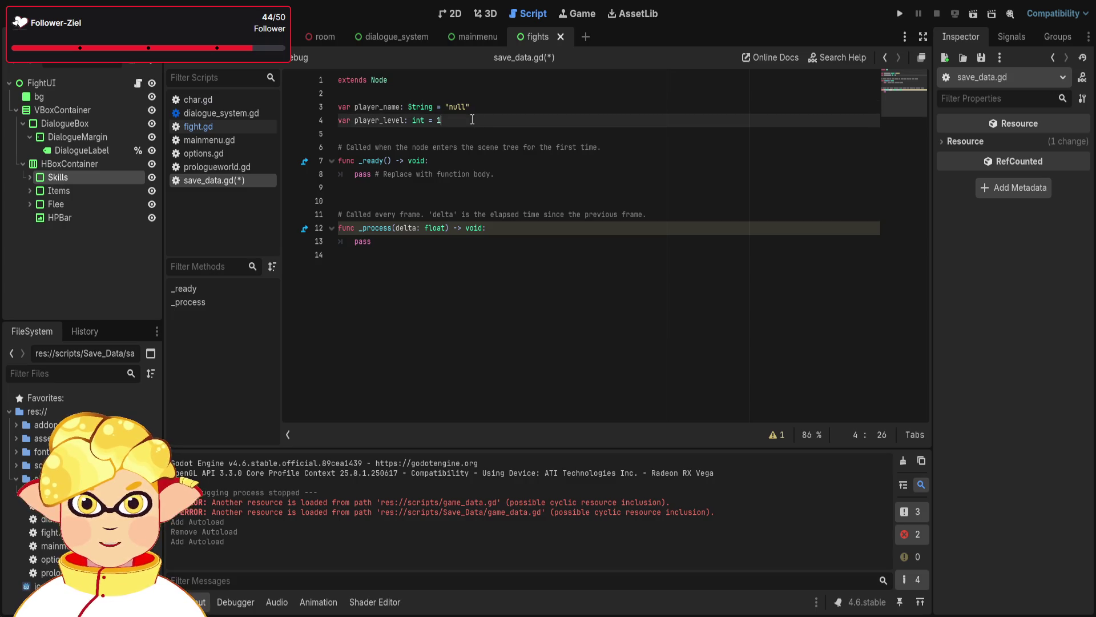
pyautogui.press('Return')
pyautogui.write('var ')
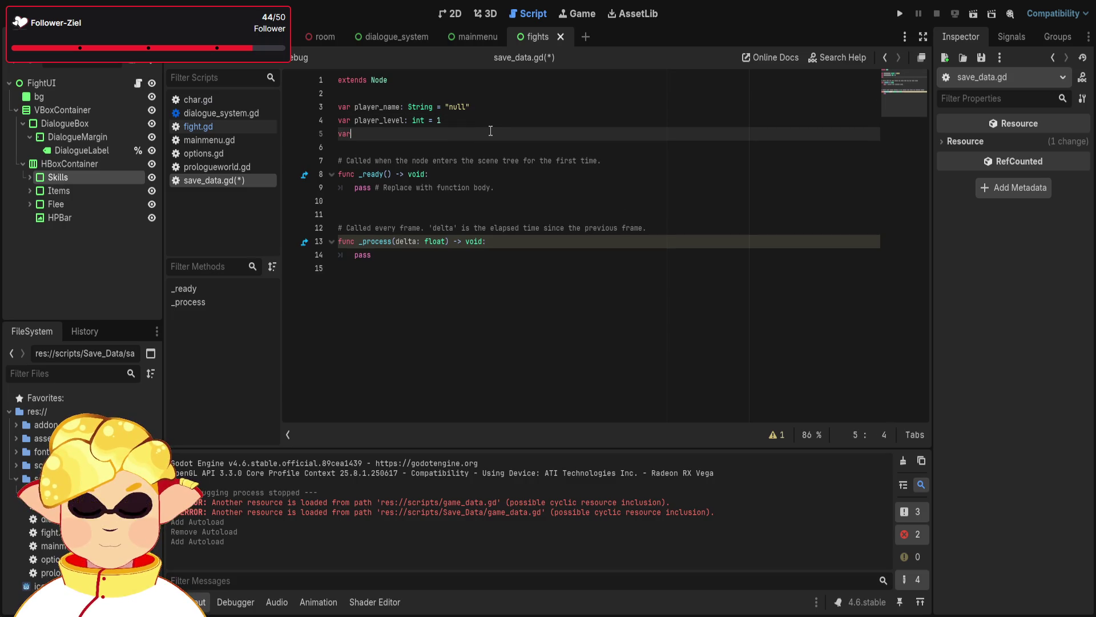
pyautogui.write('player')
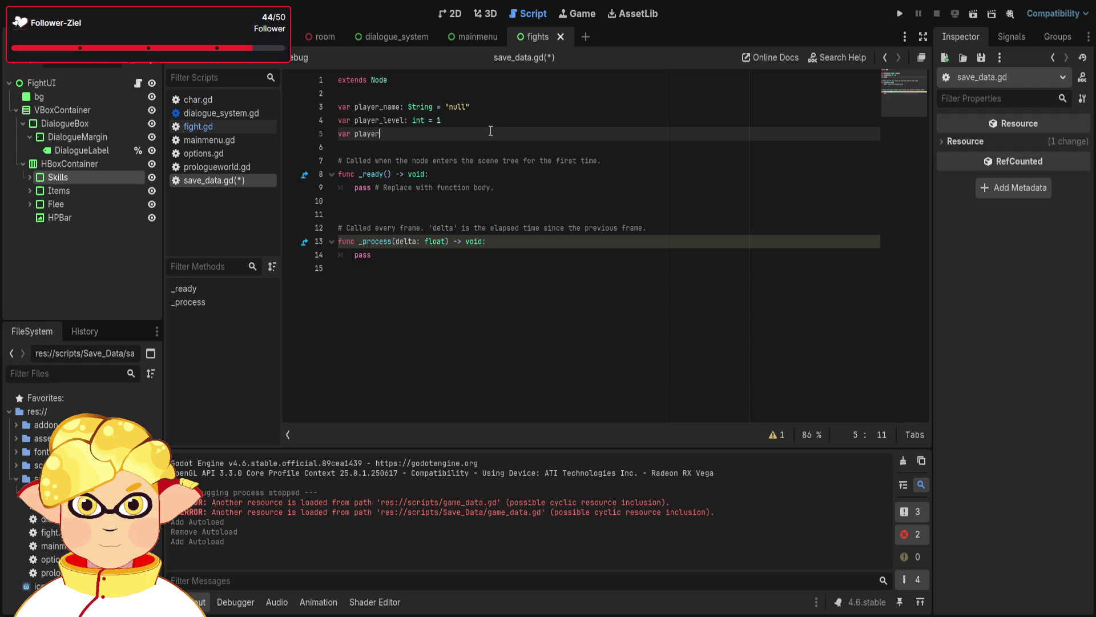
pyautogui.write('_')
pyautogui.write('exp: ')
pyautogui.write('int ')
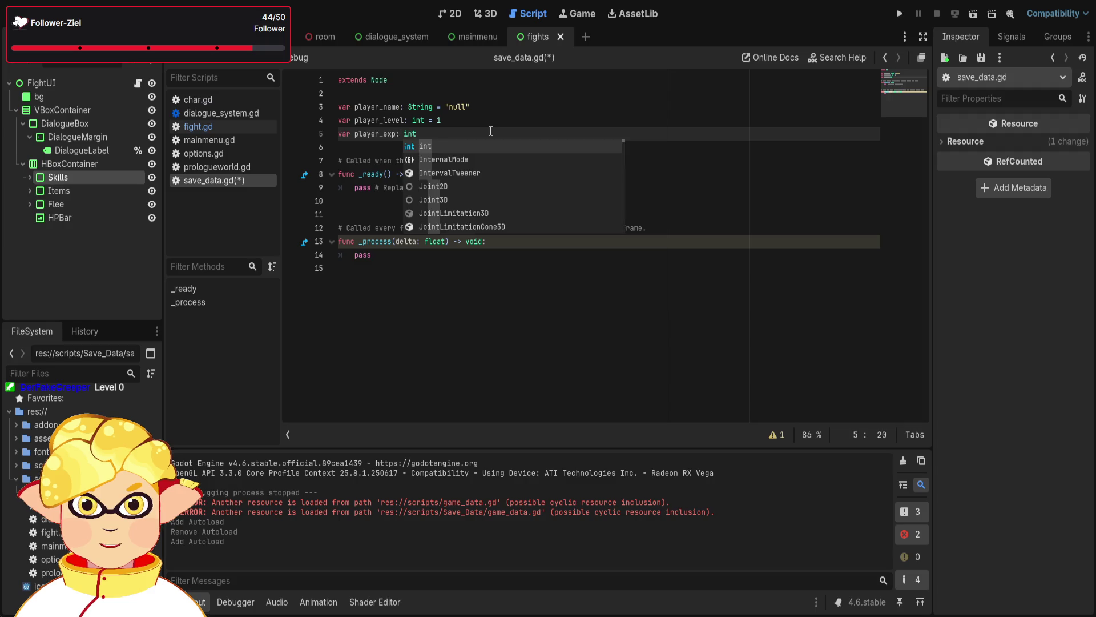
pyautogui.write('= 0')
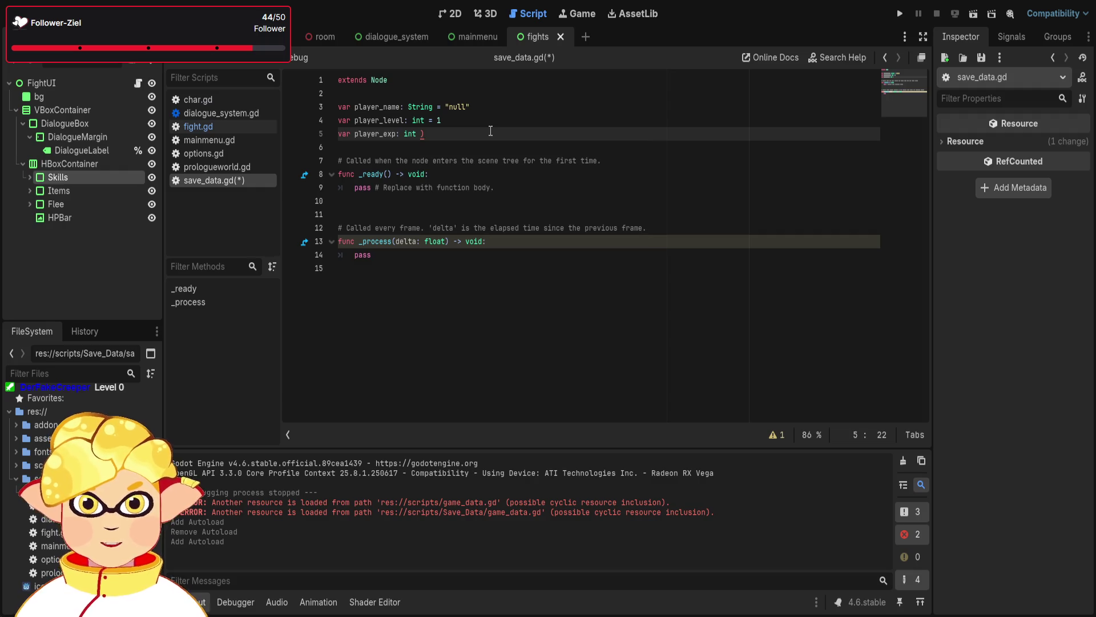
pyautogui.click(482, 123)
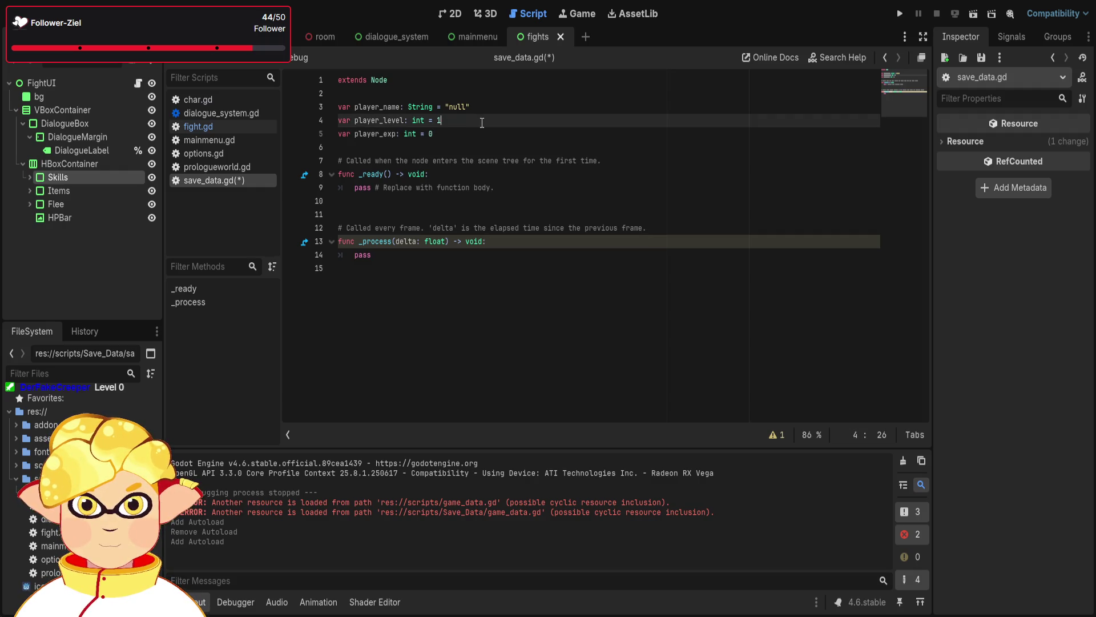
pyautogui.write('0')
pyautogui.click(470, 137)
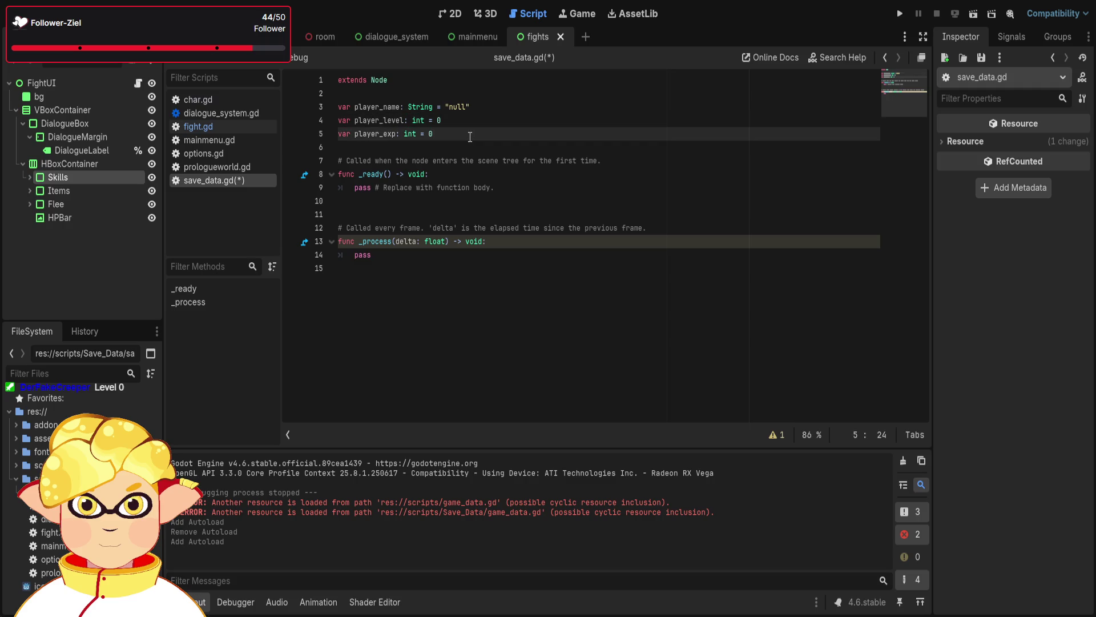
pyautogui.press('Return')
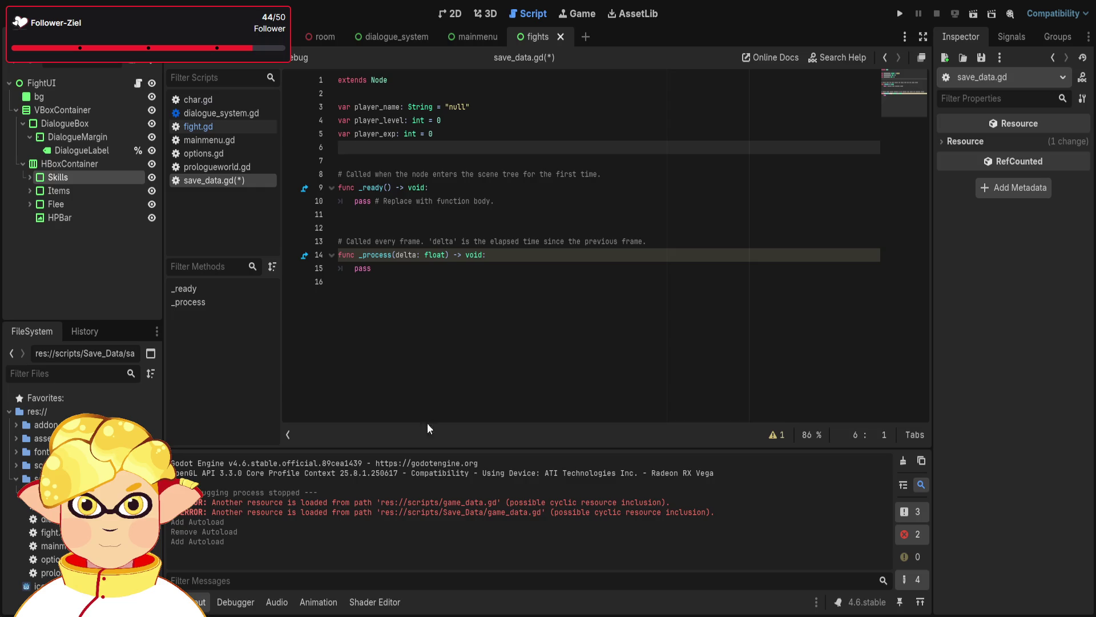
# Type var inventory = [ followed by four null entries
pyautogui.write('var ')
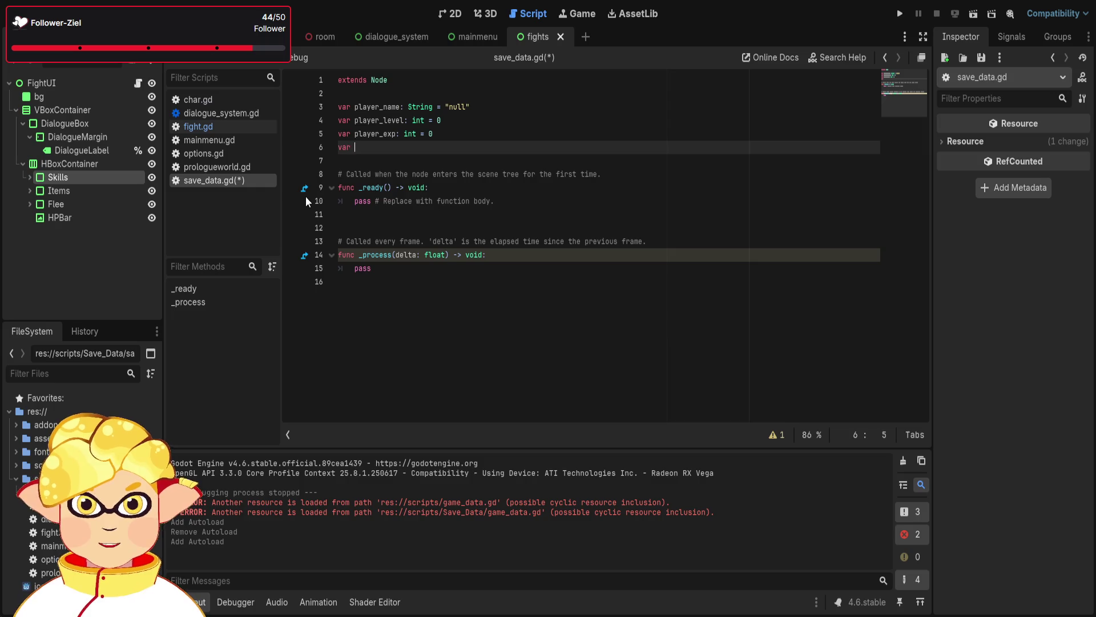
pyautogui.write('inve')
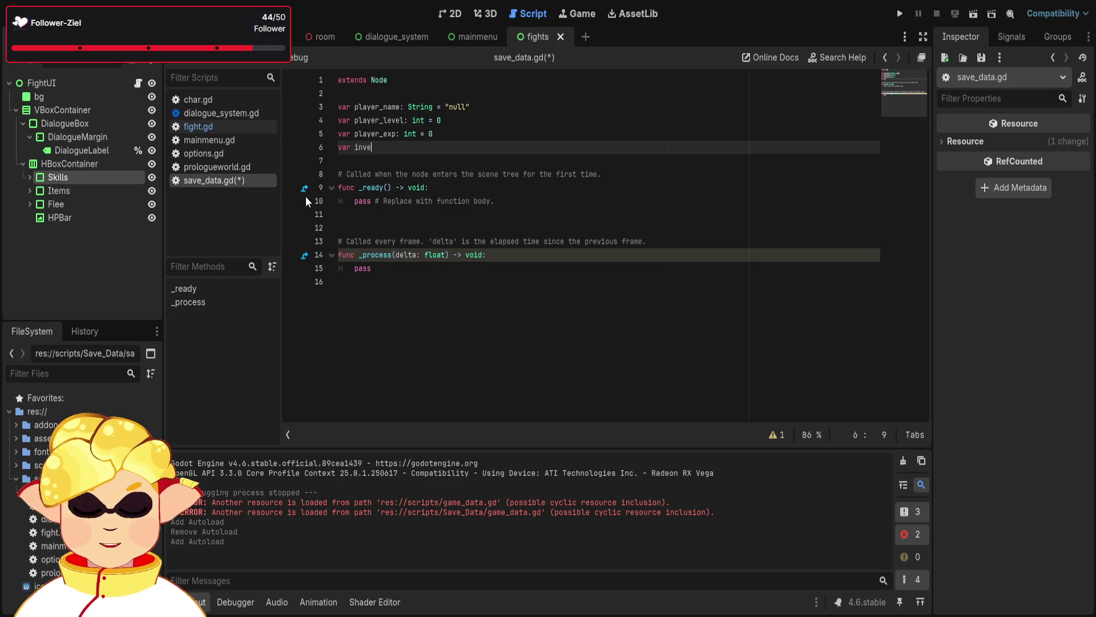
pyautogui.write('ntory')
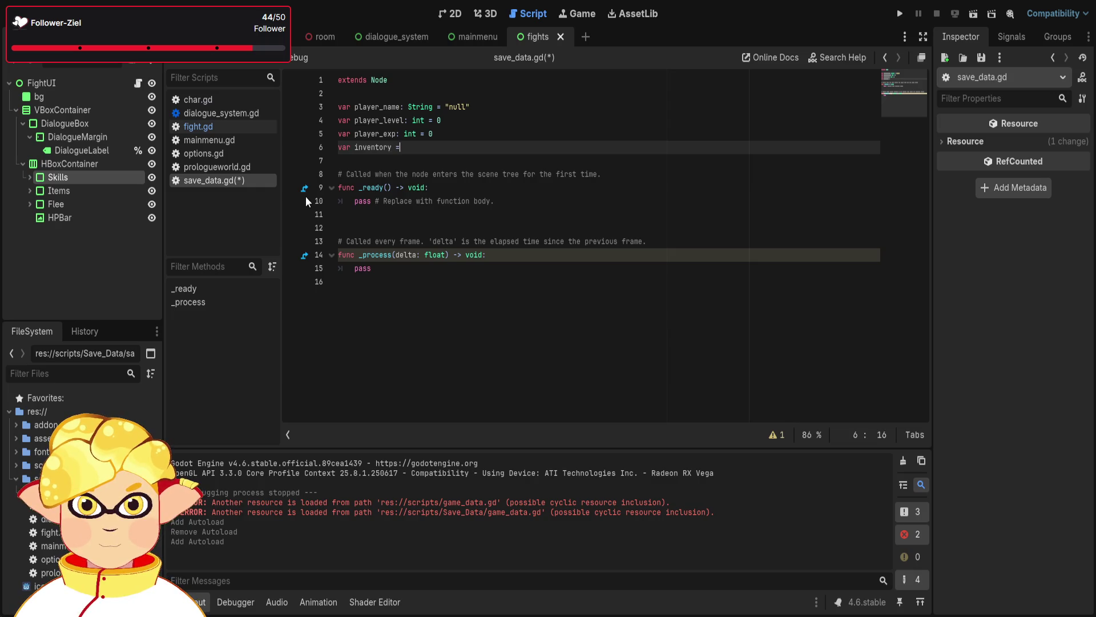
pyautogui.write(' = [')
pyautogui.write('nu')
pyautogui.press('Return')
pyautogui.write(', null,')
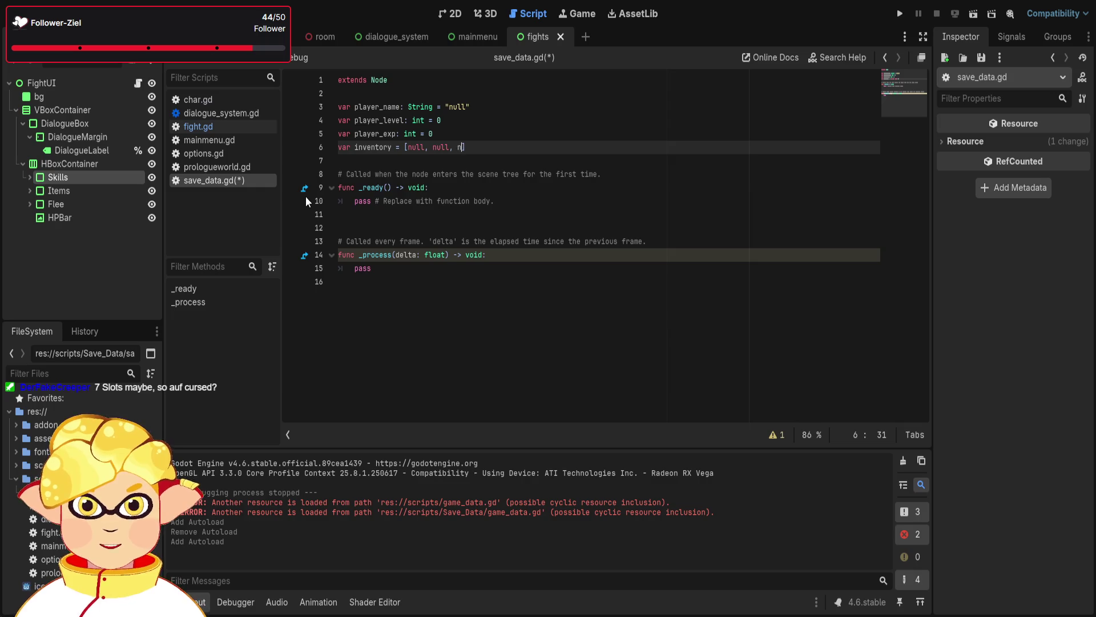
pyautogui.write(' nulll,')
pyautogui.press('BackSpace')
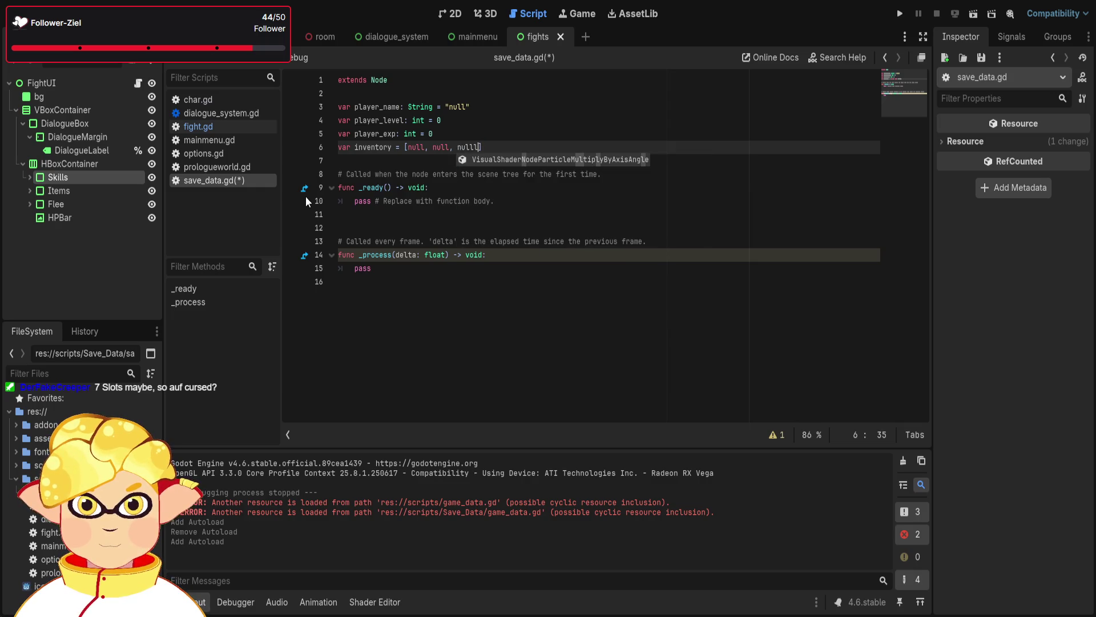
pyautogui.press('BackSpace')
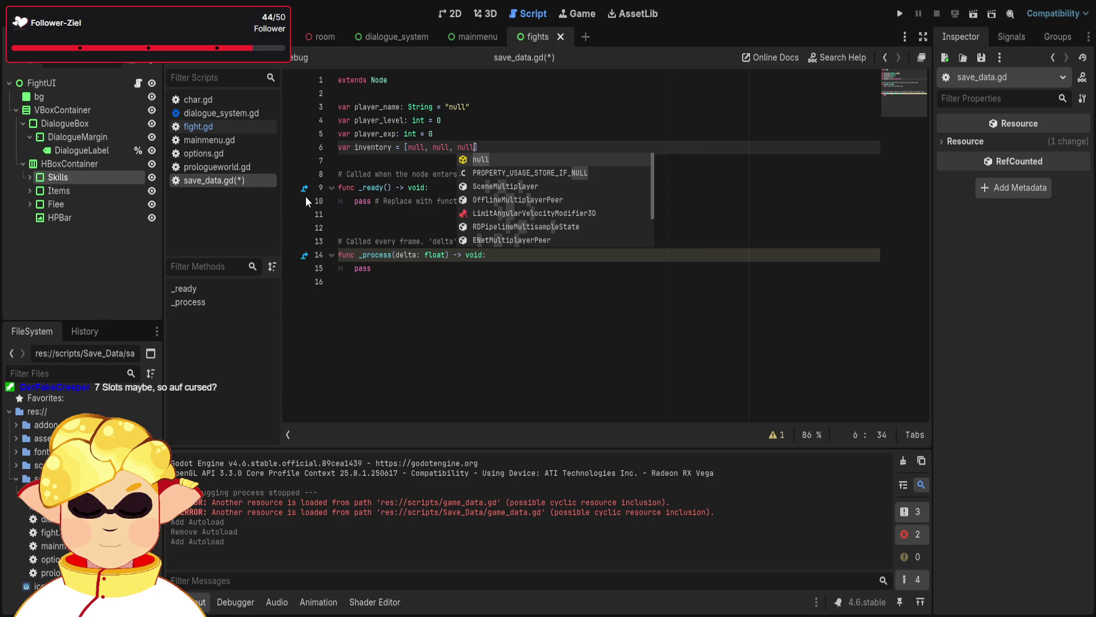
pyautogui.write(', null,')
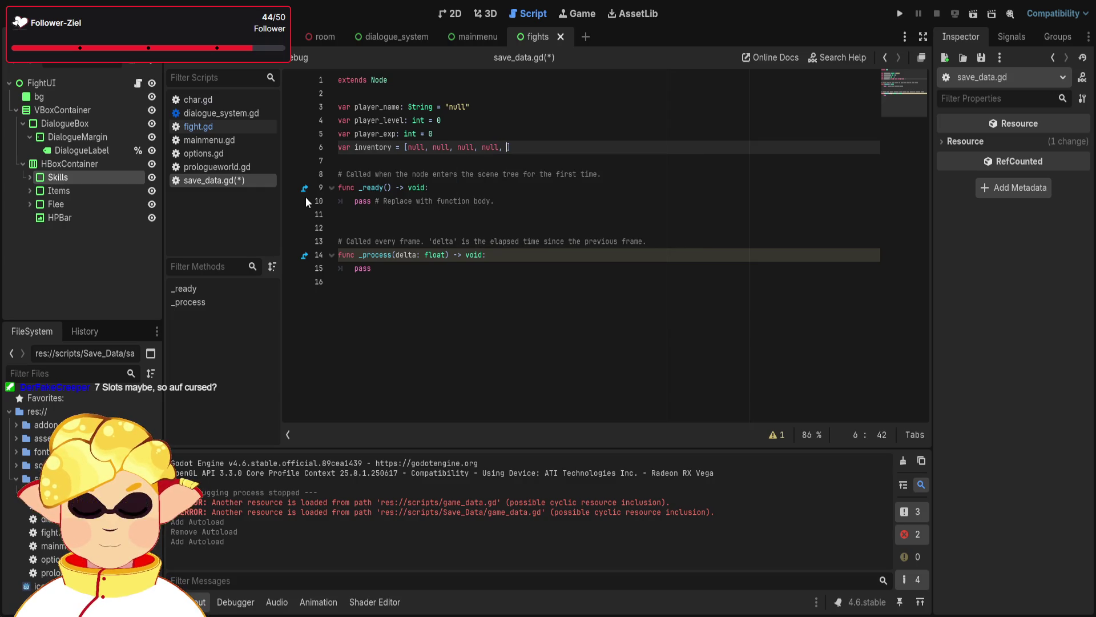
# Copy and paste the null entries to enlarge the inventory, then remove the trailing comma
pyautogui.moveTo(504, 148); pyautogui.dragTo(407, 148)
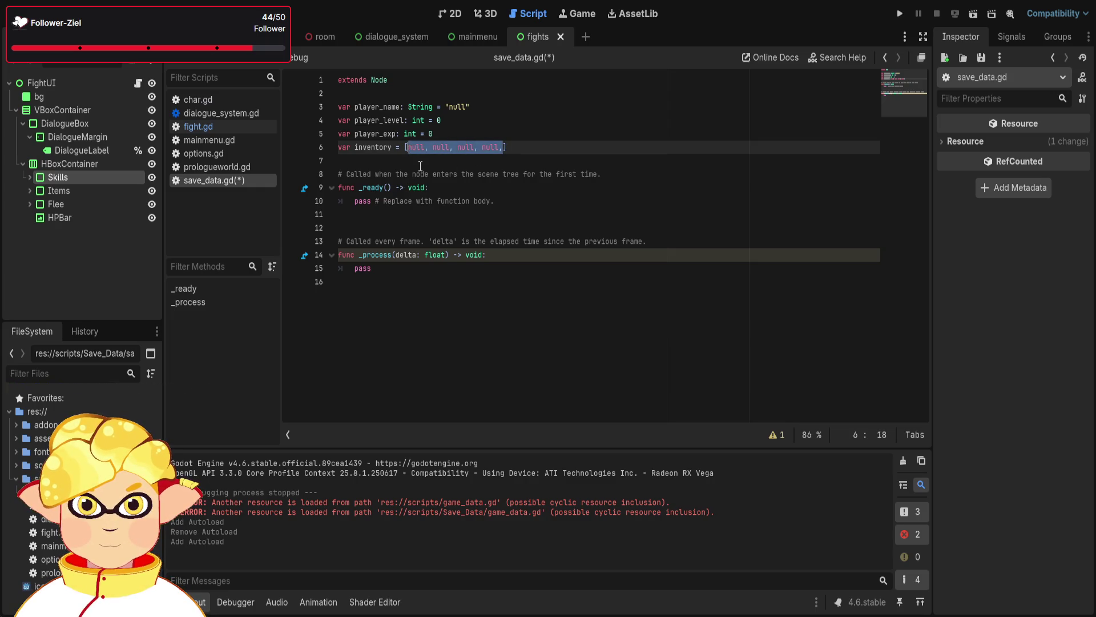
pyautogui.hotkey('ctrl', 'c')
pyautogui.press('Right')
pyautogui.hotkey('ctrl', 'v')
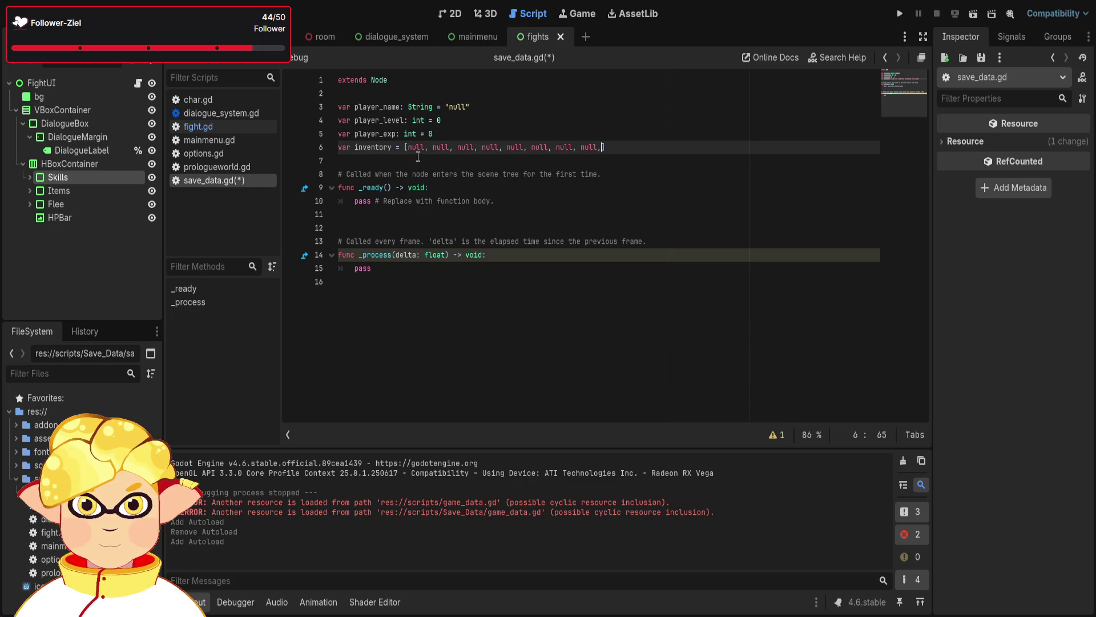
pyautogui.click(421, 148)
pyautogui.click(562, 147)
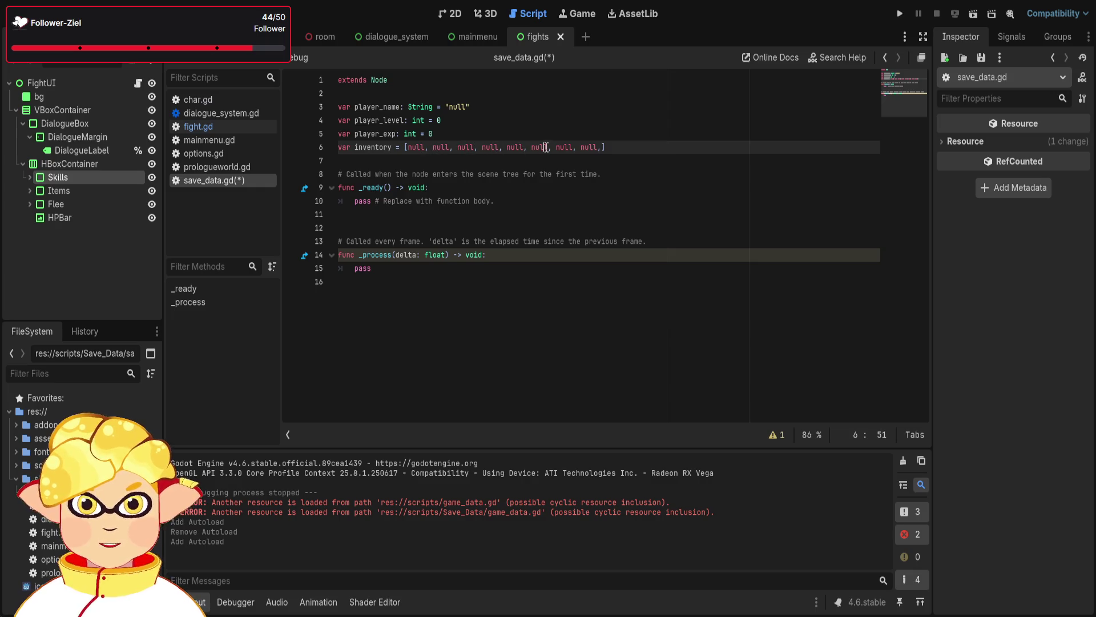
pyautogui.click(601, 147)
pyautogui.press('BackSpace')
pyautogui.click(646, 146)
pyautogui.press('Return')
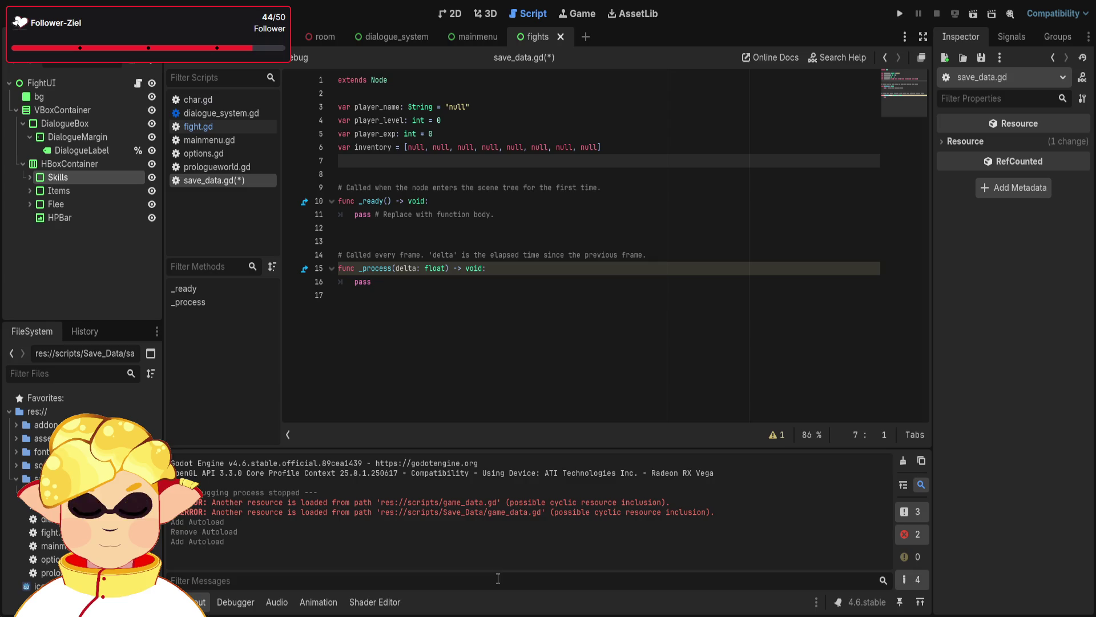
pyautogui.click(415, 294)
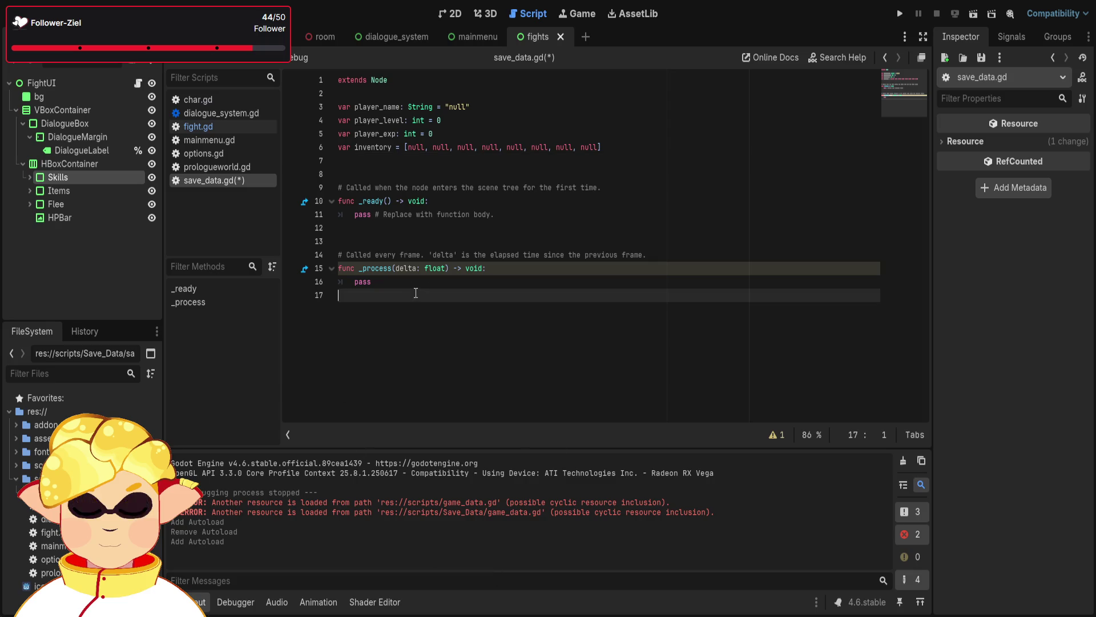
# Delete the template comments above _process and _ready
pyautogui.hotkey('ctrl', 'a')
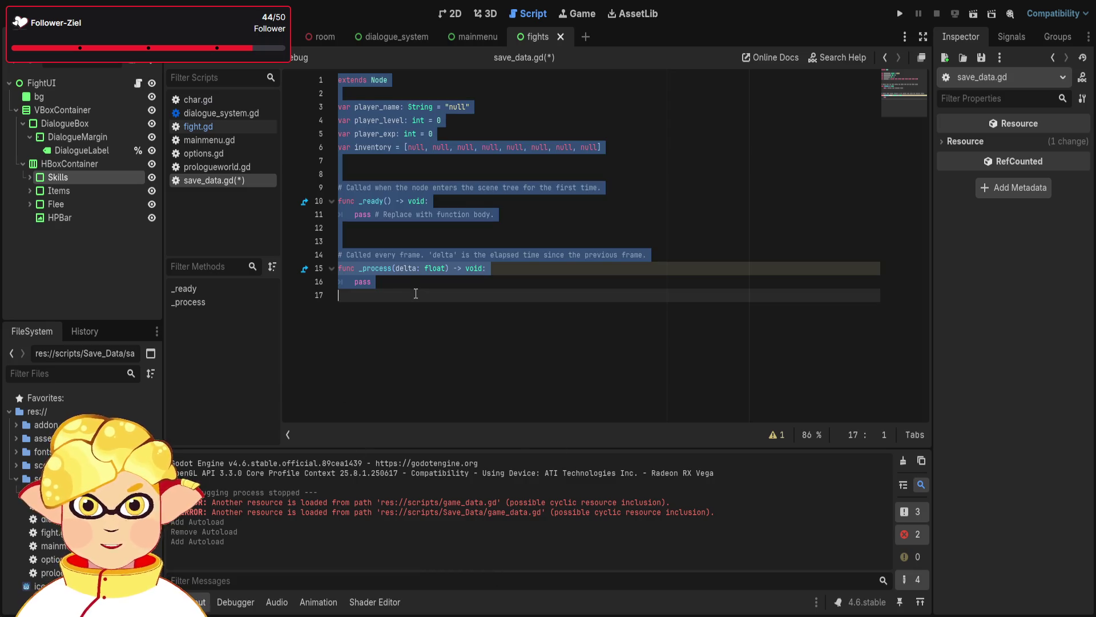
pyautogui.click(415, 294)
pyautogui.click(416, 247)
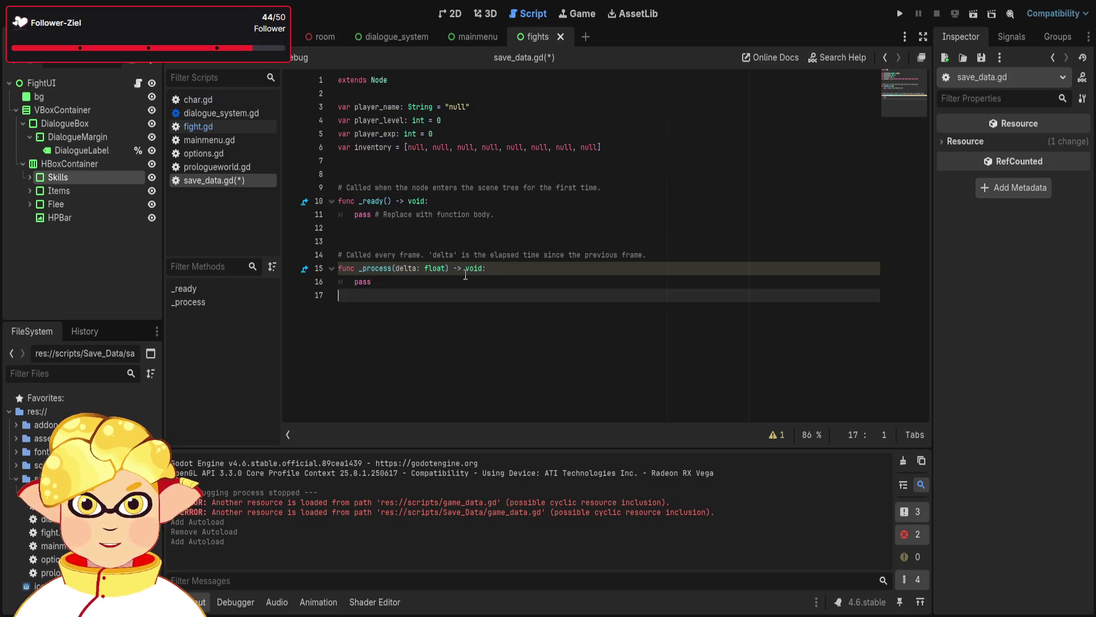
pyautogui.tripleClick(491, 255)
pyautogui.press('BackSpace')
pyautogui.tripleClick(483, 188)
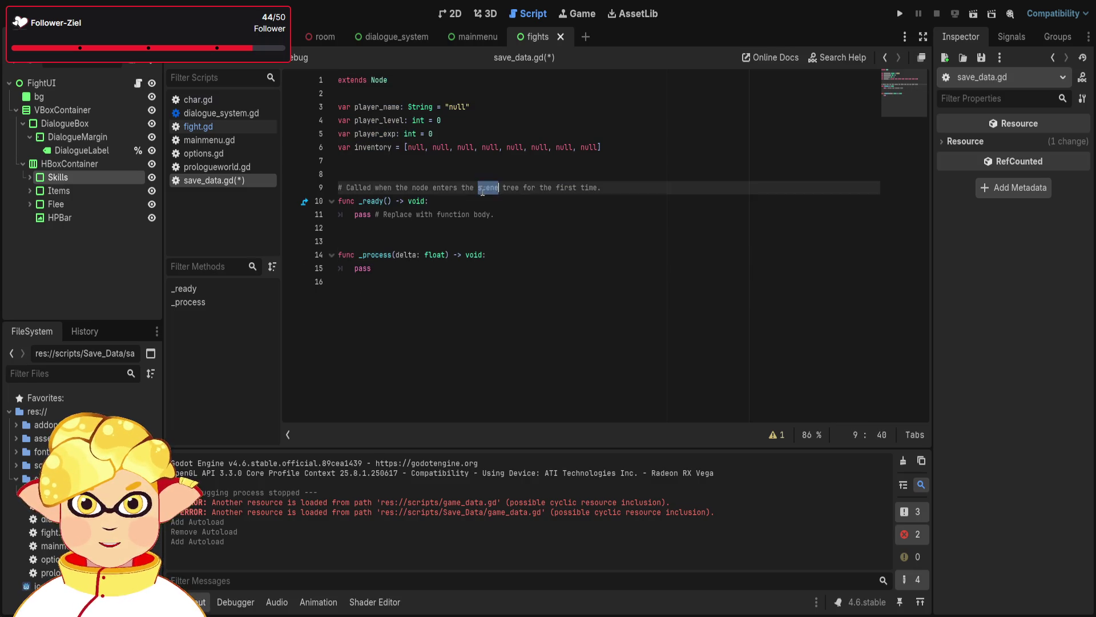
pyautogui.press('BackSpace')
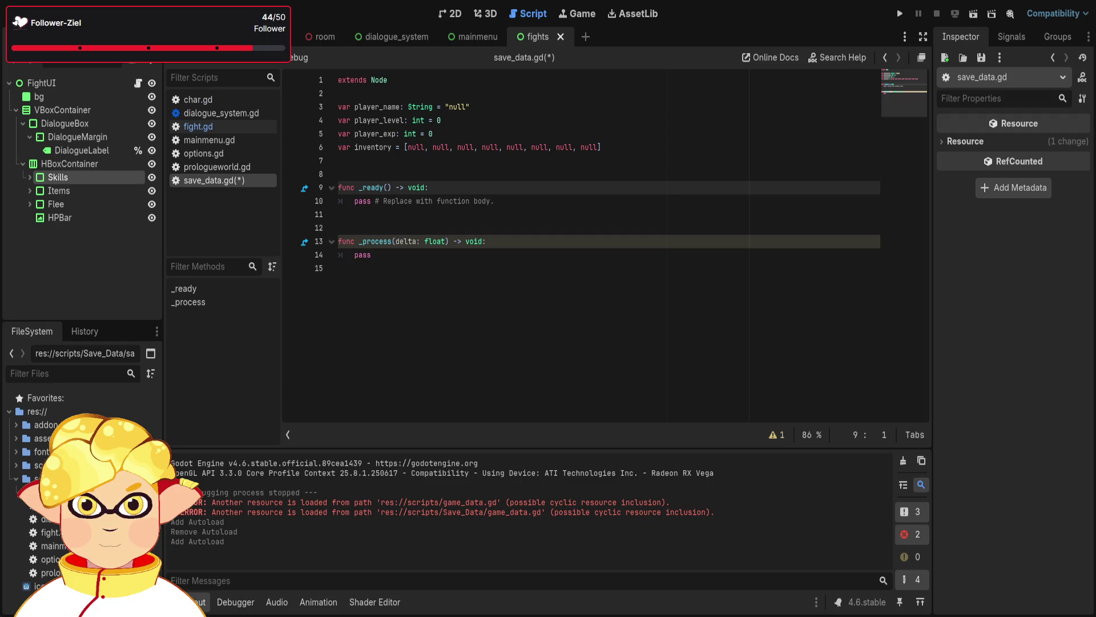
# Rename the unused delta parameter in _process to _delta
pyautogui.click(515, 418)
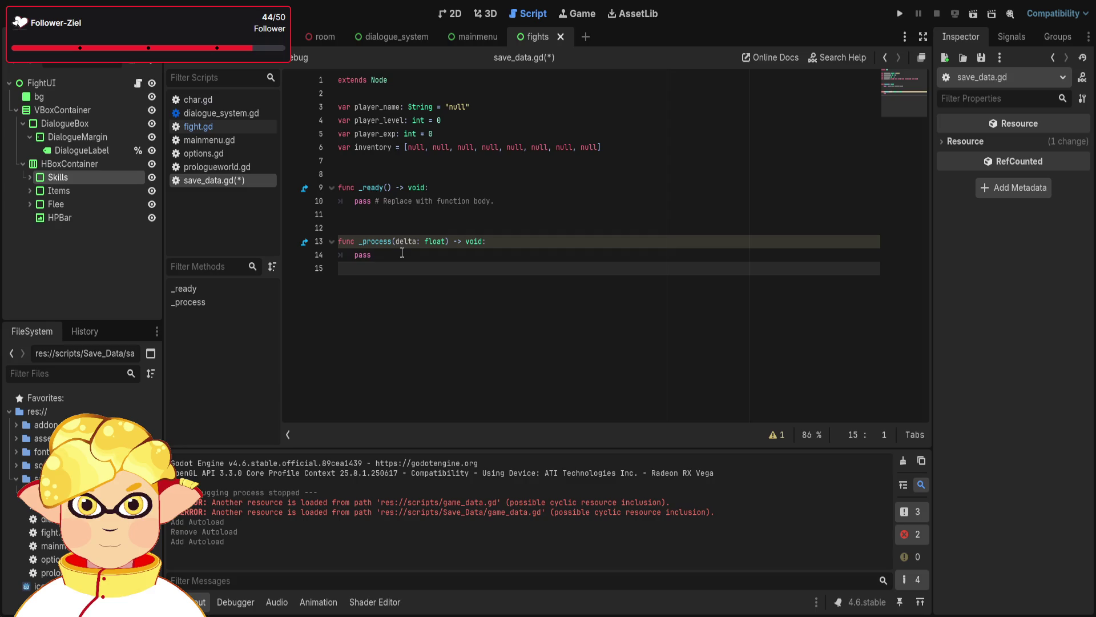
pyautogui.hotkey('ctrl', 'a')
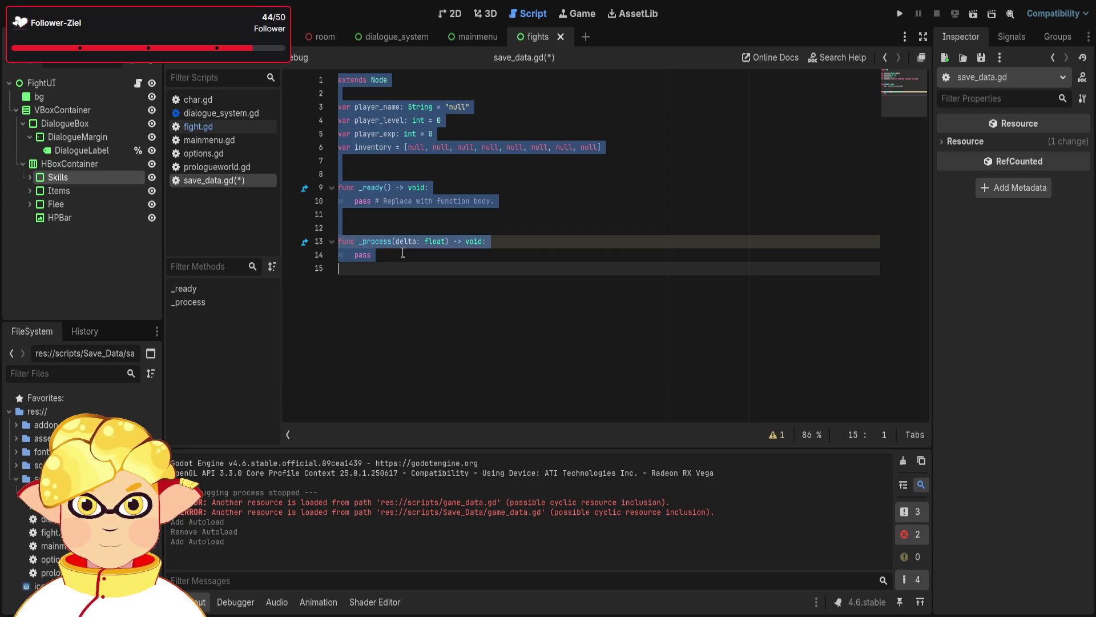
pyautogui.hotkey('ctrl', 'v')
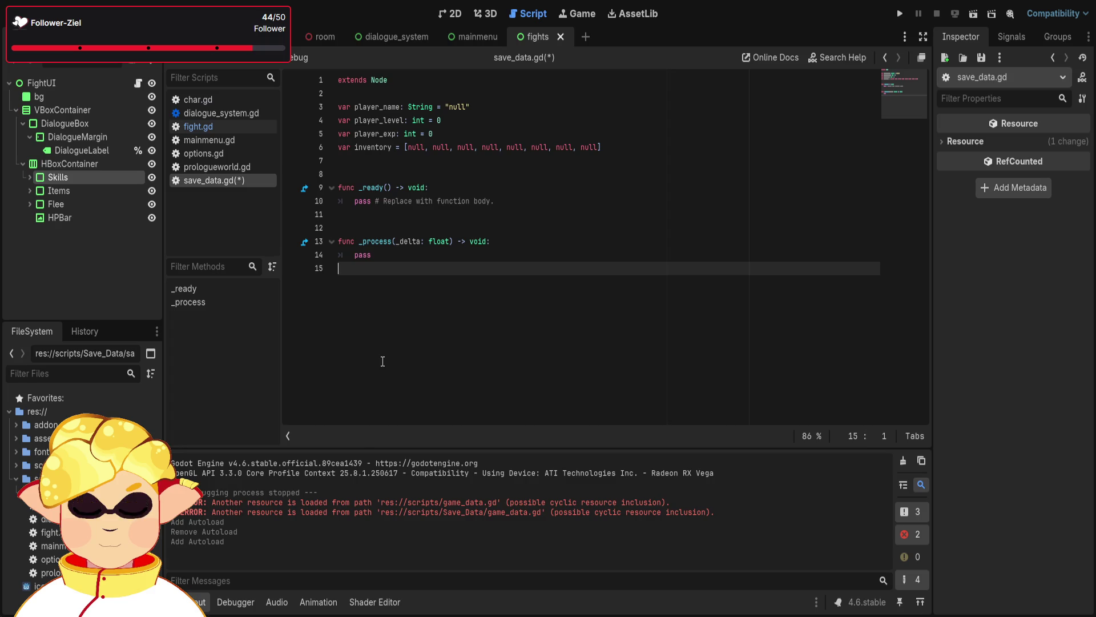
pyautogui.click(512, 205)
# Add func load_data(): with a pass body at the end of the script
pyautogui.click(422, 288)
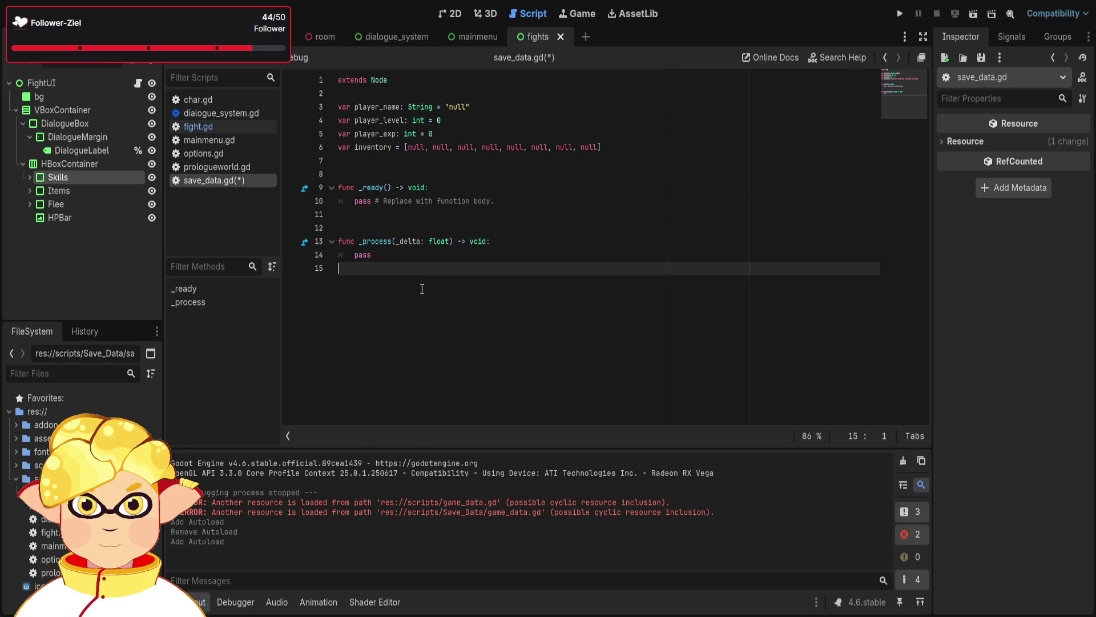
pyautogui.press('Return')
pyautogui.write('func')
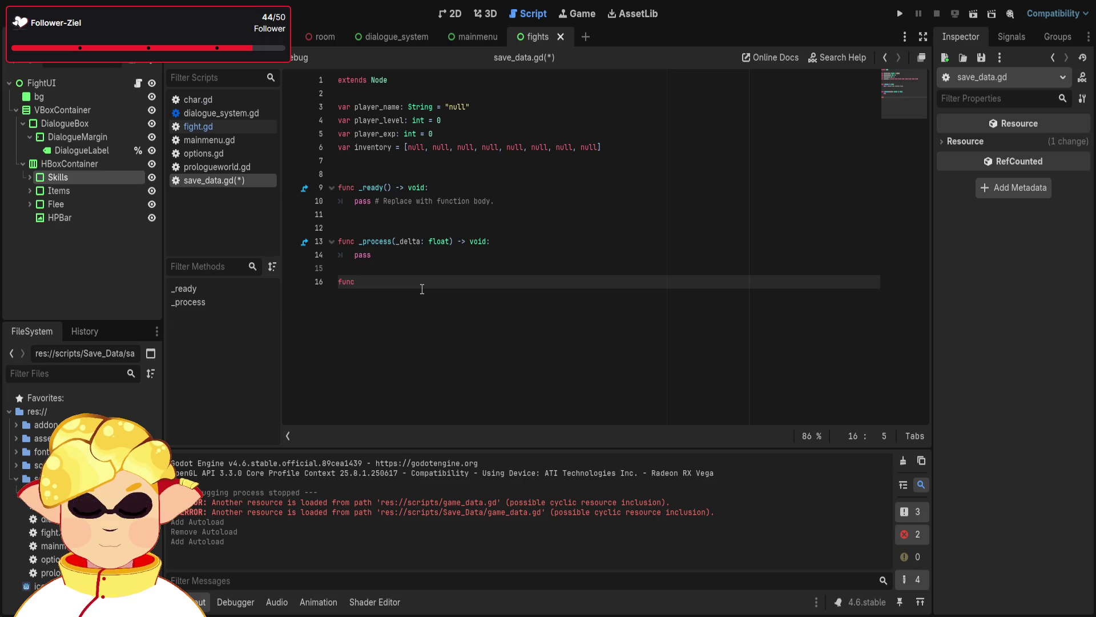
pyautogui.write(' load_')
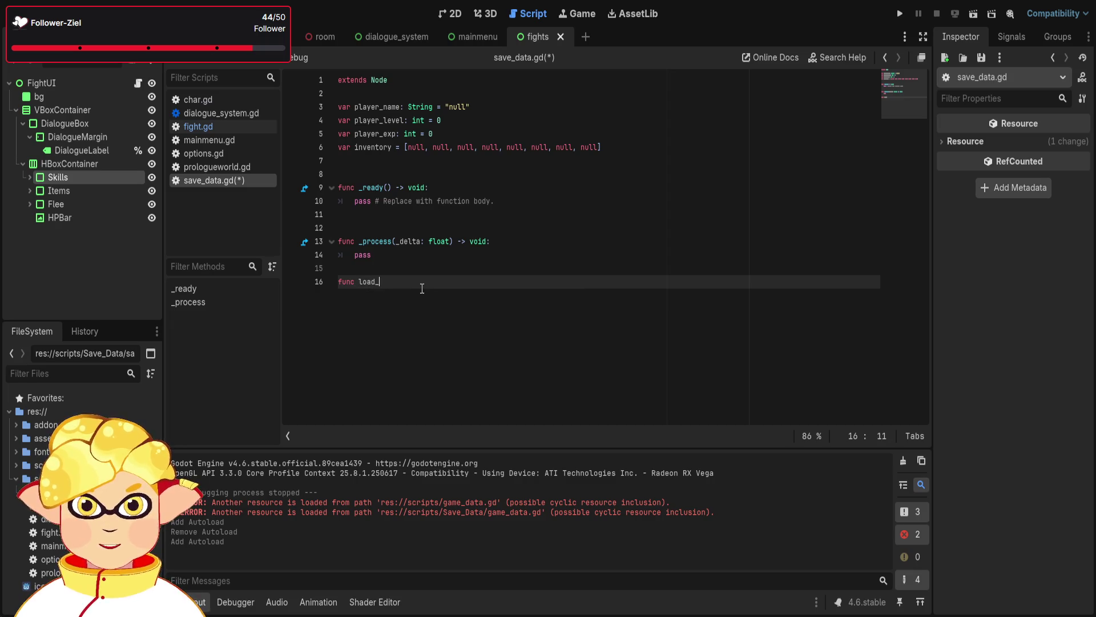
pyautogui.write('data(')
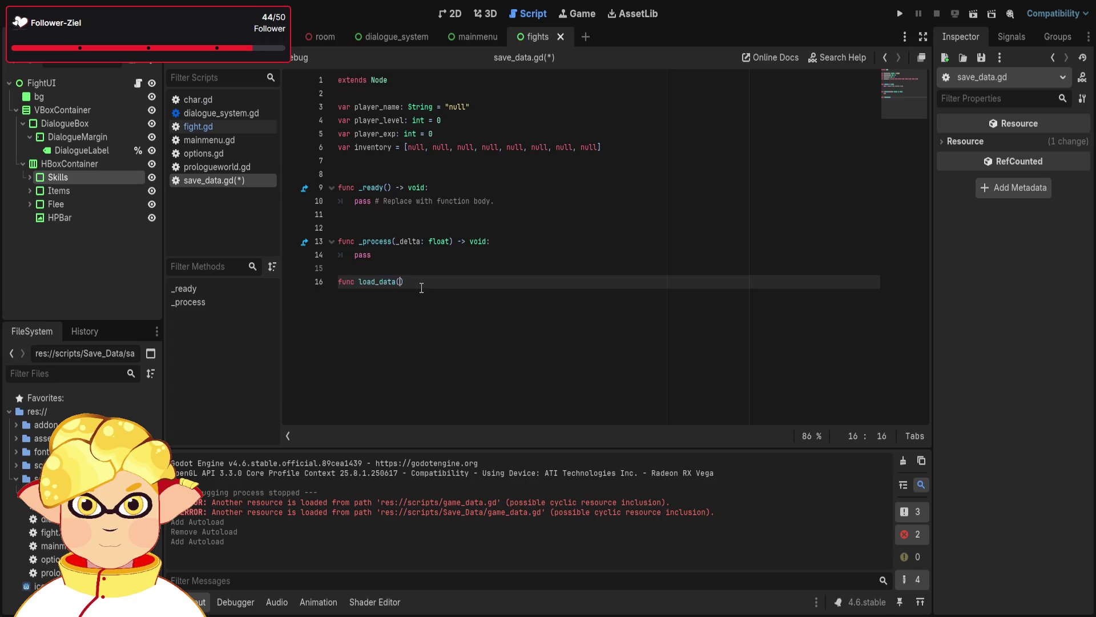
pyautogui.write(')')
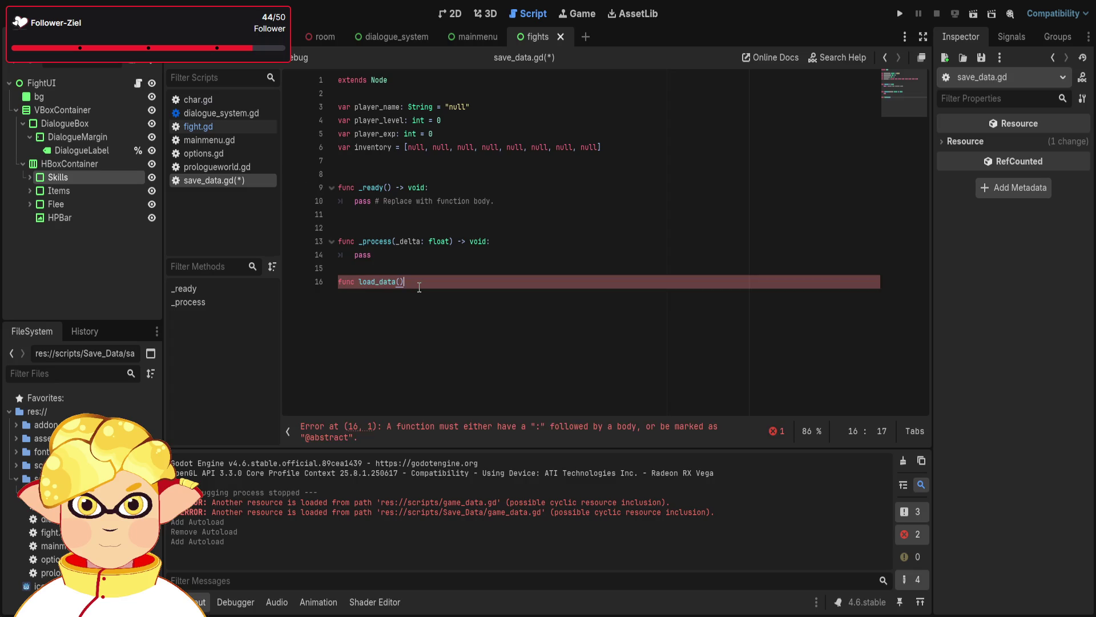
pyautogui.press('Return')
pyautogui.write('pass')
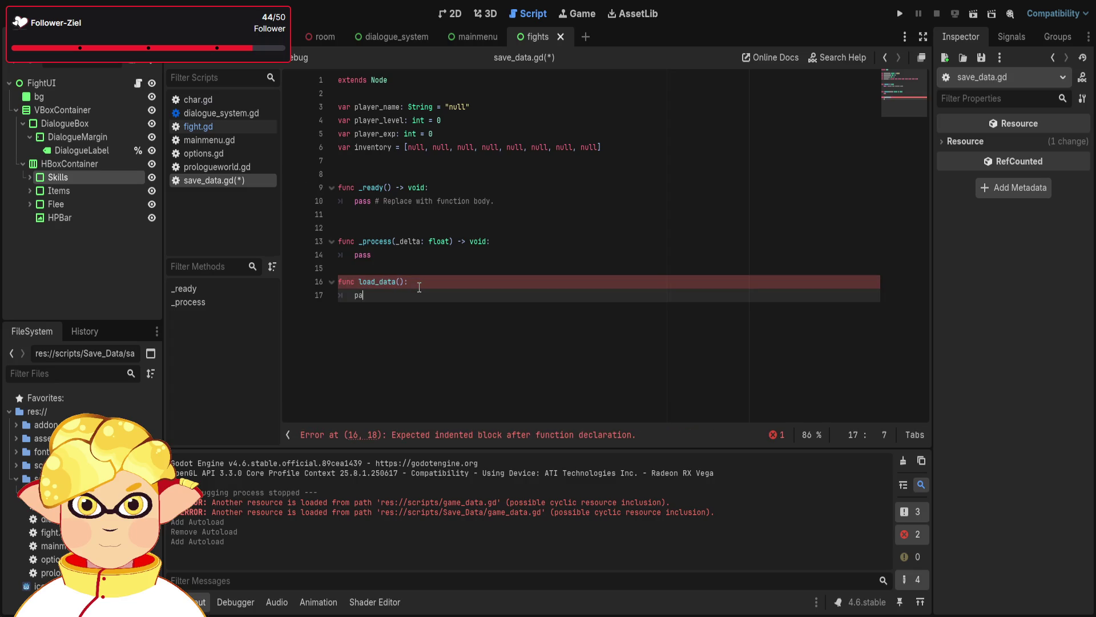
# Replace the pass in _ready with a load_data() call, then add blank lines after load_data
pyautogui.click(414, 282)
pyautogui.moveTo(404, 282); pyautogui.dragTo(360, 285)
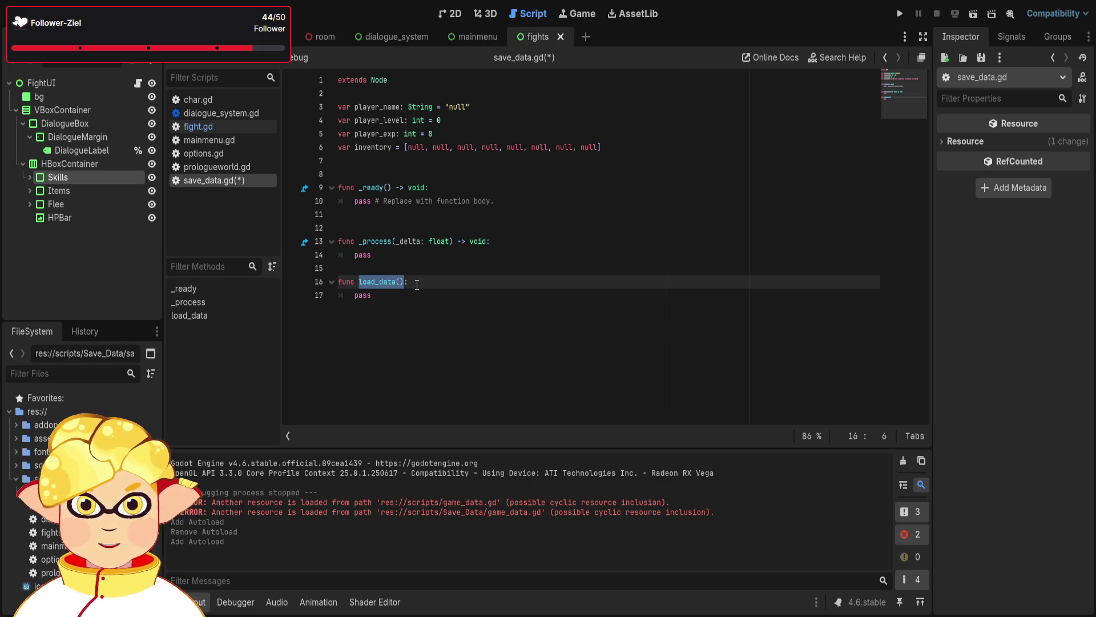
pyautogui.click(502, 201)
pyautogui.keyDown('shift'); pyautogui.click(357, 201); pyautogui.keyUp('shift')
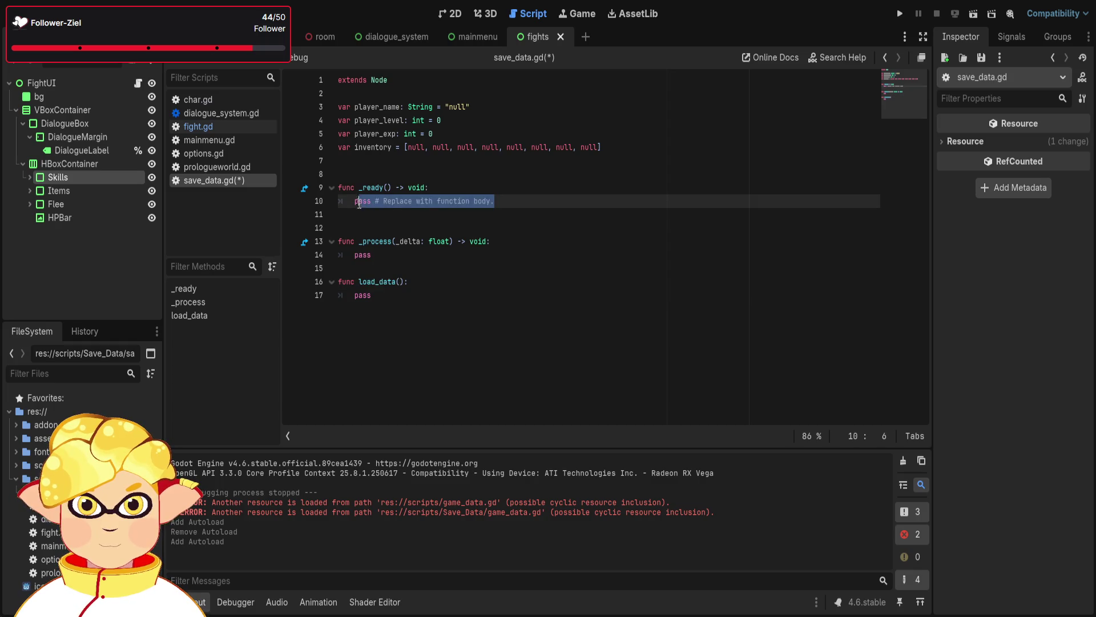
pyautogui.press('End')
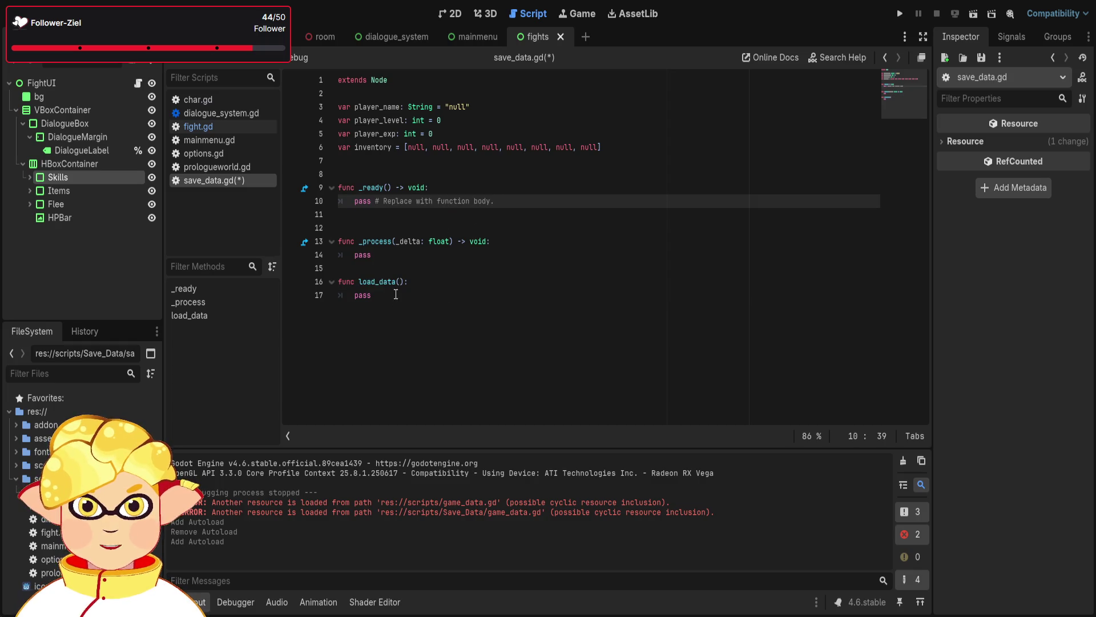
pyautogui.moveTo(405, 281); pyautogui.dragTo(359, 281)
pyautogui.hotkey('ctrl', 'c')
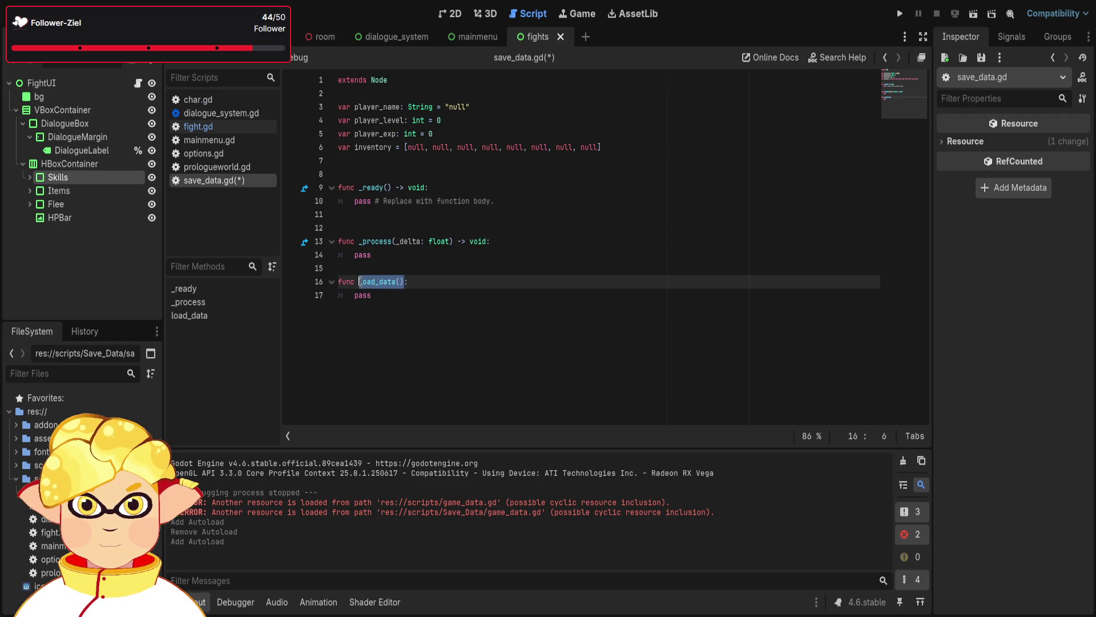
pyautogui.click(507, 201)
pyautogui.hotkey('shift', 'Home')
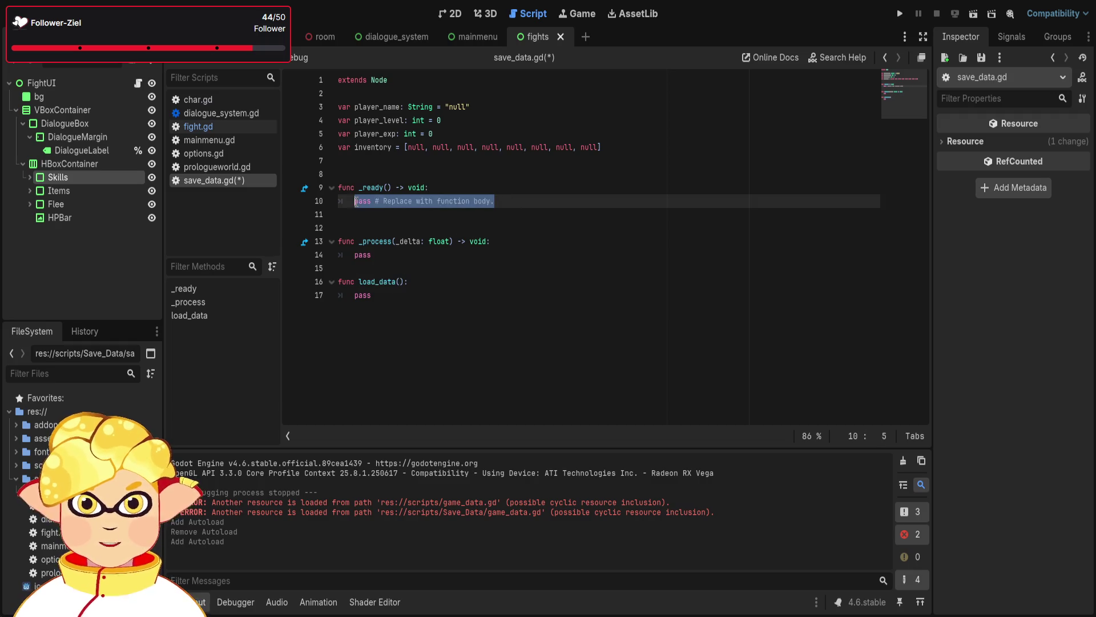
pyautogui.hotkey('ctrl', 'v')
pyautogui.click(588, 323)
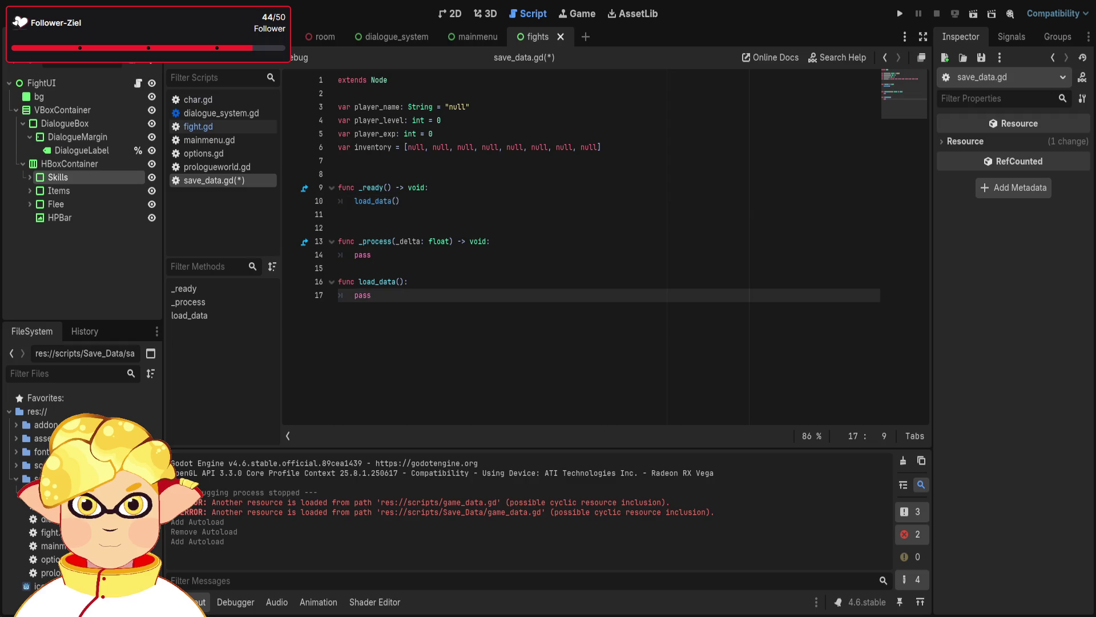
pyautogui.press('Return')
pyautogui.press('Return')
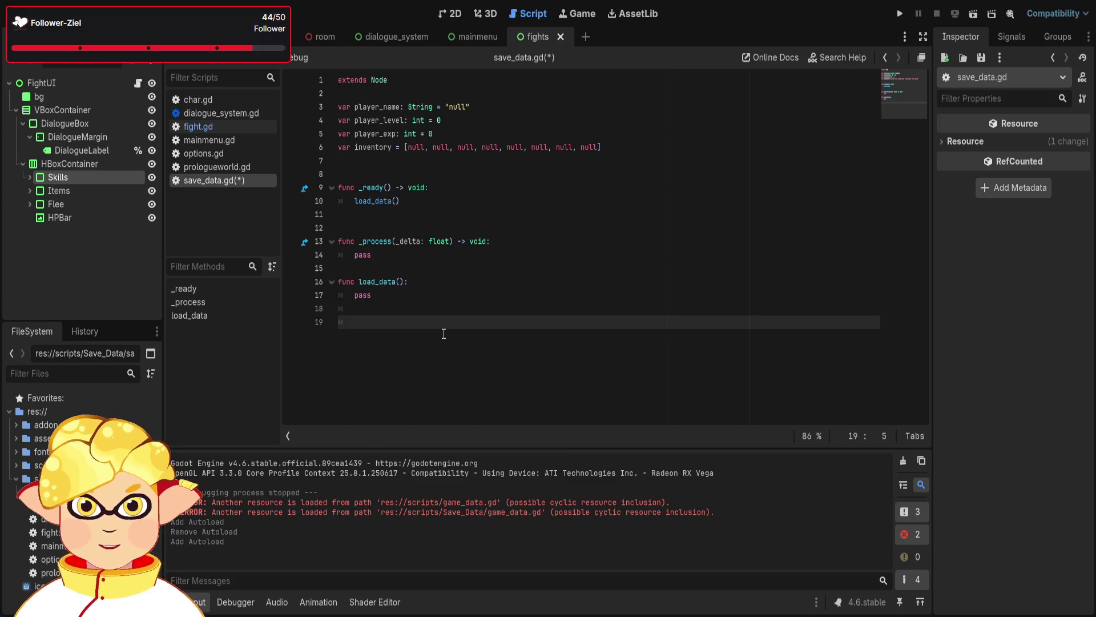
# Write func save_data(): with an indented pass on line 19
pyautogui.press('Up')
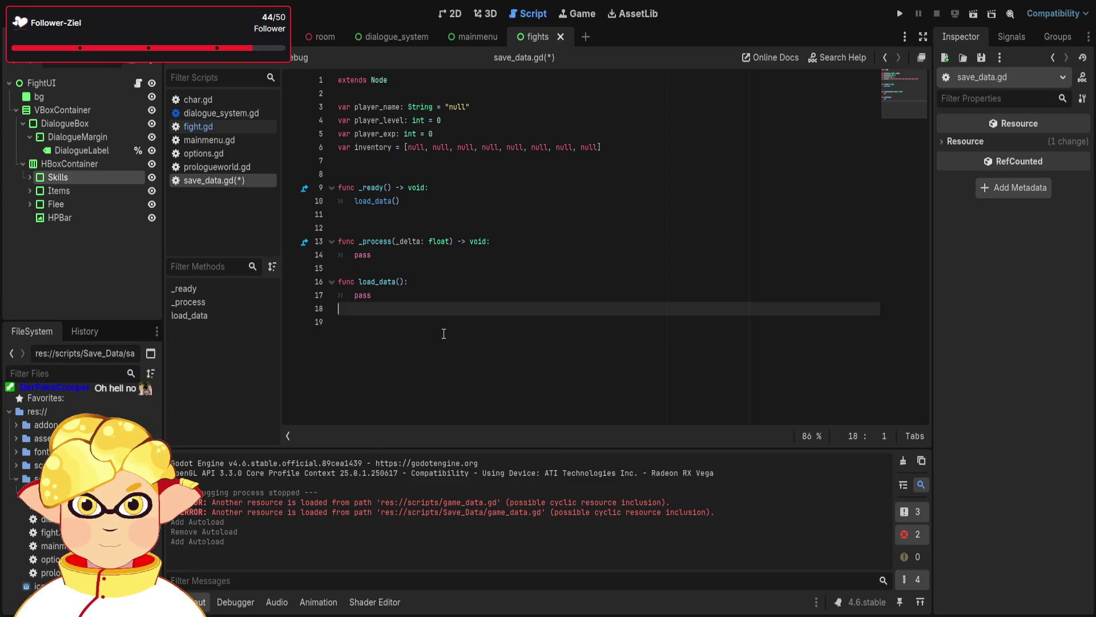
pyautogui.press('Down')
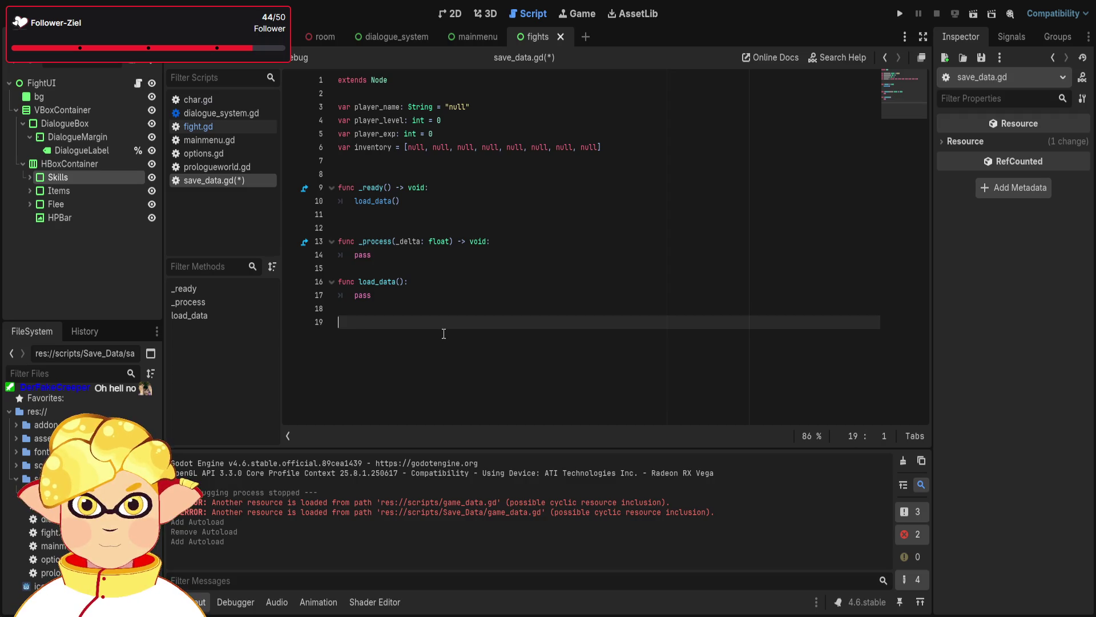
pyautogui.write('func ')
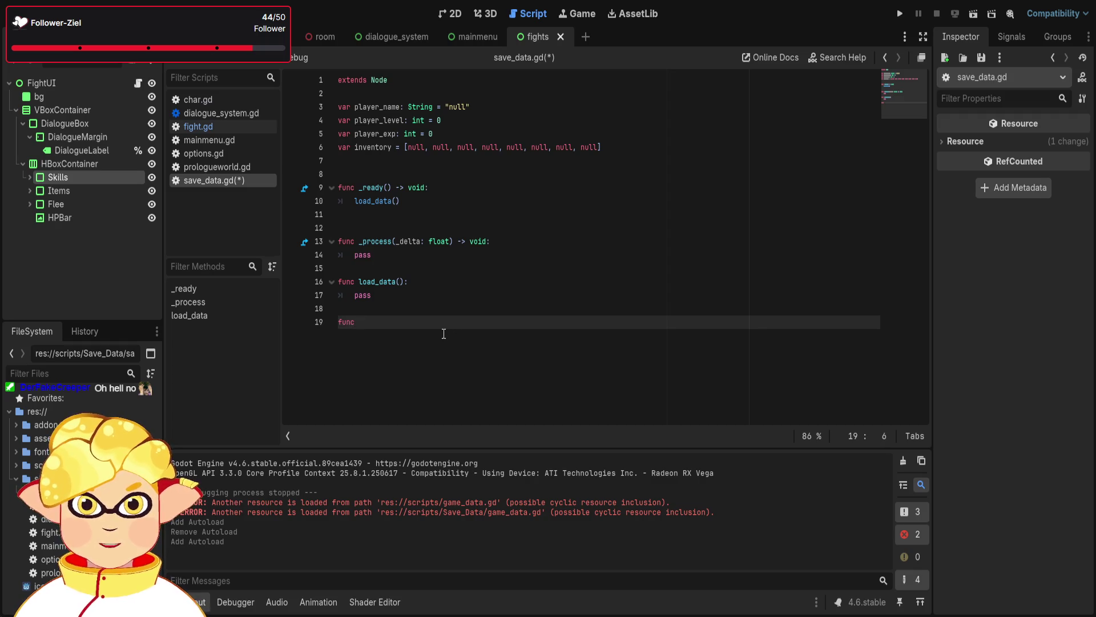
pyautogui.write('save_')
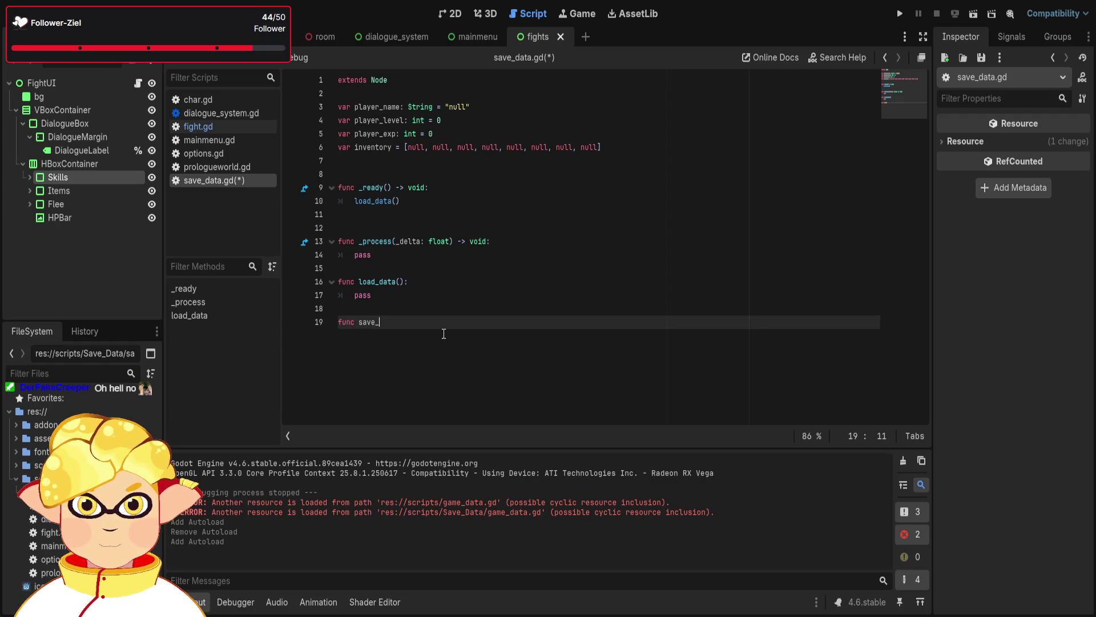
pyautogui.write('data():')
pyautogui.press('Return')
pyautogui.write('pass')
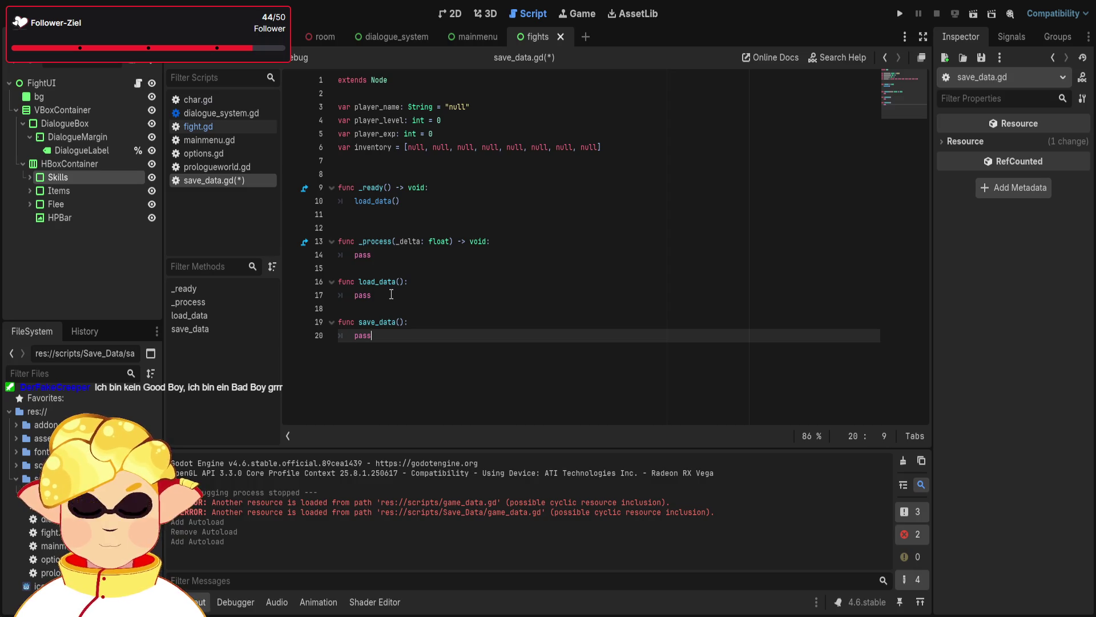
# Replace save_data()'s pass with var file = FileAccess.open("./" as an unfinished call
pyautogui.press('BackSpace')
pyautogui.press('BackSpace')
pyautogui.press('BackSpace')
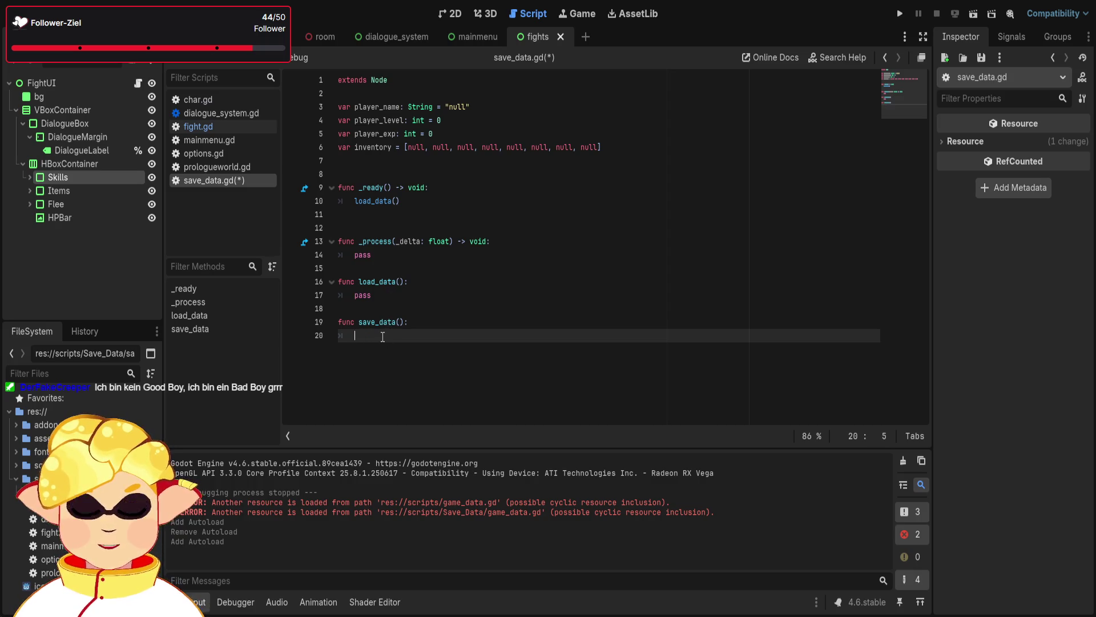
pyautogui.write('var File')
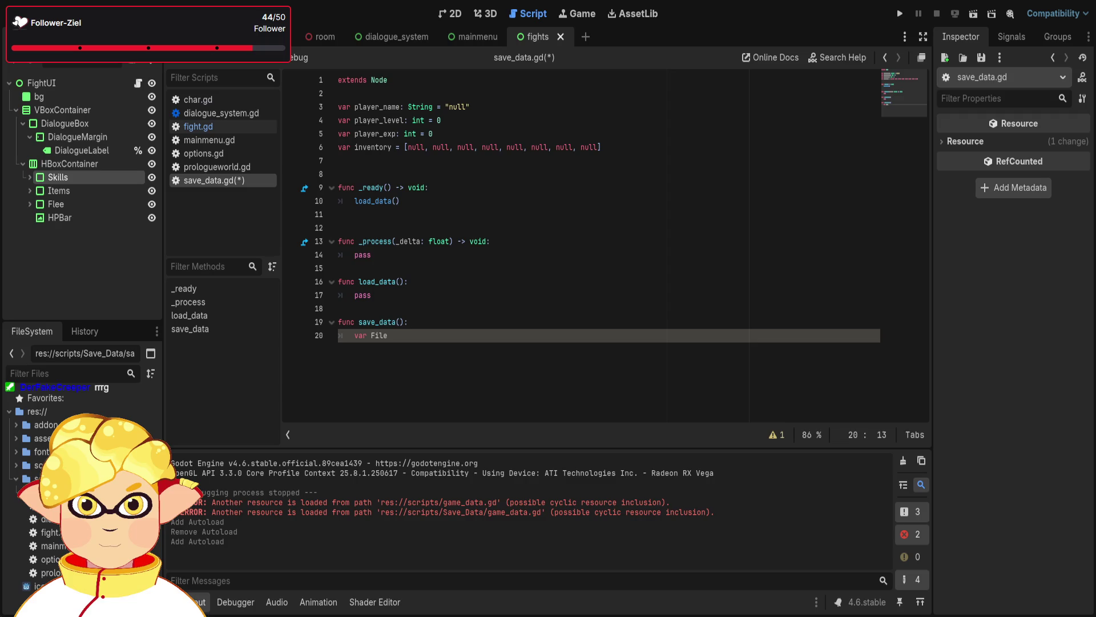
pyautogui.press('BackSpace')
pyautogui.press('BackSpace')
pyautogui.press('BackSpace')
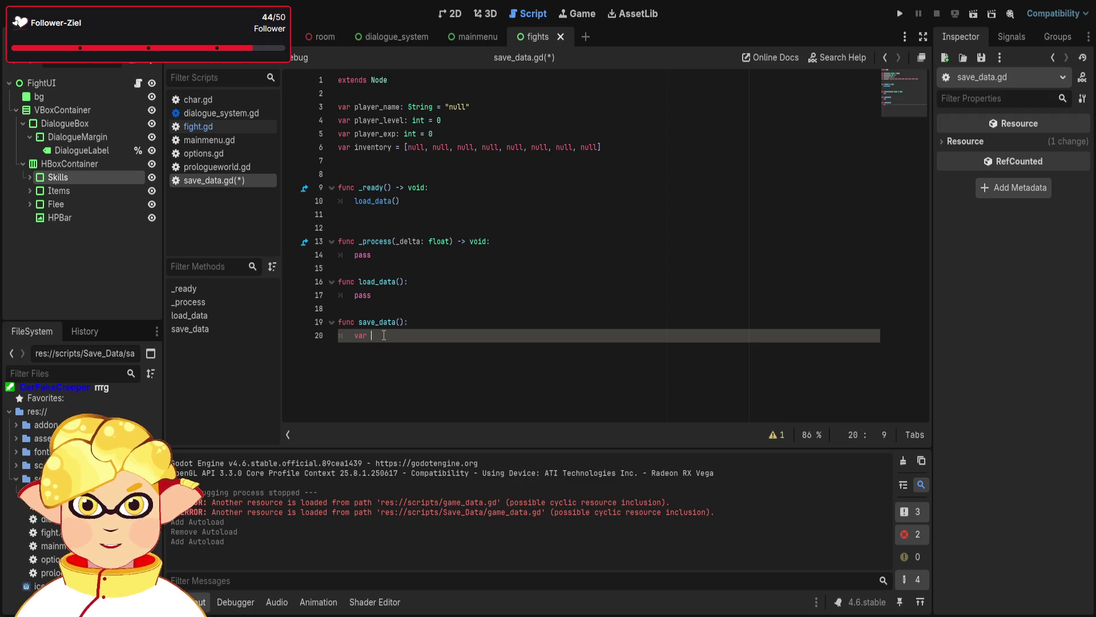
pyautogui.write('file = ')
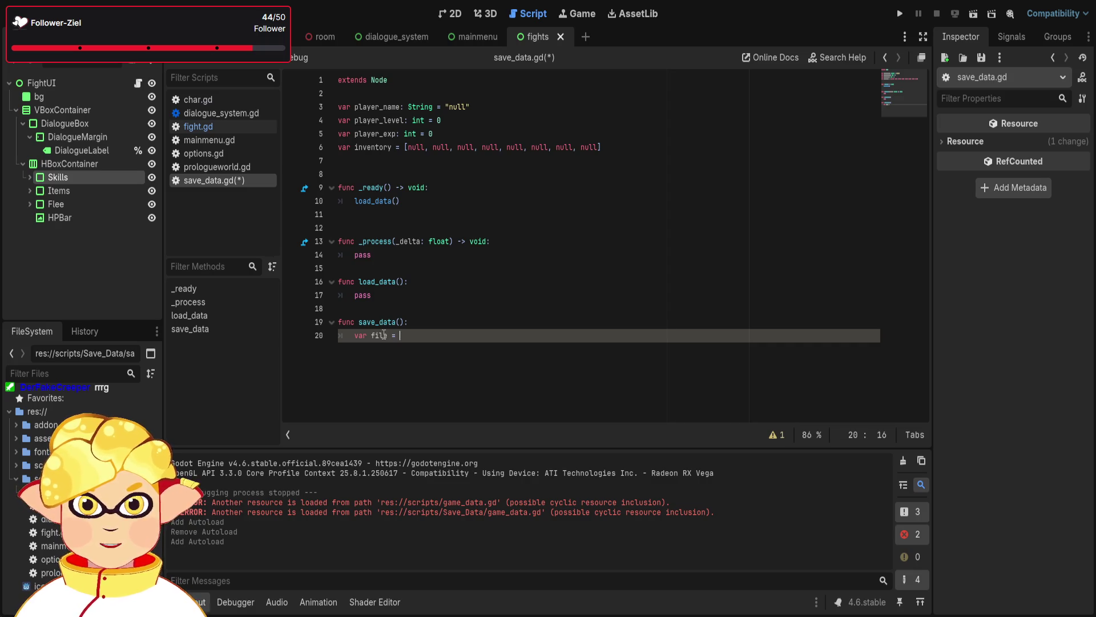
pyautogui.write('File')
pyautogui.press('Return')
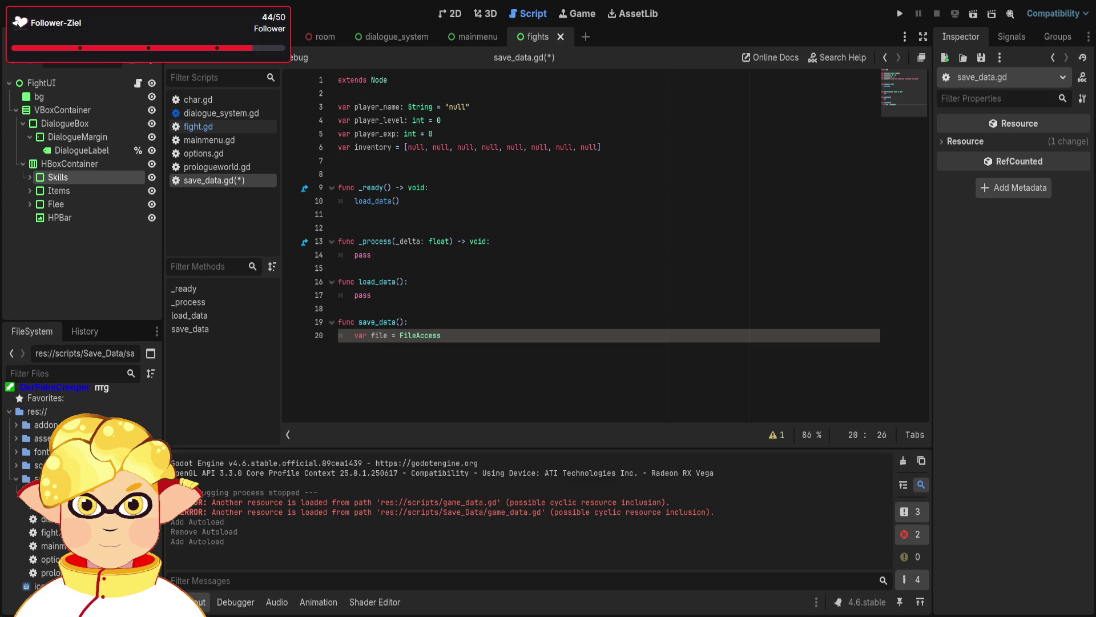
pyautogui.write('.open')
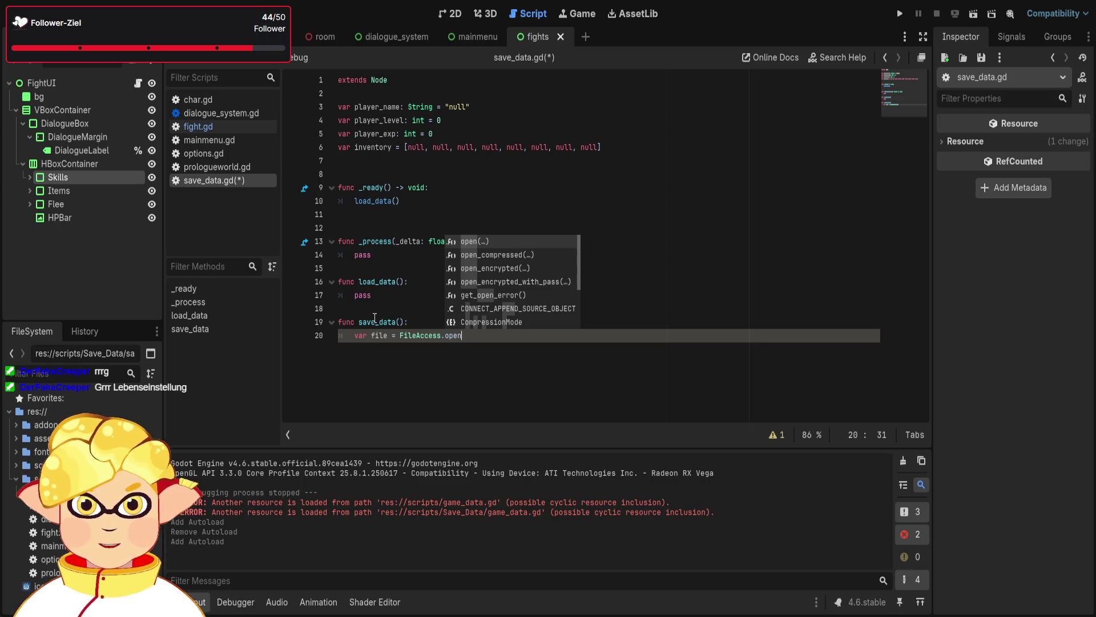
pyautogui.write('(')
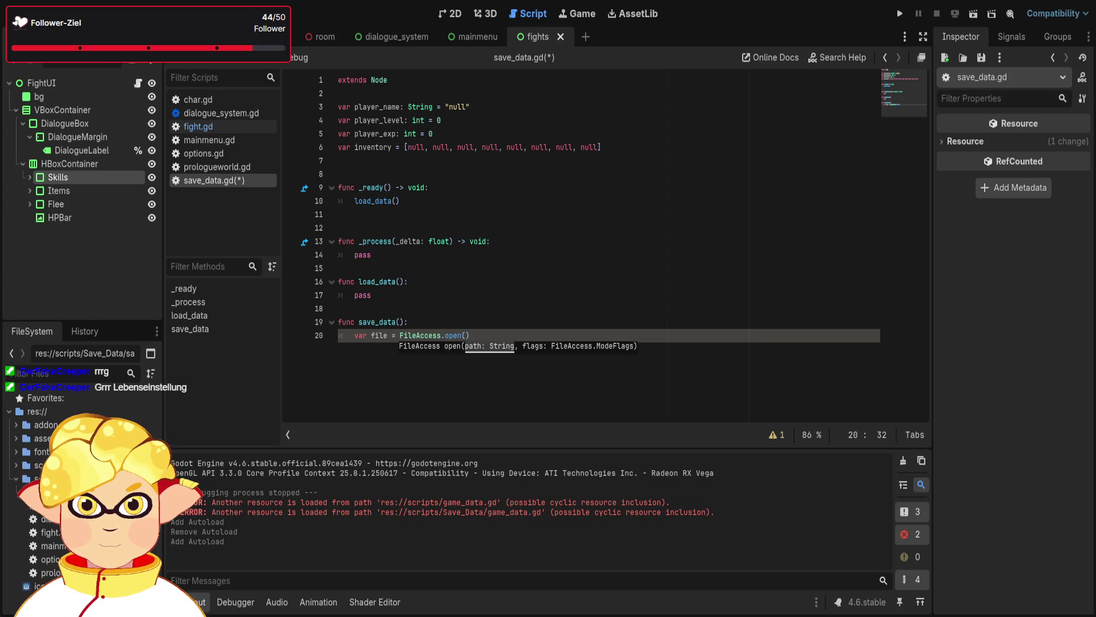
pyautogui.write('"')
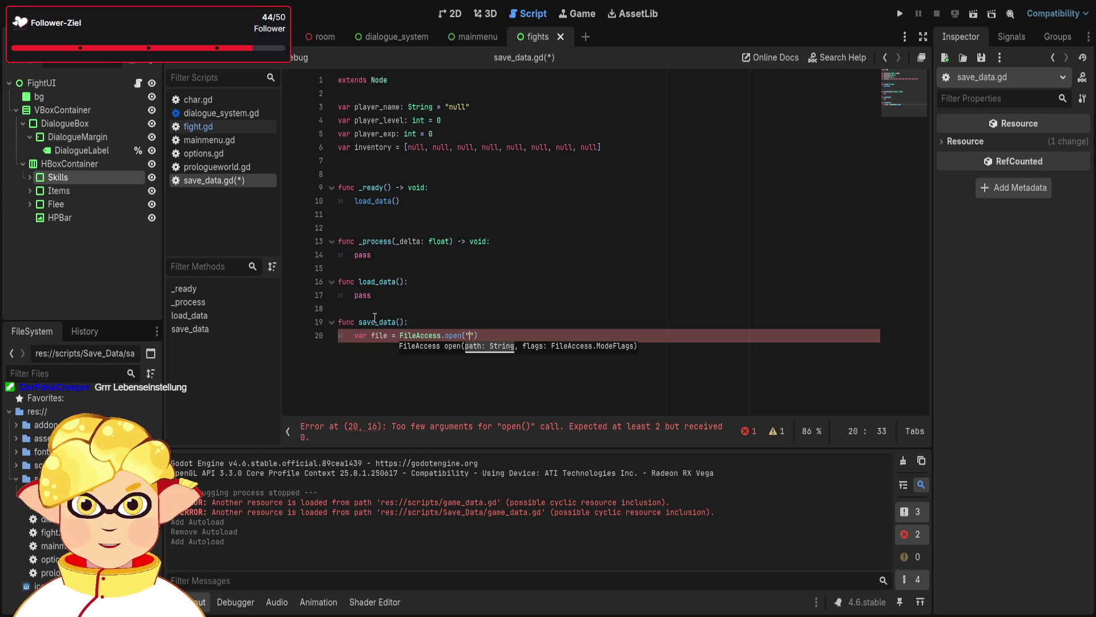
pyautogui.write('.')
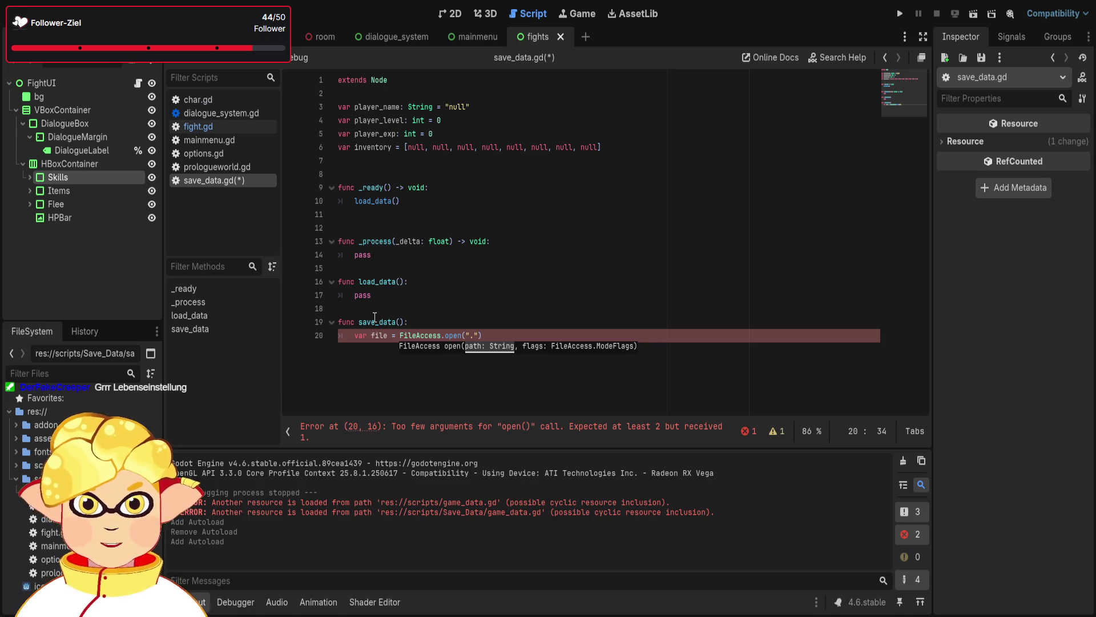
pyautogui.write('/')
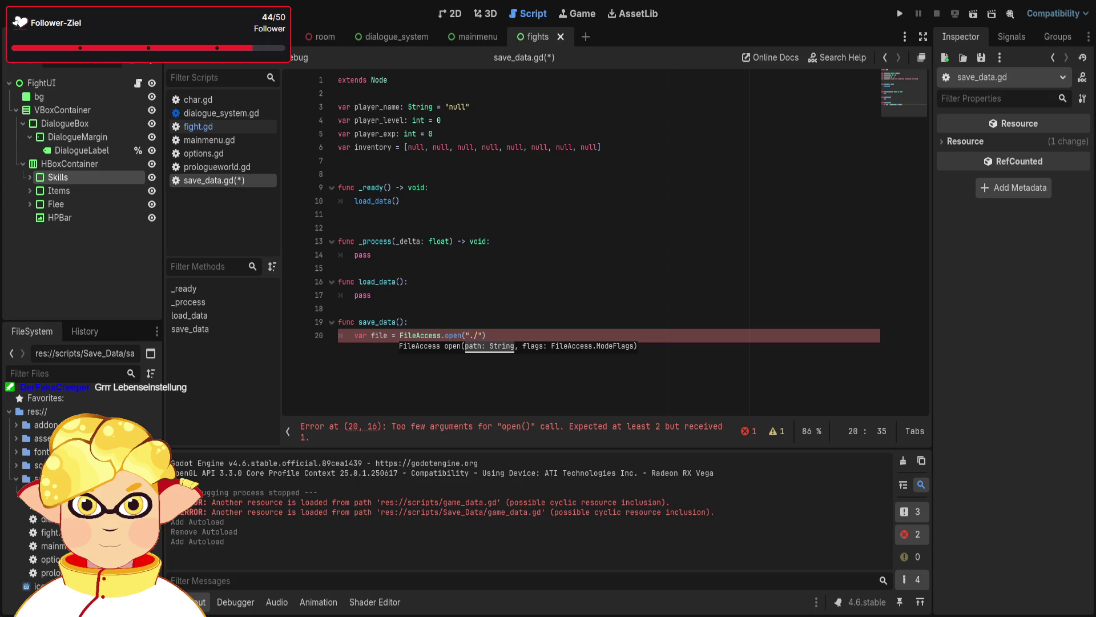